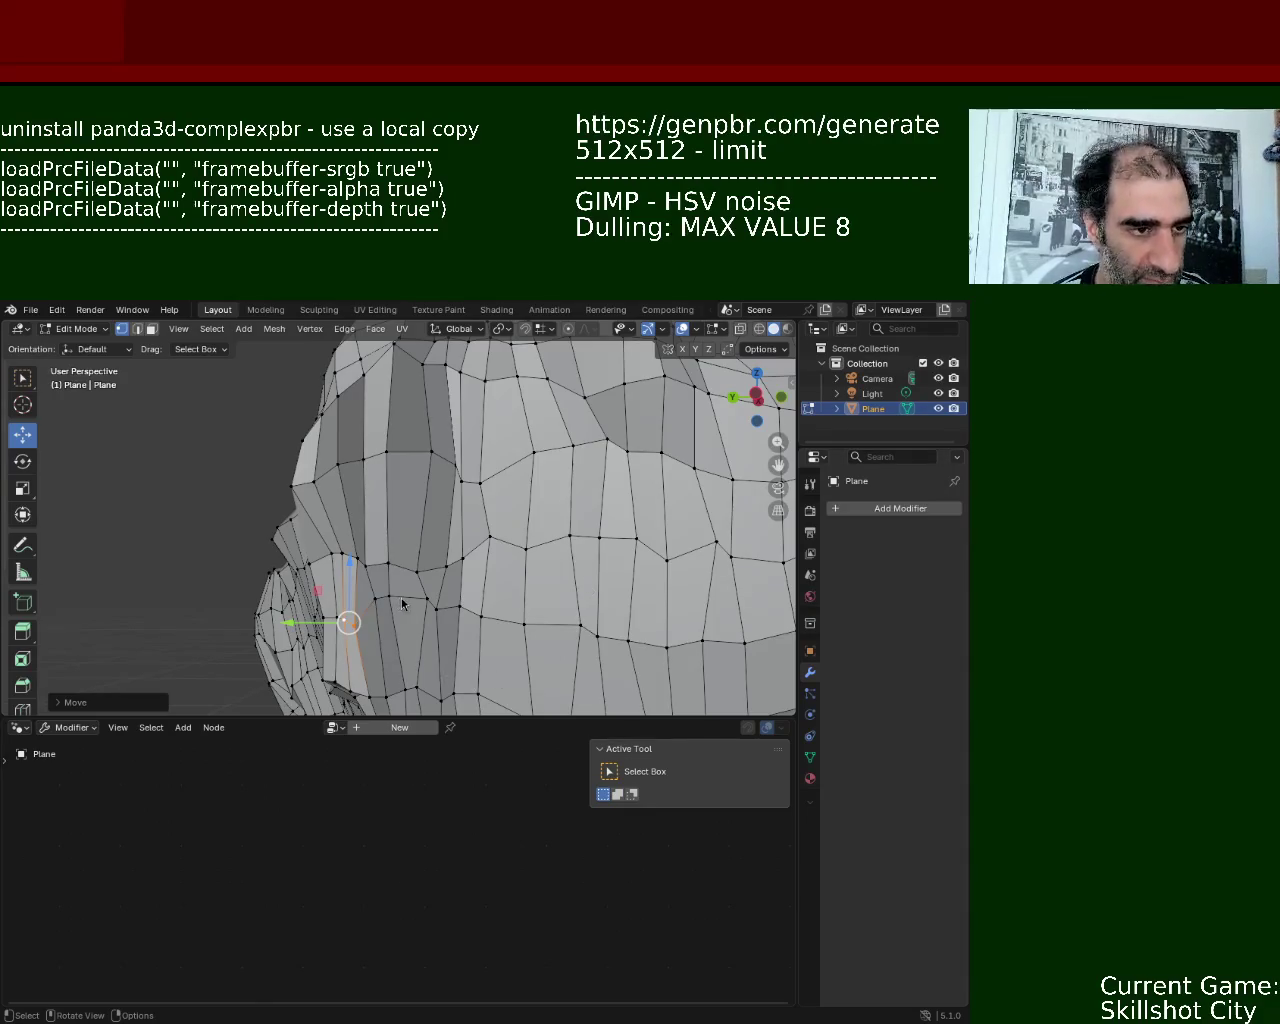
- Move a vertex on the rock's side along the Y axis, then along Z
{"action": "mouse_move", "coordinate": [468, 538]}
{"action": "middle_mouse_down"}
{"action": "mouse_move", "coordinate": [491, 514]}
{"action": "mouse_move", "coordinate": [430, 580]}
{"action": "middle_mouse_up"}
{"action": "left_click", "coordinate": [442, 563]}
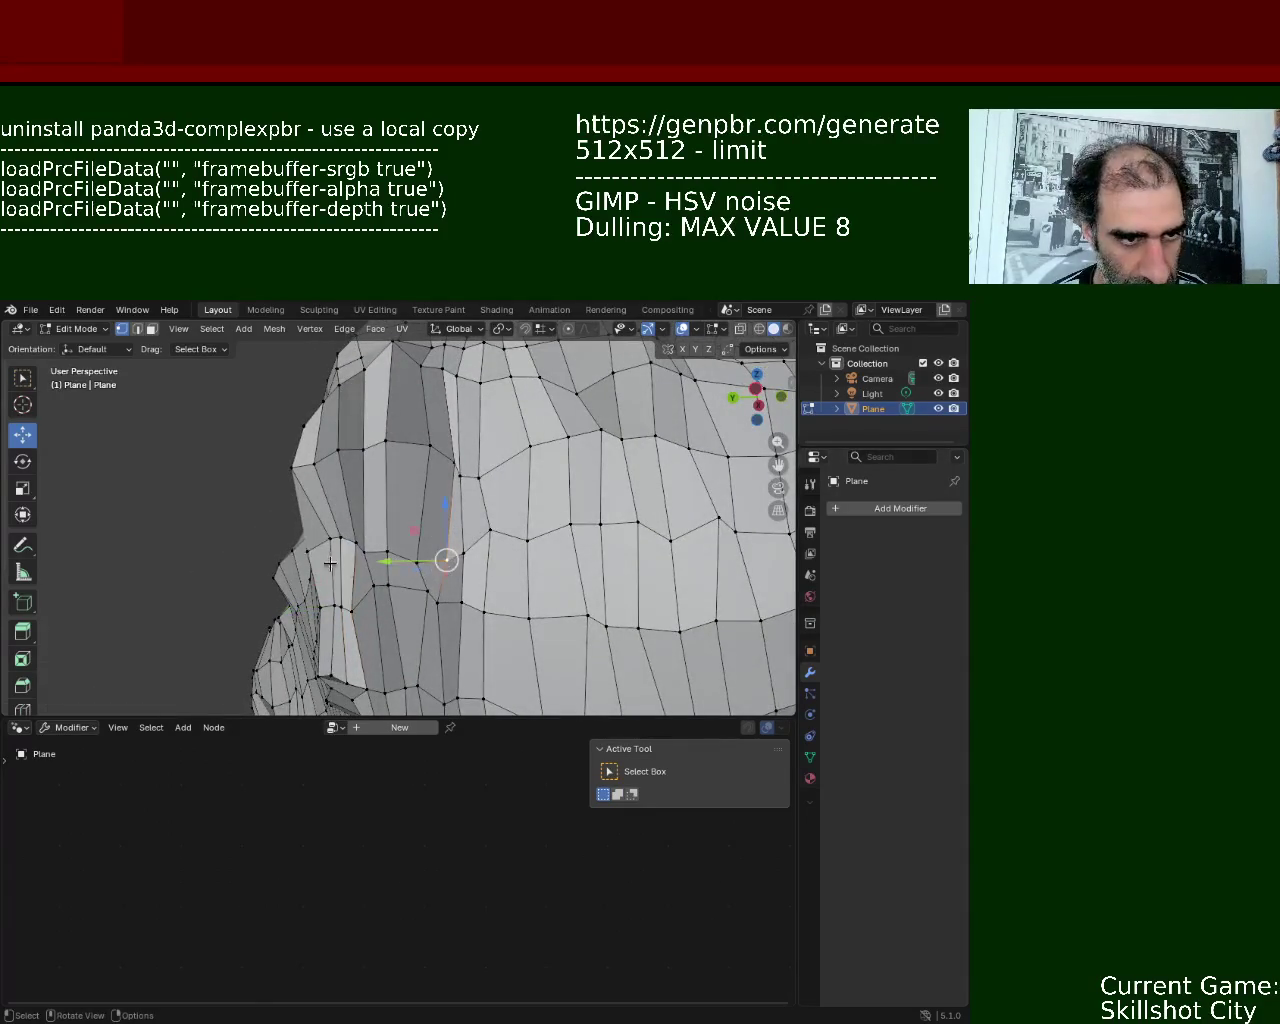
{"action": "left_click", "coordinate": [422, 593]}
{"action": "key", "text": "g"}
{"action": "key", "text": "y"}
{"action": "key", "text": "Return"}
{"action": "key", "text": "g"}
{"action": "key", "text": "z"}
{"action": "key", "text": "Return"}
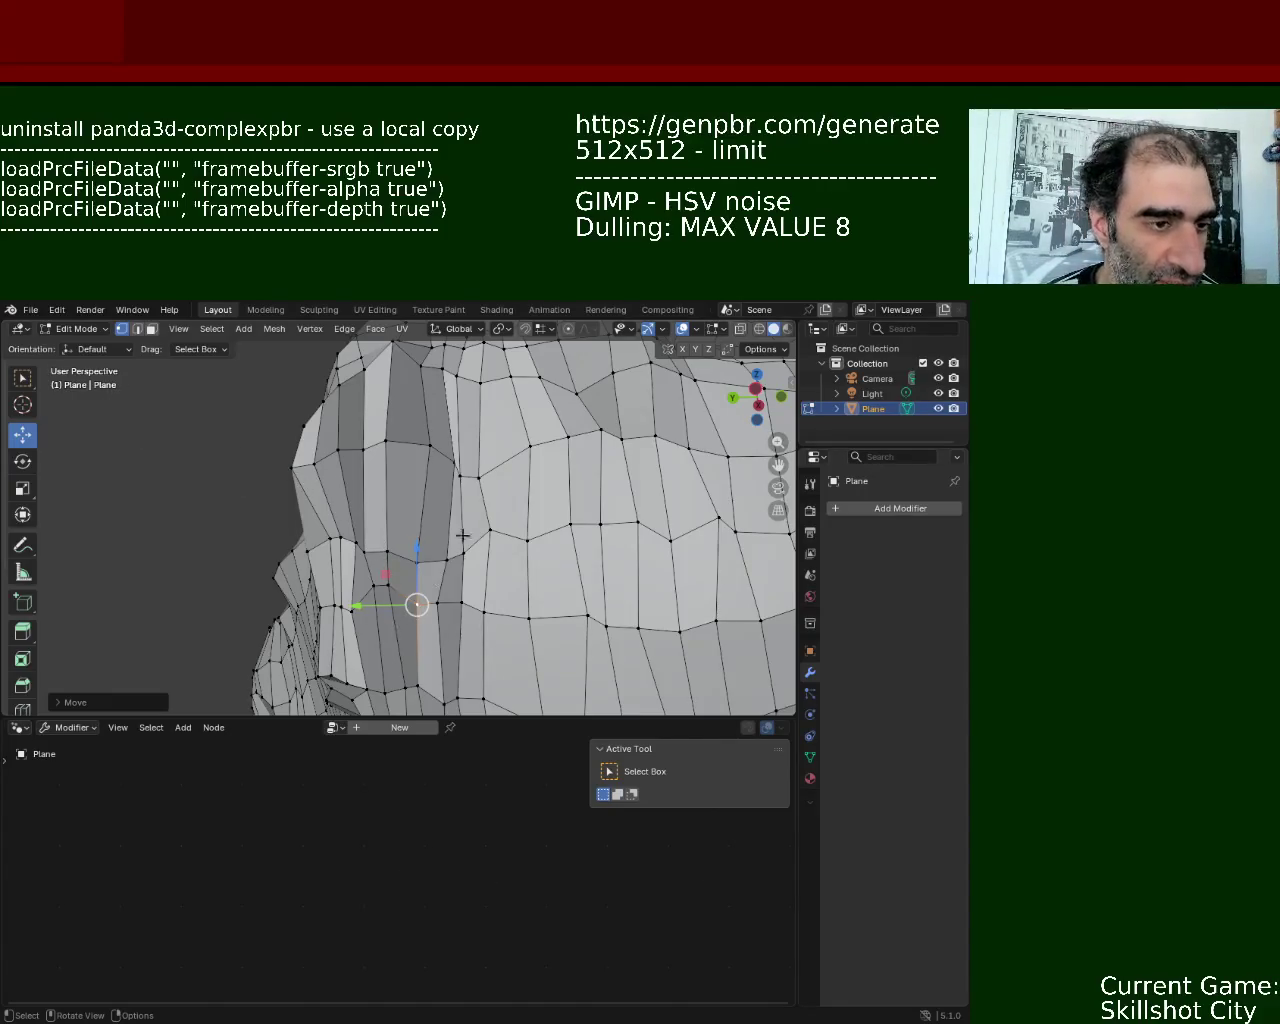
- Shift the selected side vertex and the vertex just below it along the Y axis
{"action": "middle_click_drag", "start_coordinate": [462, 547], "coordinate": [394, 481]}
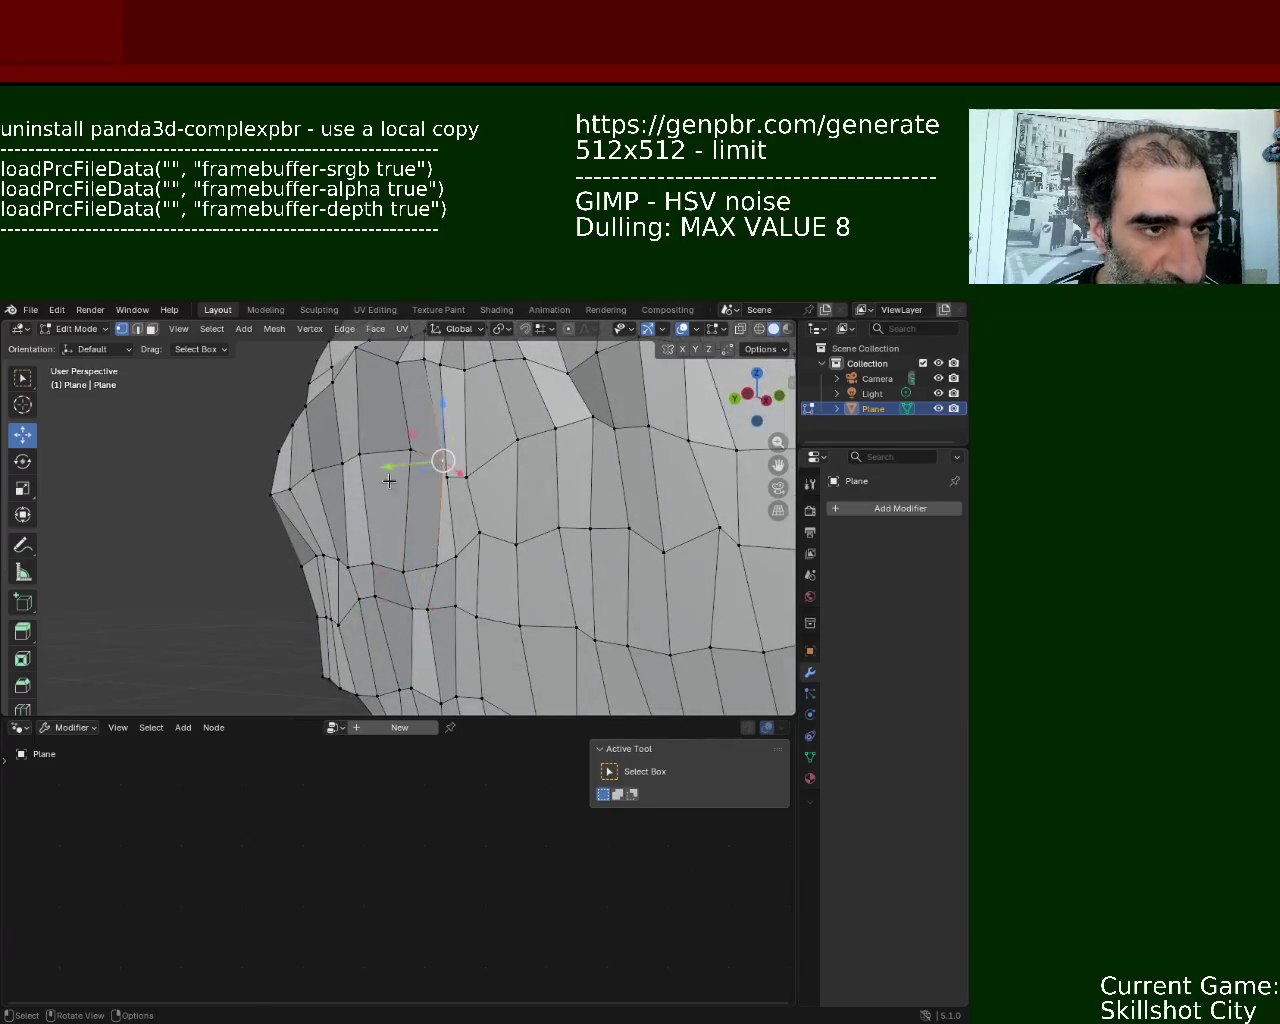
{"action": "key", "text": "g"}
{"action": "key", "text": "y"}
{"action": "left_click", "coordinate": [380, 466]}
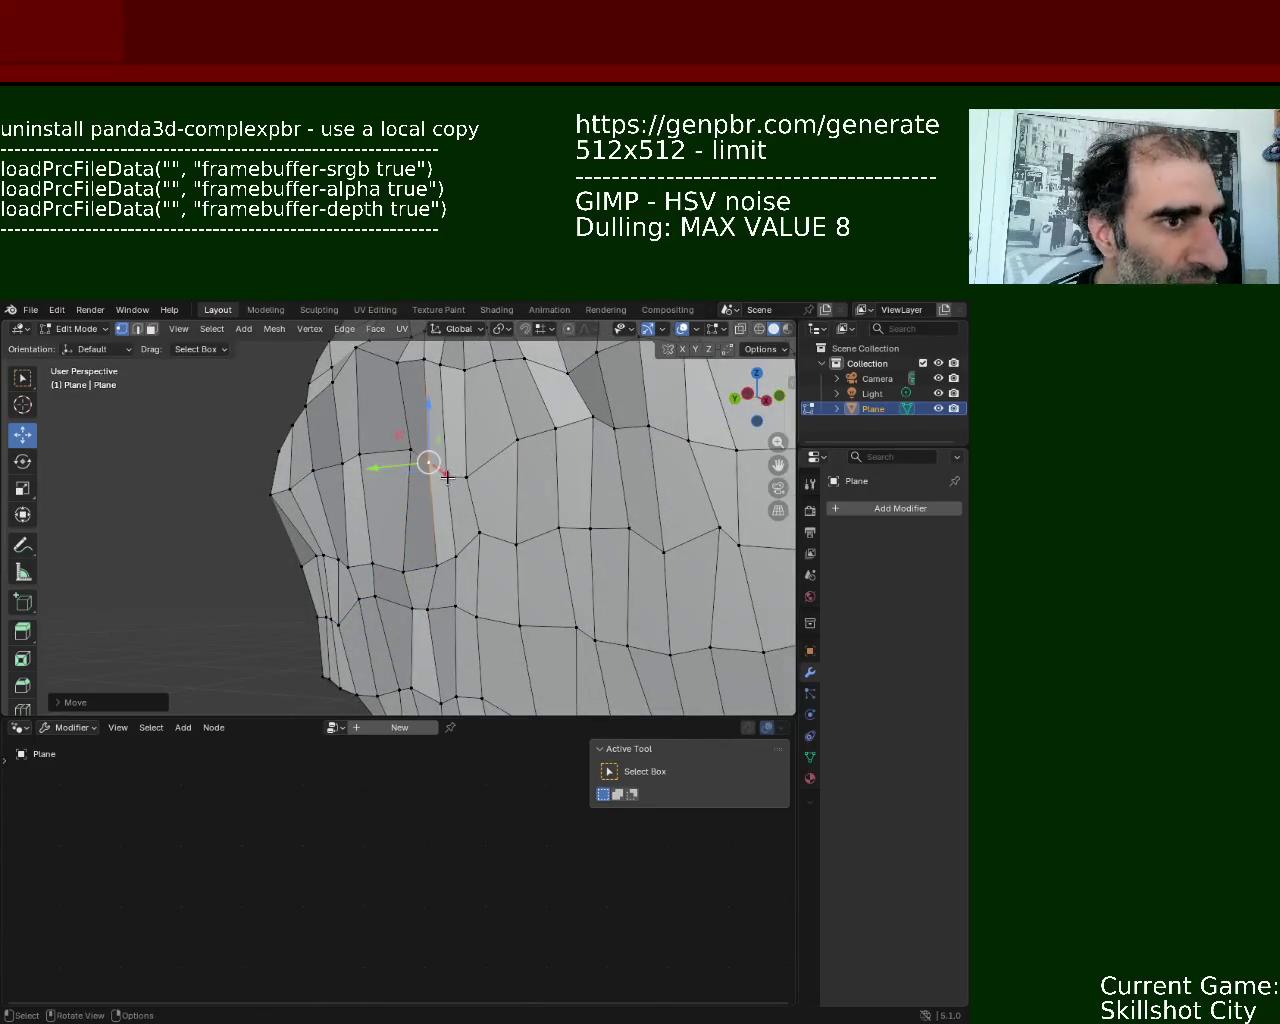
{"action": "left_click", "coordinate": [436, 563]}
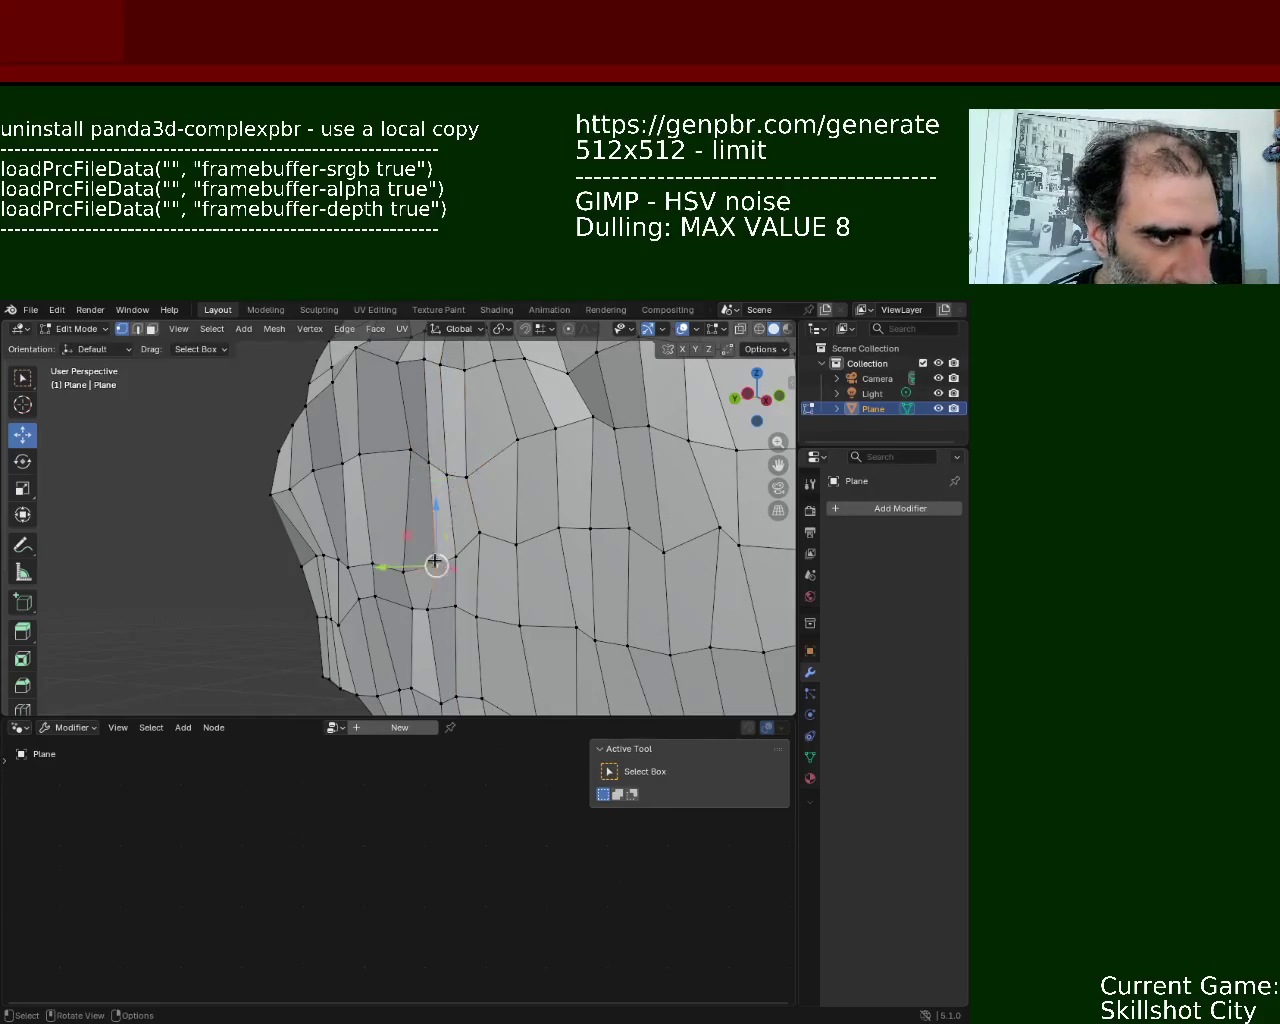
{"action": "key", "text": "g"}
{"action": "key", "text": "y"}
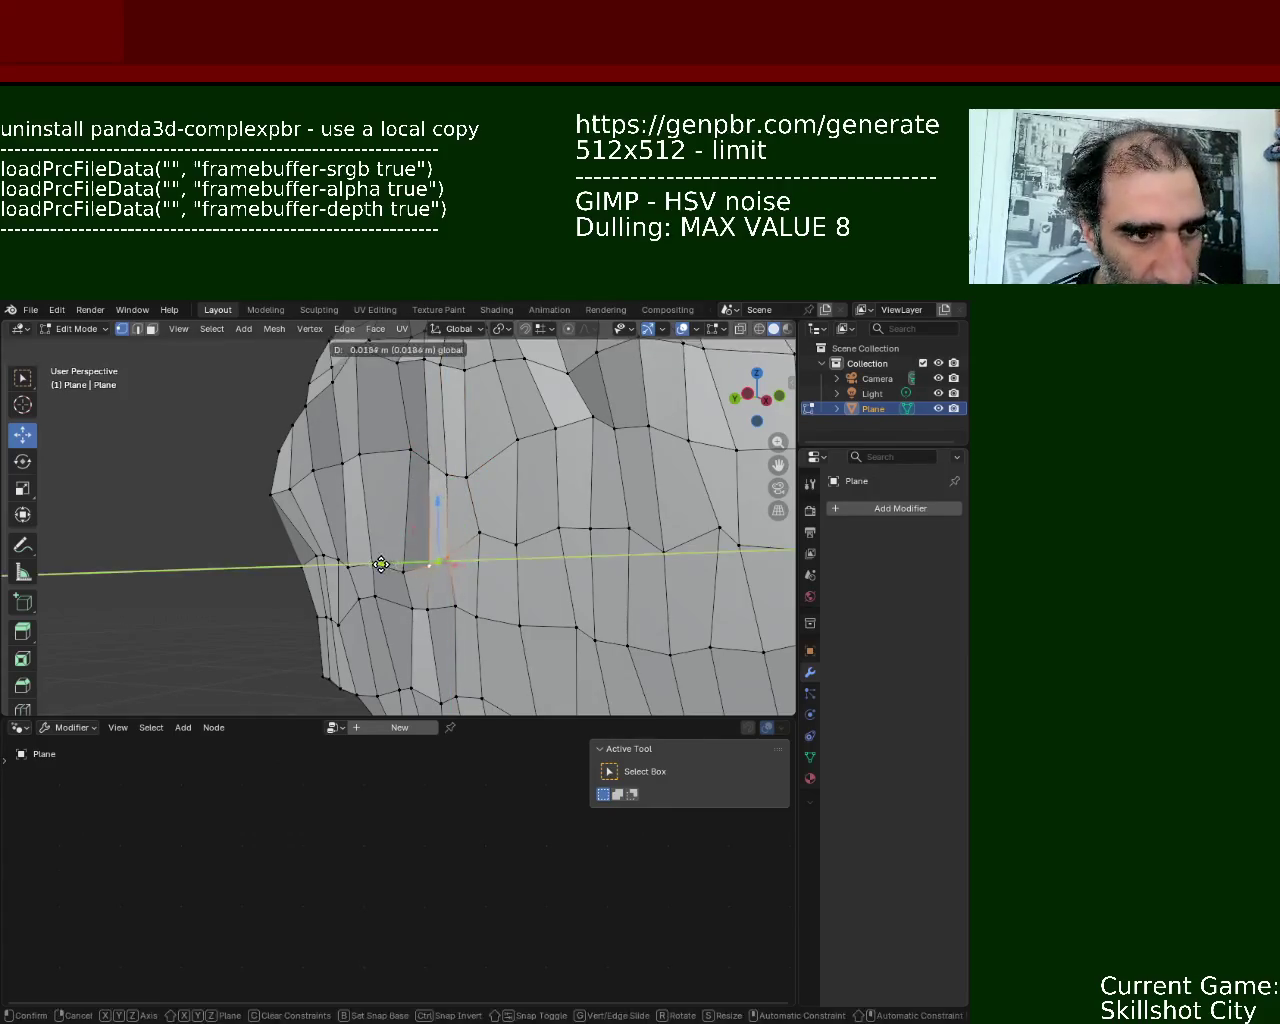
{"action": "left_click", "coordinate": [381, 565]}
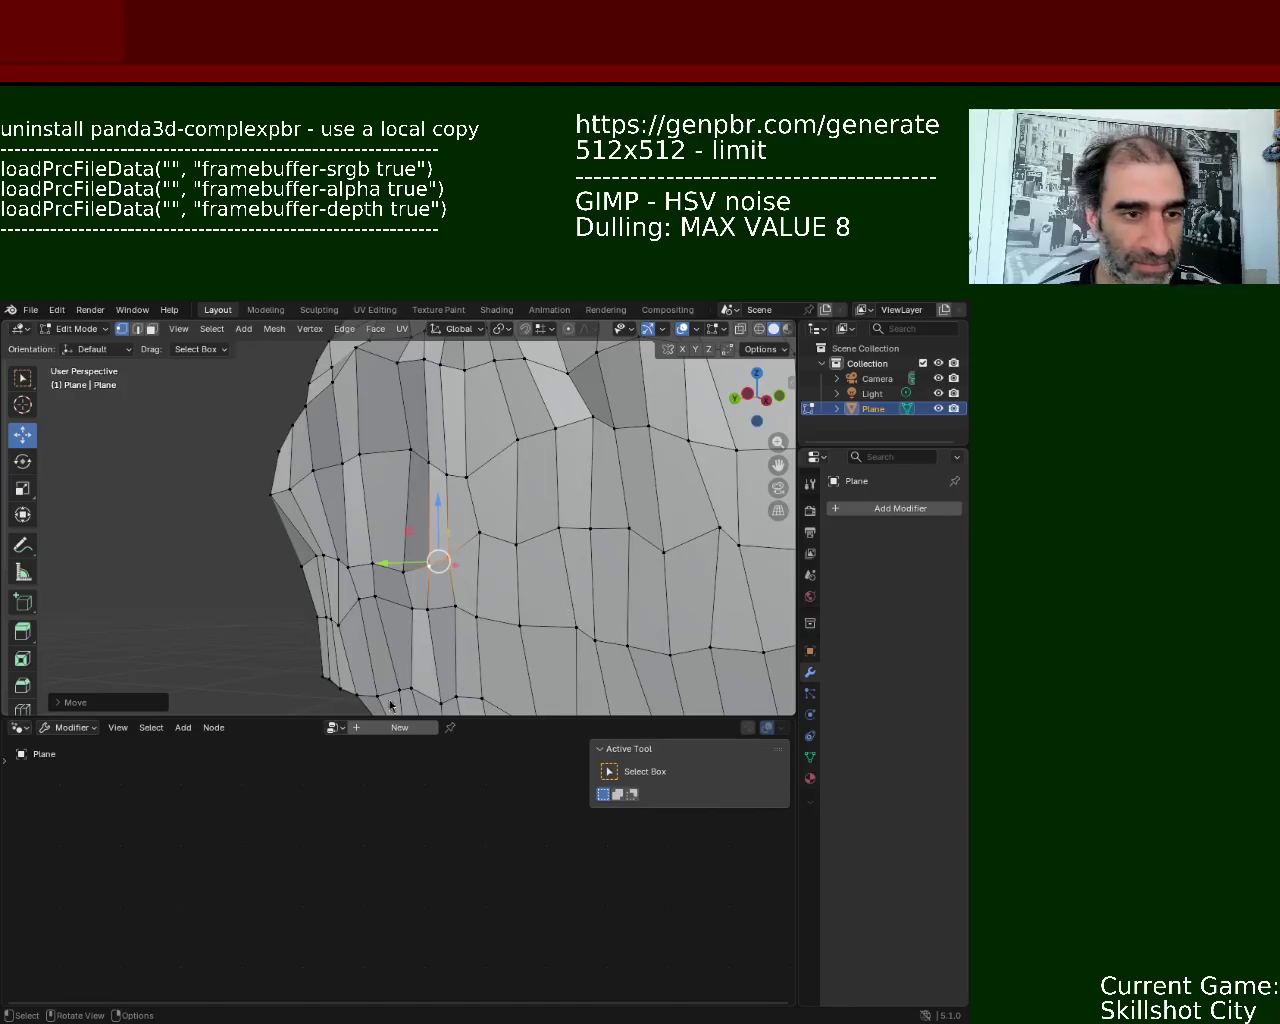
- Move lower rock vertices up along Z, then across along Y and X
{"action": "middle_click_drag", "start_coordinate": [482, 576], "coordinate": [395, 425]}
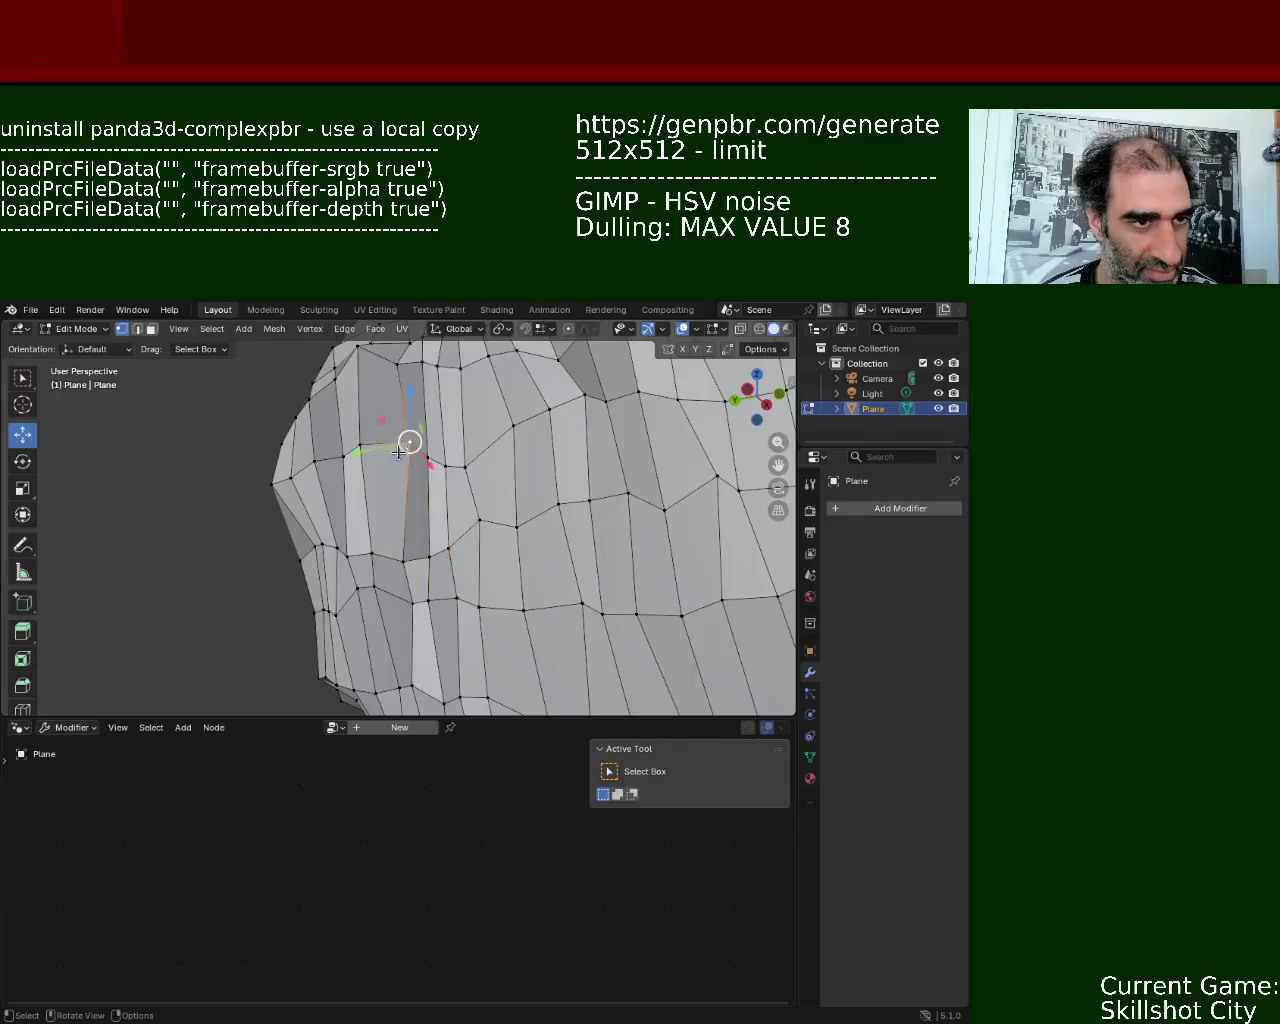
{"action": "left_click_drag", "start_coordinate": [366, 449], "coordinate": [400, 452]}
{"action": "left_click", "coordinate": [403, 557]}
{"action": "left_click_drag", "start_coordinate": [403, 557], "coordinate": [392, 608]}
{"action": "left_click", "coordinate": [410, 612]}
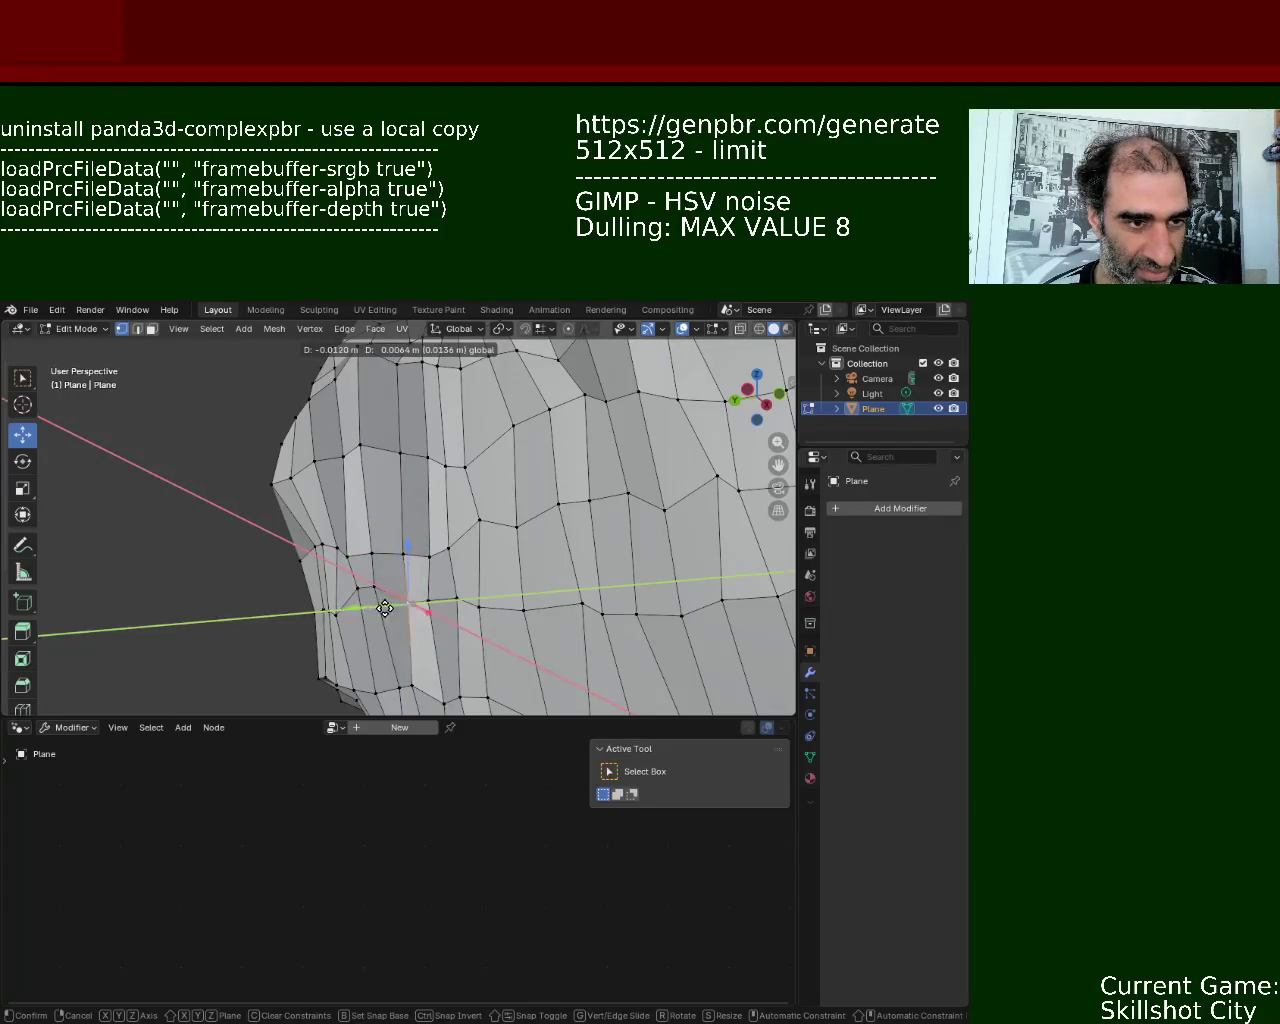
{"action": "mouse_move", "coordinate": [398, 600]}
{"action": "middle_mouse_down"}
{"action": "mouse_move", "coordinate": [390, 608]}
{"action": "mouse_move", "coordinate": [399, 590]}
{"action": "middle_mouse_up"}
{"action": "left_click_drag", "start_coordinate": [399, 588], "coordinate": [400, 586]}
{"action": "mouse_move", "coordinate": [400, 586]}
{"action": "middle_mouse_down"}
{"action": "mouse_move", "coordinate": [362, 553]}
{"action": "mouse_move", "coordinate": [234, 612]}
{"action": "middle_mouse_up"}
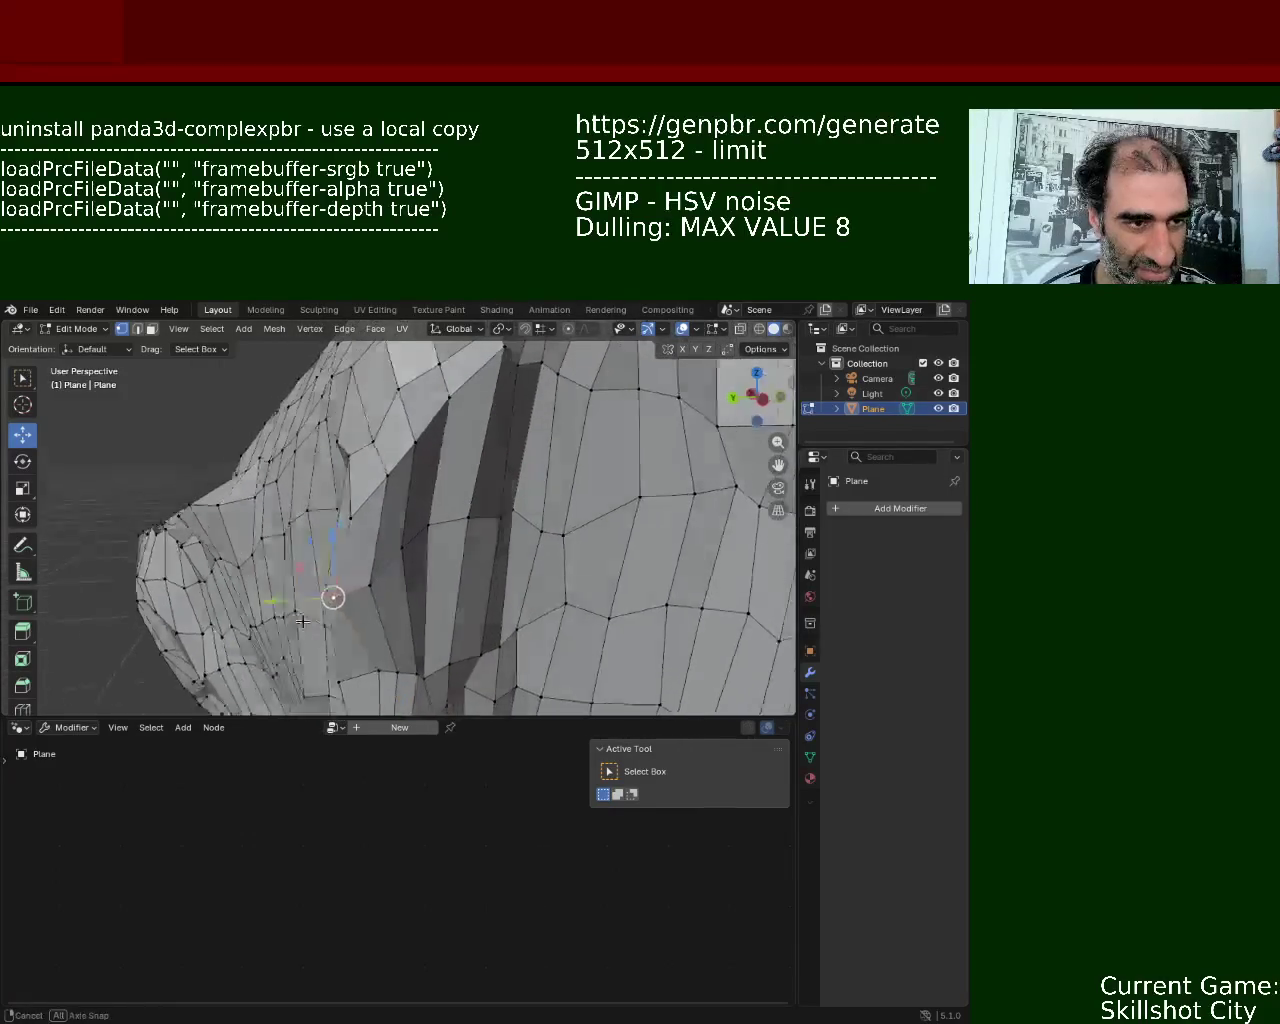
{"action": "left_click_drag", "start_coordinate": [234, 612], "coordinate": [295, 581]}
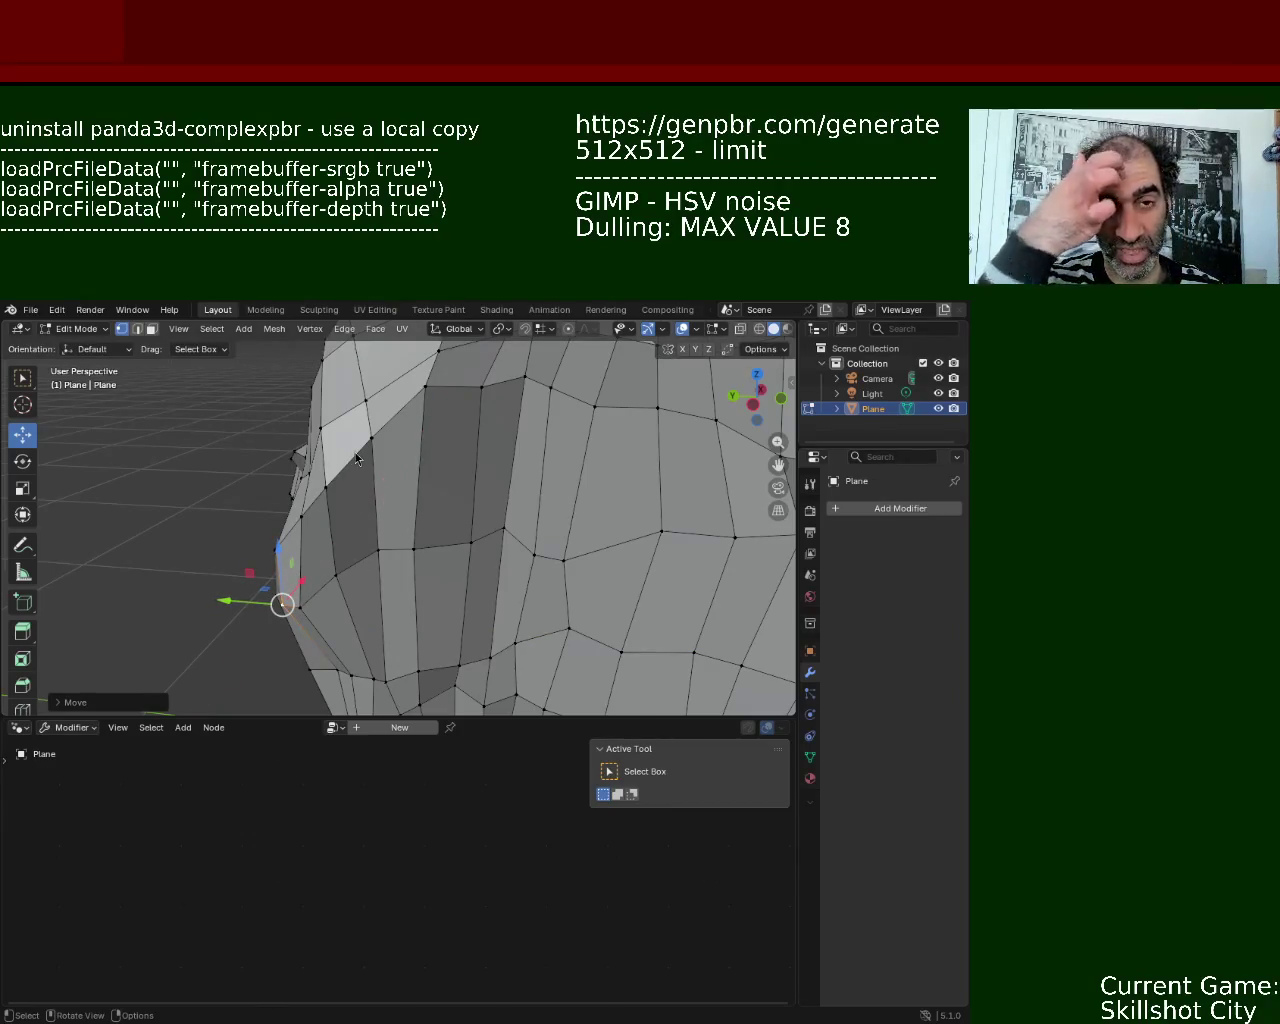
- Try raising a vertex near the crease, undo it, and save the file as rock_1.blend
{"action": "middle_click_drag", "start_coordinate": [346, 440], "coordinate": [507, 437]}
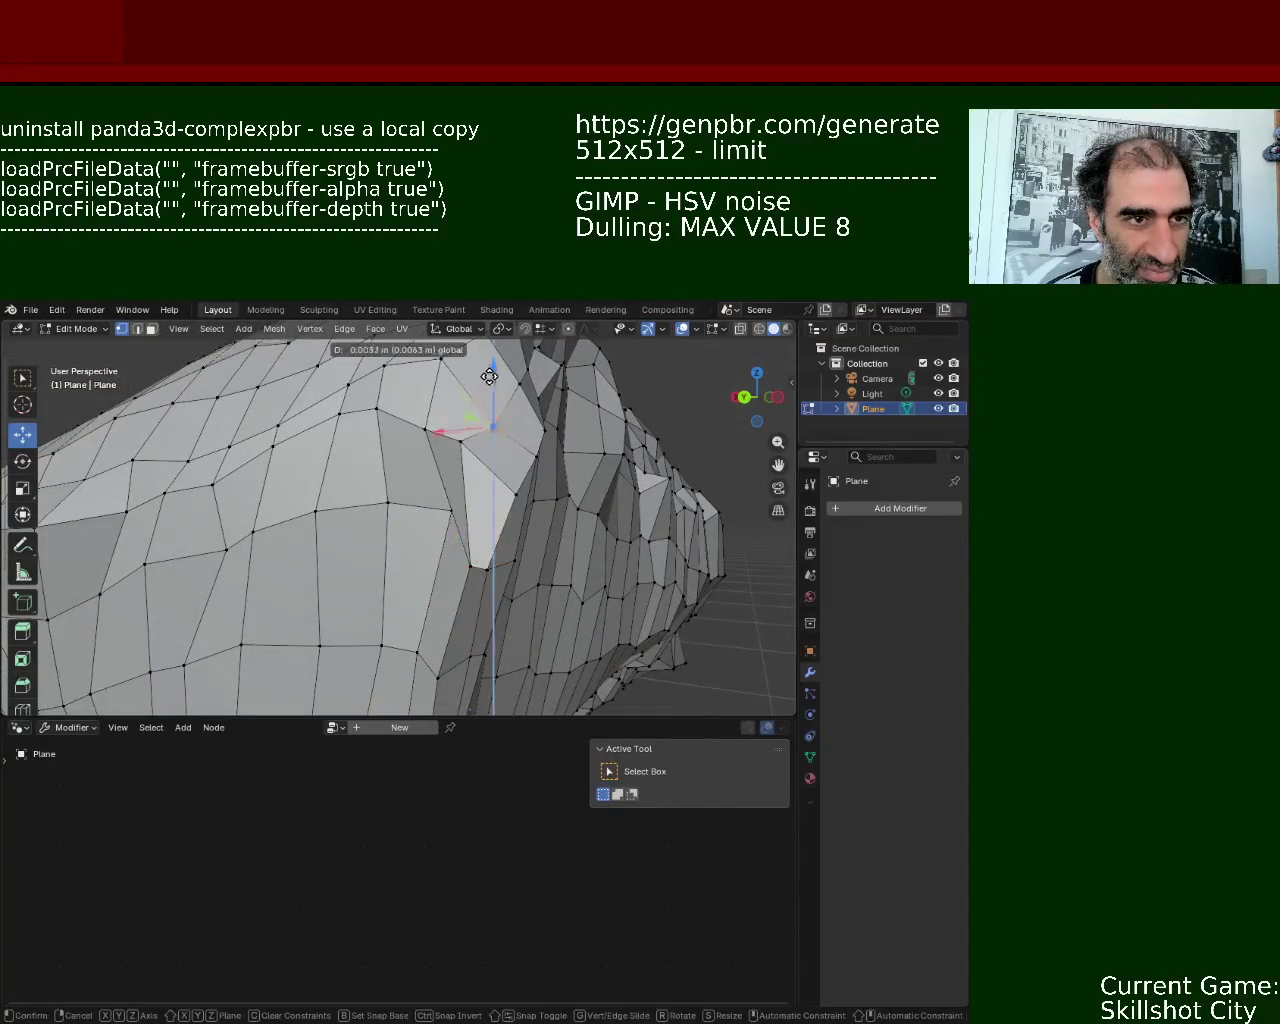
{"action": "mouse_move", "coordinate": [488, 376]}
{"action": "middle_mouse_down"}
{"action": "mouse_move", "coordinate": [434, 405]}
{"action": "mouse_move", "coordinate": [414, 491]}
{"action": "mouse_move", "coordinate": [362, 458]}
{"action": "mouse_move", "coordinate": [337, 462]}
{"action": "middle_mouse_up"}
{"action": "left_click", "coordinate": [337, 462]}
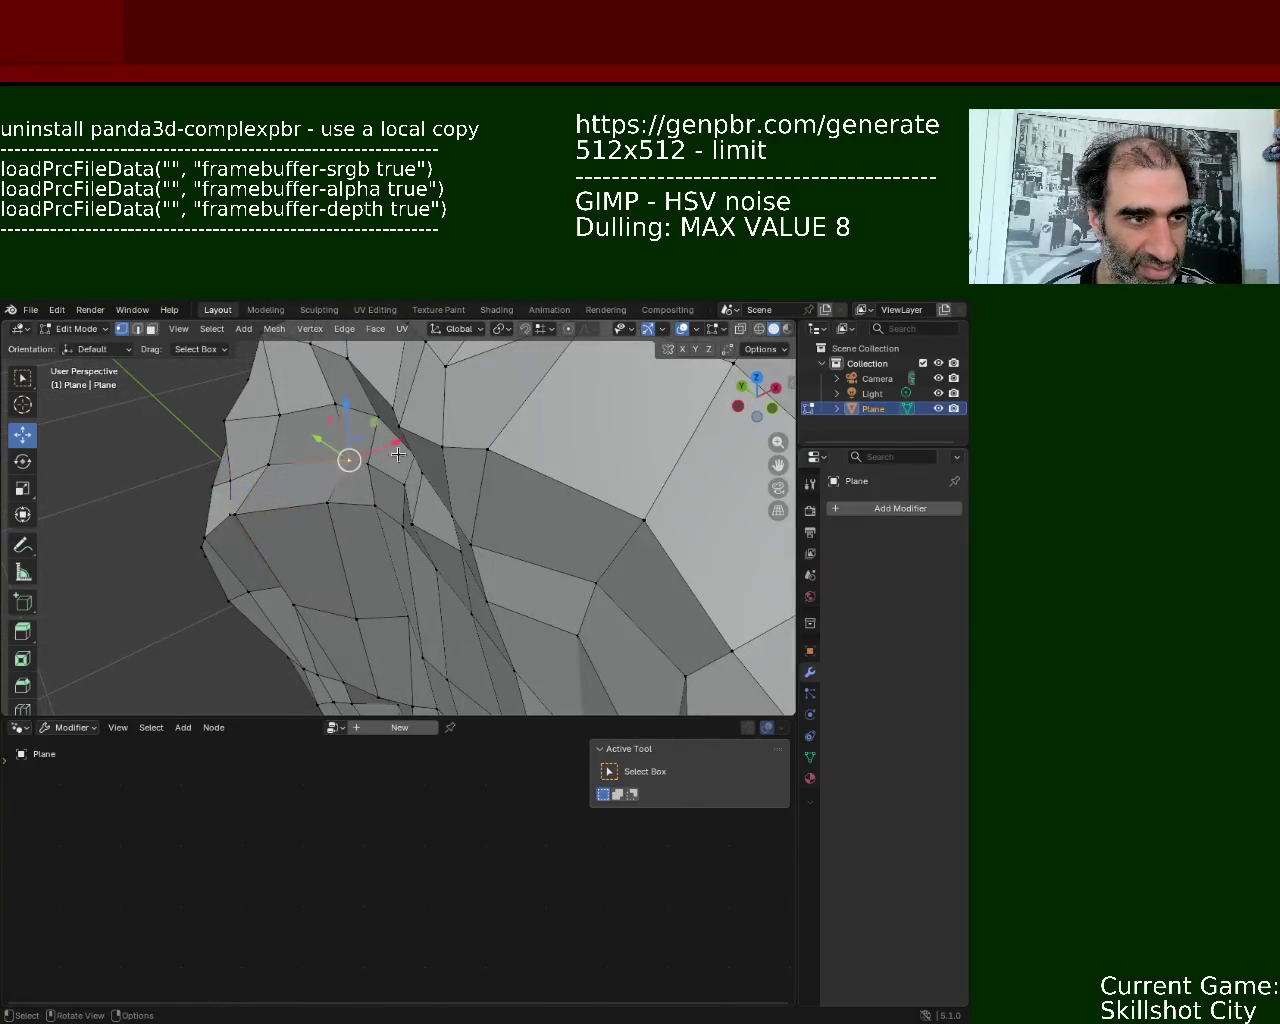
{"action": "key", "text": "g"}
{"action": "left_click", "coordinate": [378, 479]}
{"action": "key", "text": "ctrl+z"}
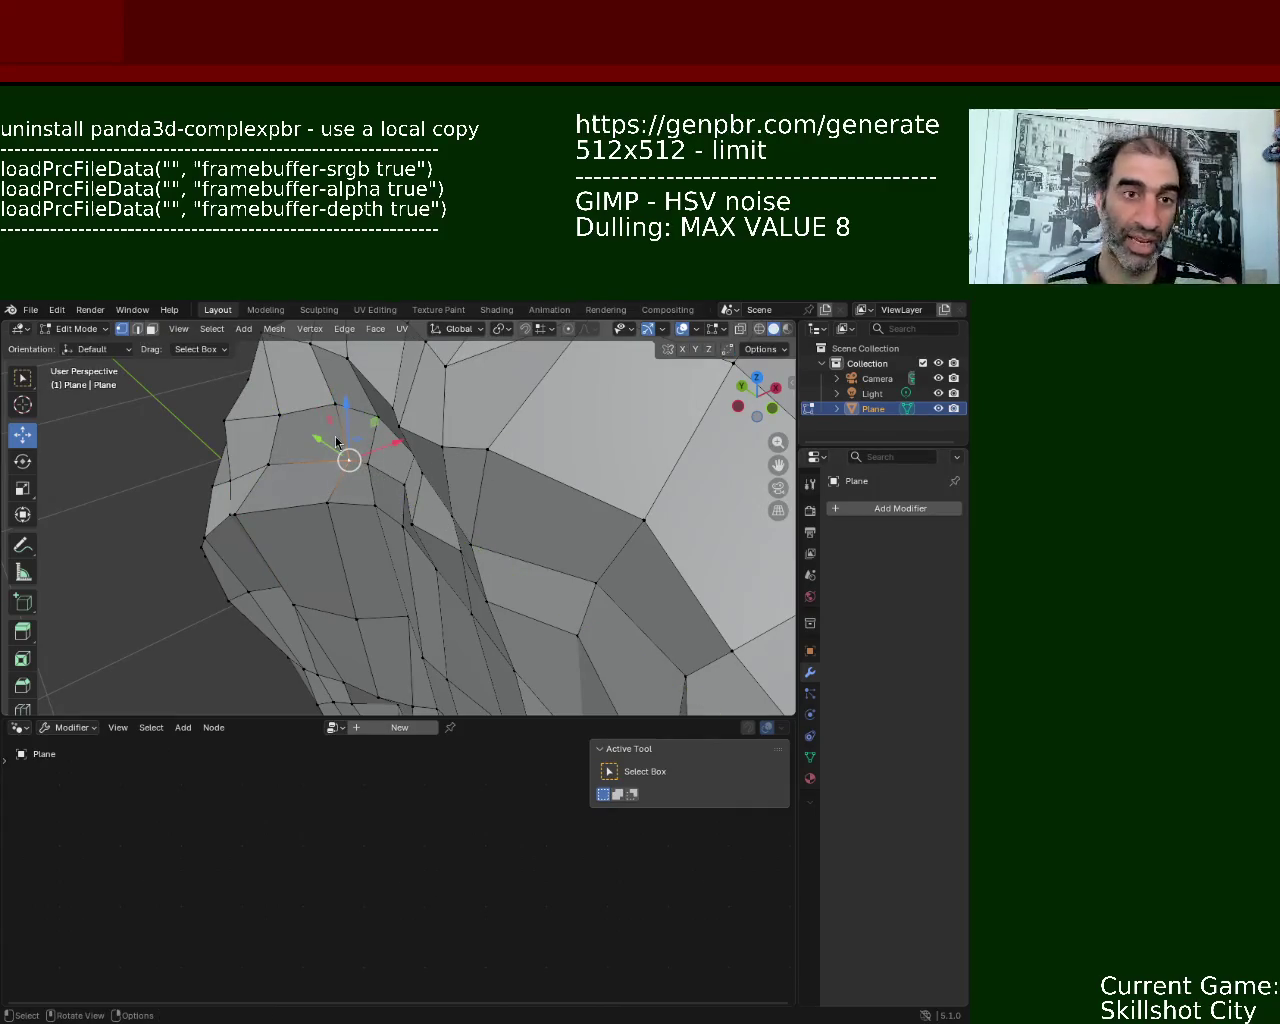
{"action": "middle_click_drag", "start_coordinate": [323, 584], "coordinate": [473, 487]}
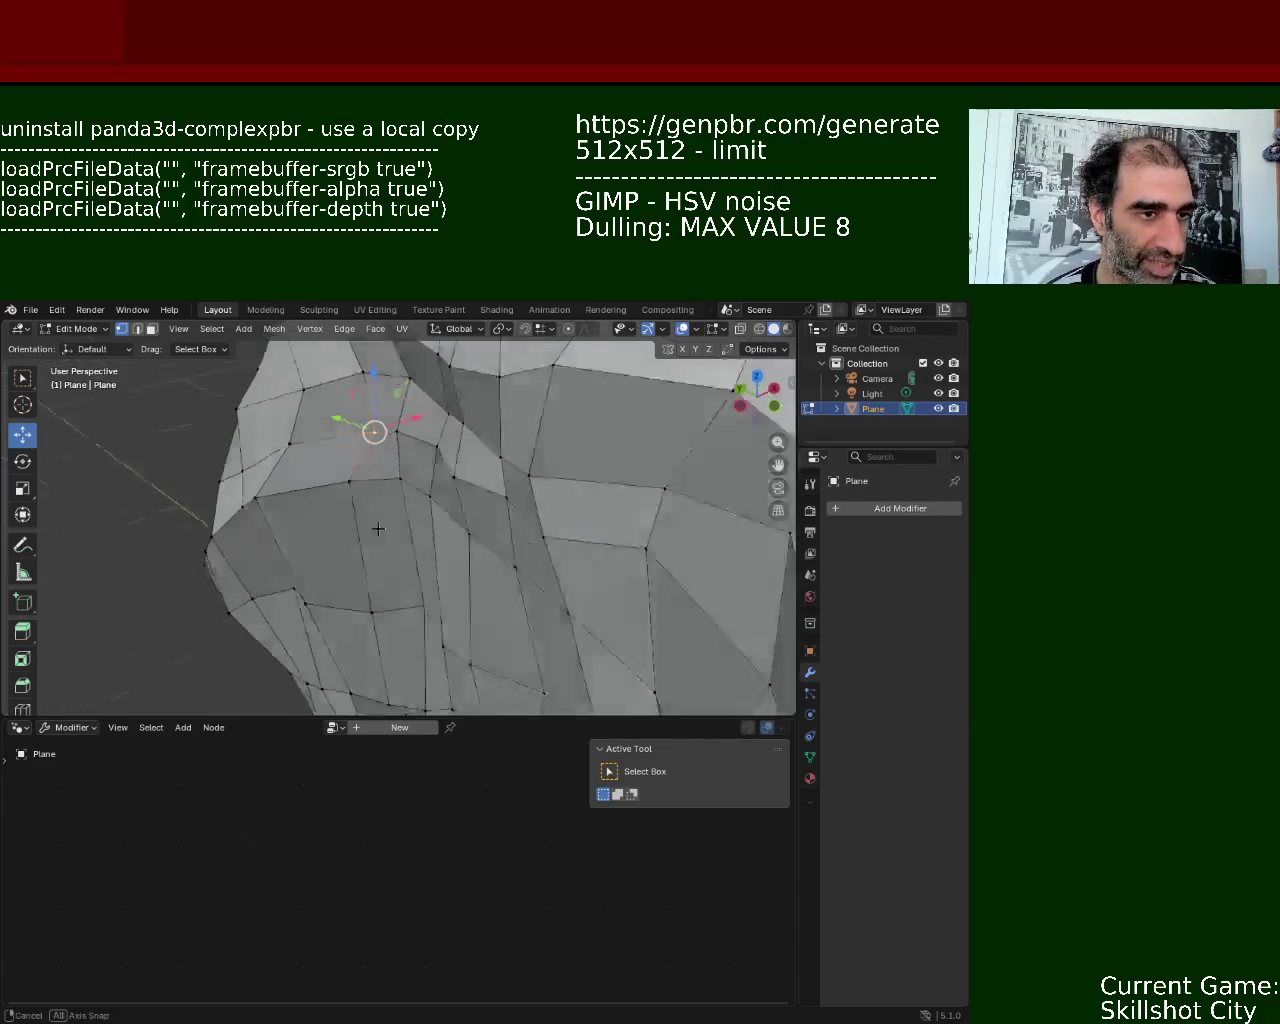
{"action": "key", "text": "ctrl+s"}
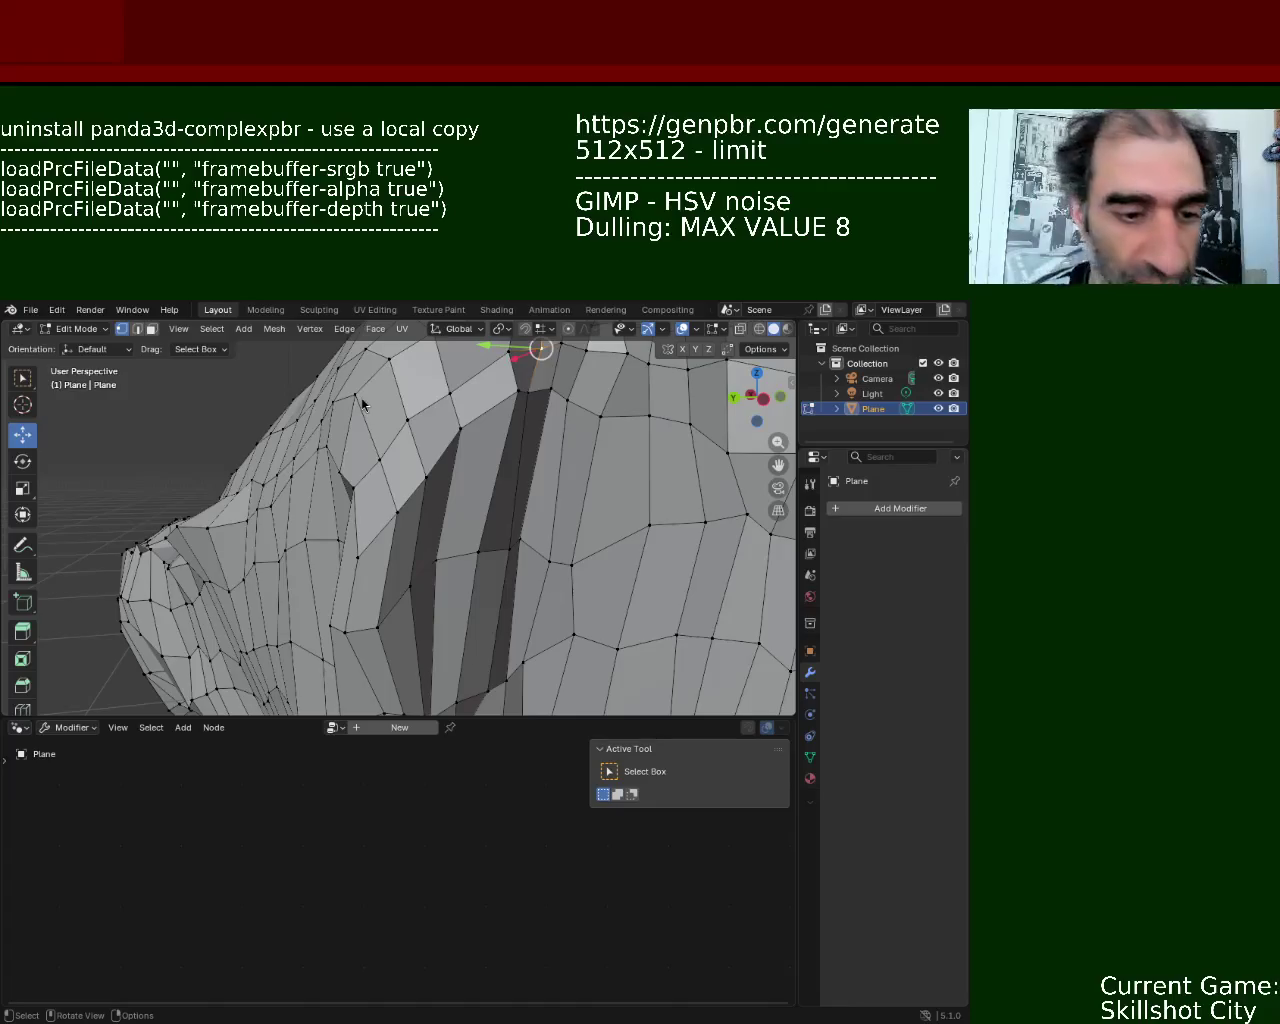
{"action": "middle_click_drag", "start_coordinate": [457, 508], "coordinate": [674, 486]}
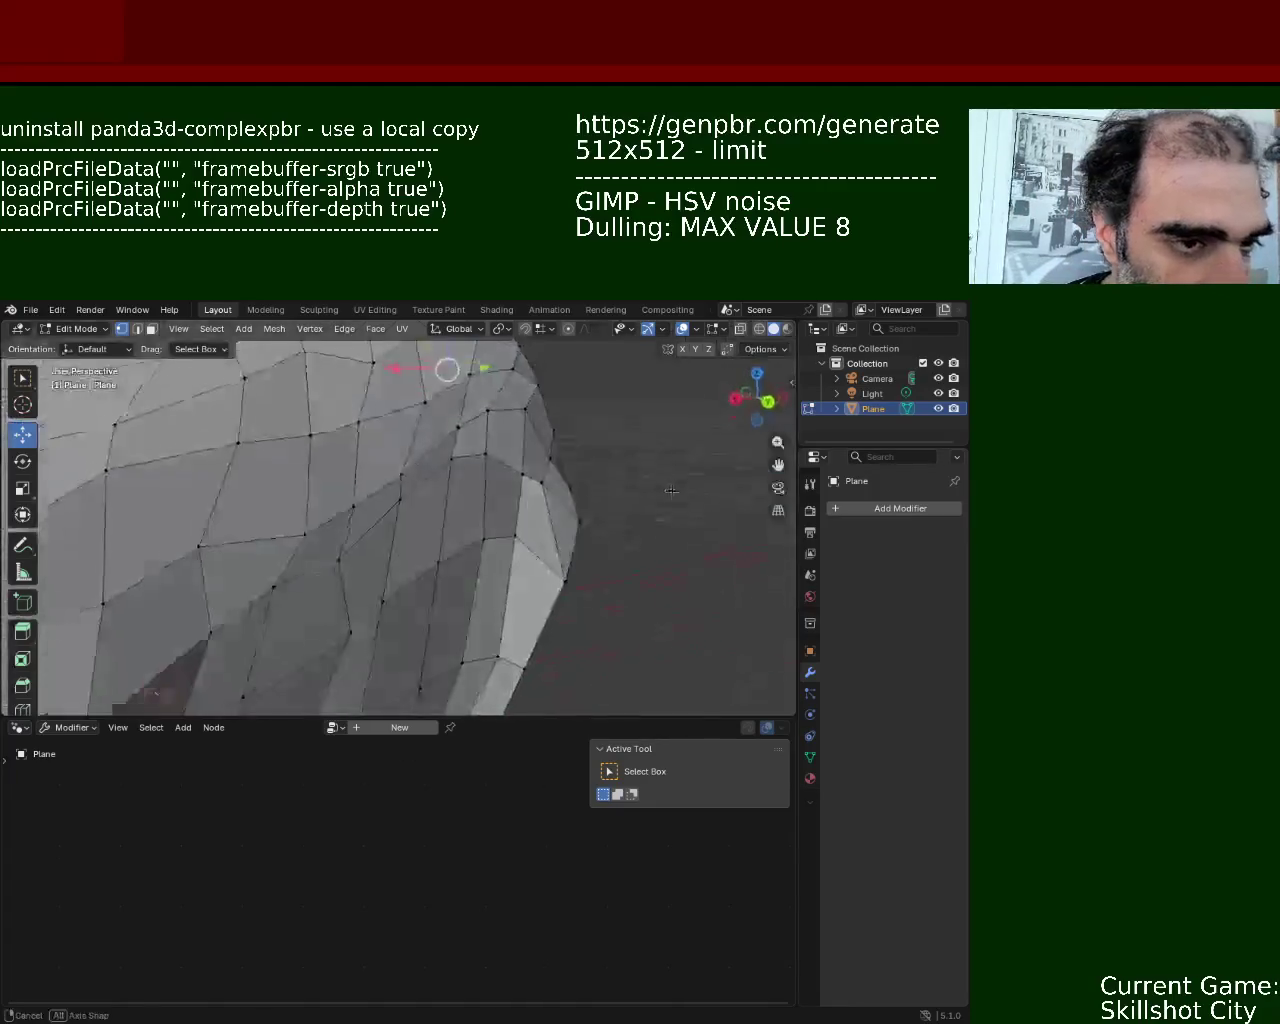
{"action": "scroll", "coordinate": [560, 629], "scroll_direction": "down", "scroll_amount": 5}
{"action": "mouse_move", "coordinate": [560, 629]}
{"action": "middle_mouse_down"}
{"action": "mouse_move", "coordinate": [323, 567]}
{"action": "mouse_move", "coordinate": [694, 536]}
{"action": "mouse_move", "coordinate": [425, 479]}
{"action": "mouse_move", "coordinate": [618, 569]}
{"action": "mouse_move", "coordinate": [301, 497]}
{"action": "mouse_move", "coordinate": [305, 481]}
{"action": "middle_mouse_up"}
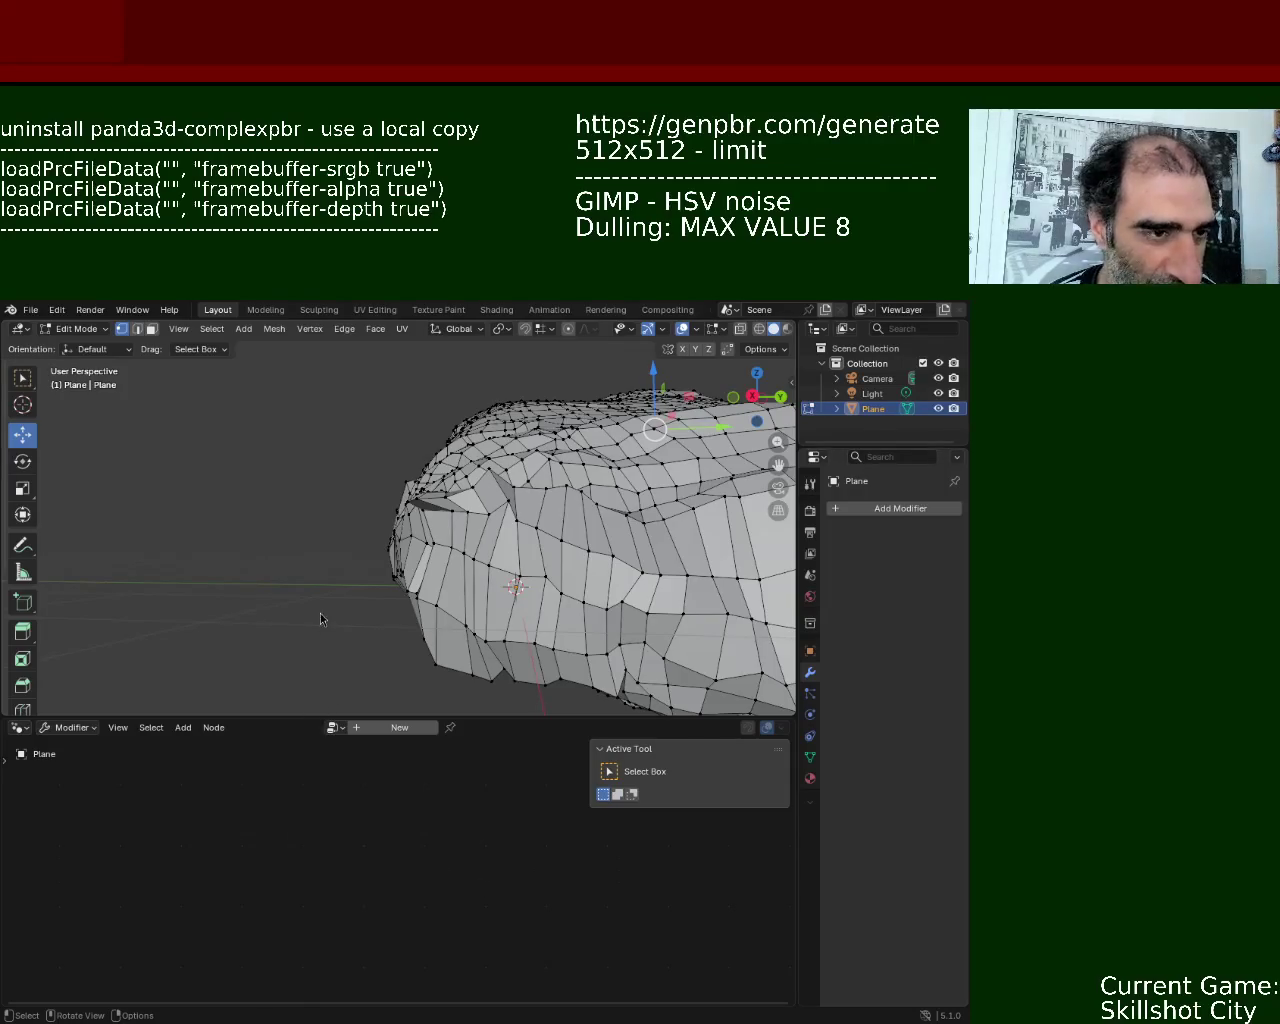
- From a low side view, select the three vertices at the ridge's peak
{"action": "mouse_move", "coordinate": [504, 617]}
{"action": "middle_mouse_down"}
{"action": "mouse_move", "coordinate": [465, 550]}
{"action": "mouse_move", "coordinate": [490, 490]}
{"action": "middle_mouse_up"}
{"action": "scroll", "coordinate": [495, 480], "scroll_direction": "up", "scroll_amount": 5}
{"action": "scroll", "coordinate": [500, 476], "scroll_direction": "down", "scroll_amount": 2}
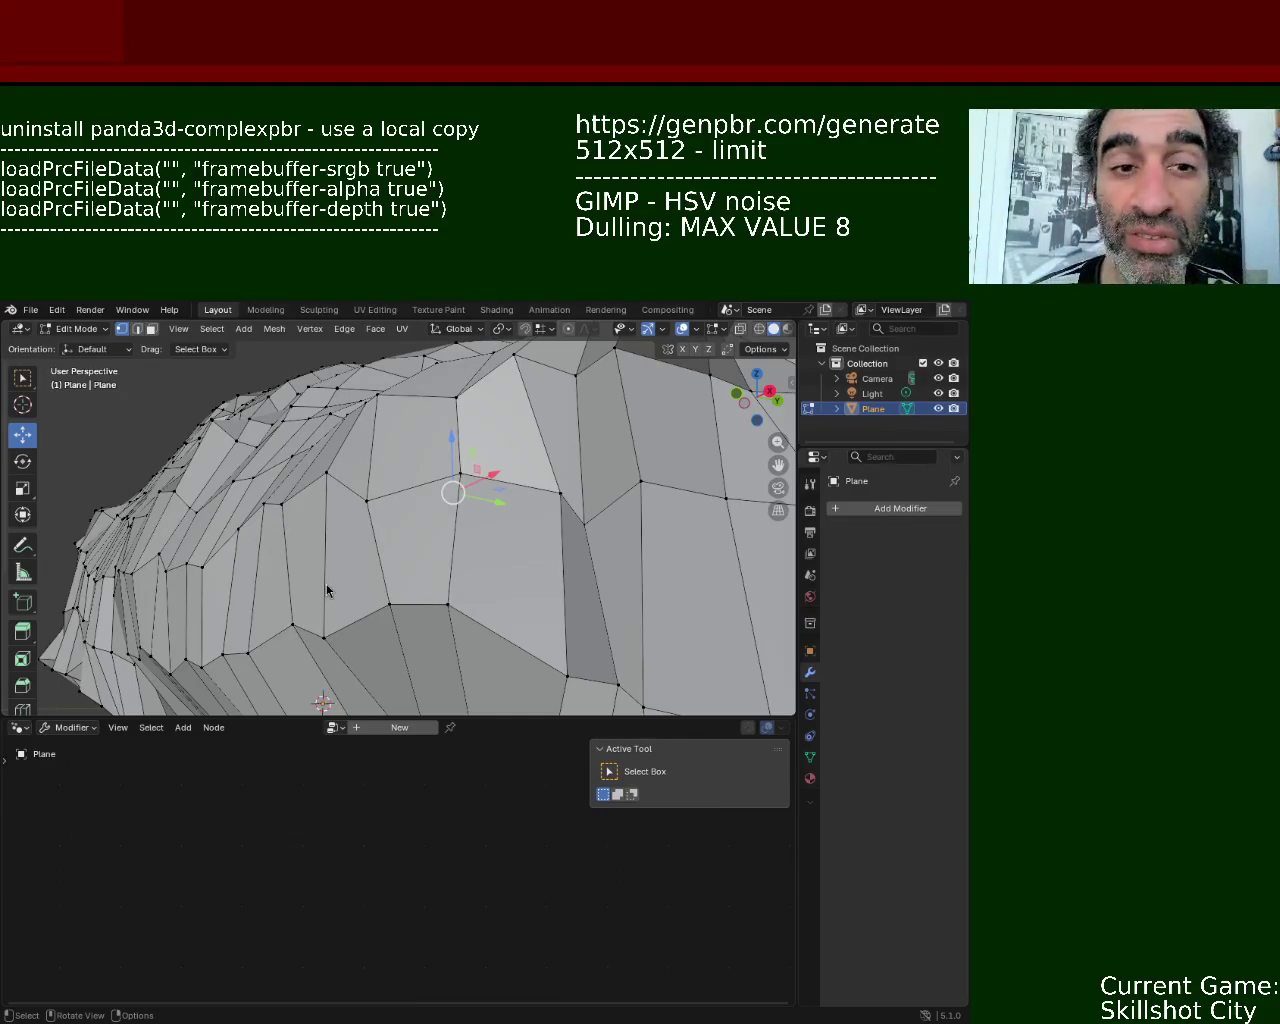
{"action": "mouse_move", "coordinate": [431, 592]}
{"action": "middle_mouse_down"}
{"action": "mouse_move", "coordinate": [519, 570]}
{"action": "mouse_move", "coordinate": [540, 545]}
{"action": "middle_mouse_up"}
{"action": "left_click", "coordinate": [563, 520]}
{"action": "left_click", "coordinate": [588, 520], "text": "shift"}
{"action": "left_click", "coordinate": [531, 524], "text": "shift"}
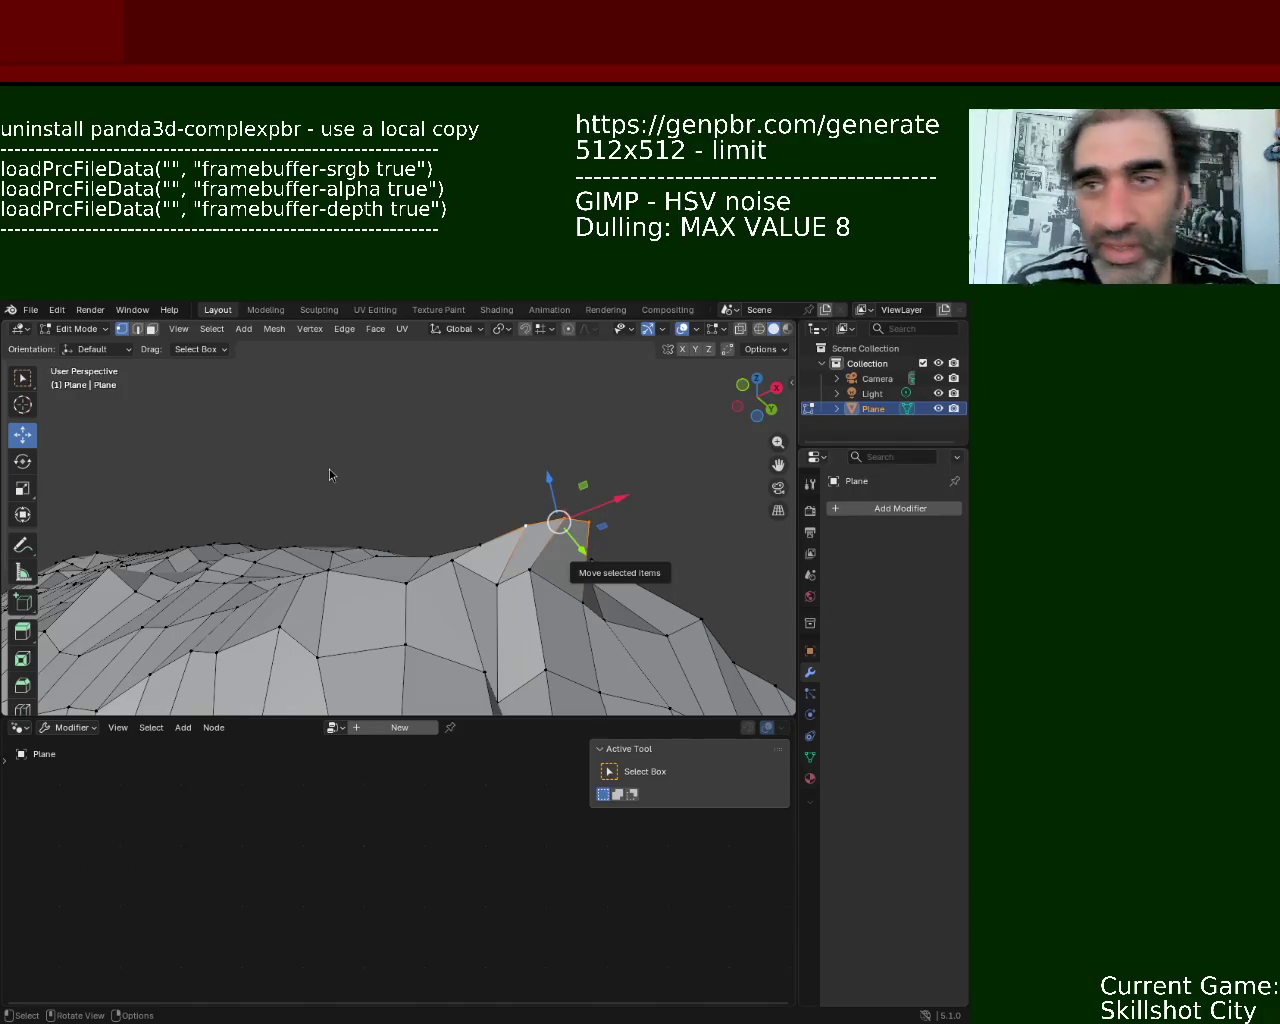
- Raise the ridge vertices with the Move gizmo, then slide them left and right along X
{"action": "mouse_move", "coordinate": [459, 680]}
{"action": "middle_mouse_down"}
{"action": "mouse_move", "coordinate": [216, 566]}
{"action": "mouse_move", "coordinate": [415, 588]}
{"action": "middle_mouse_up"}
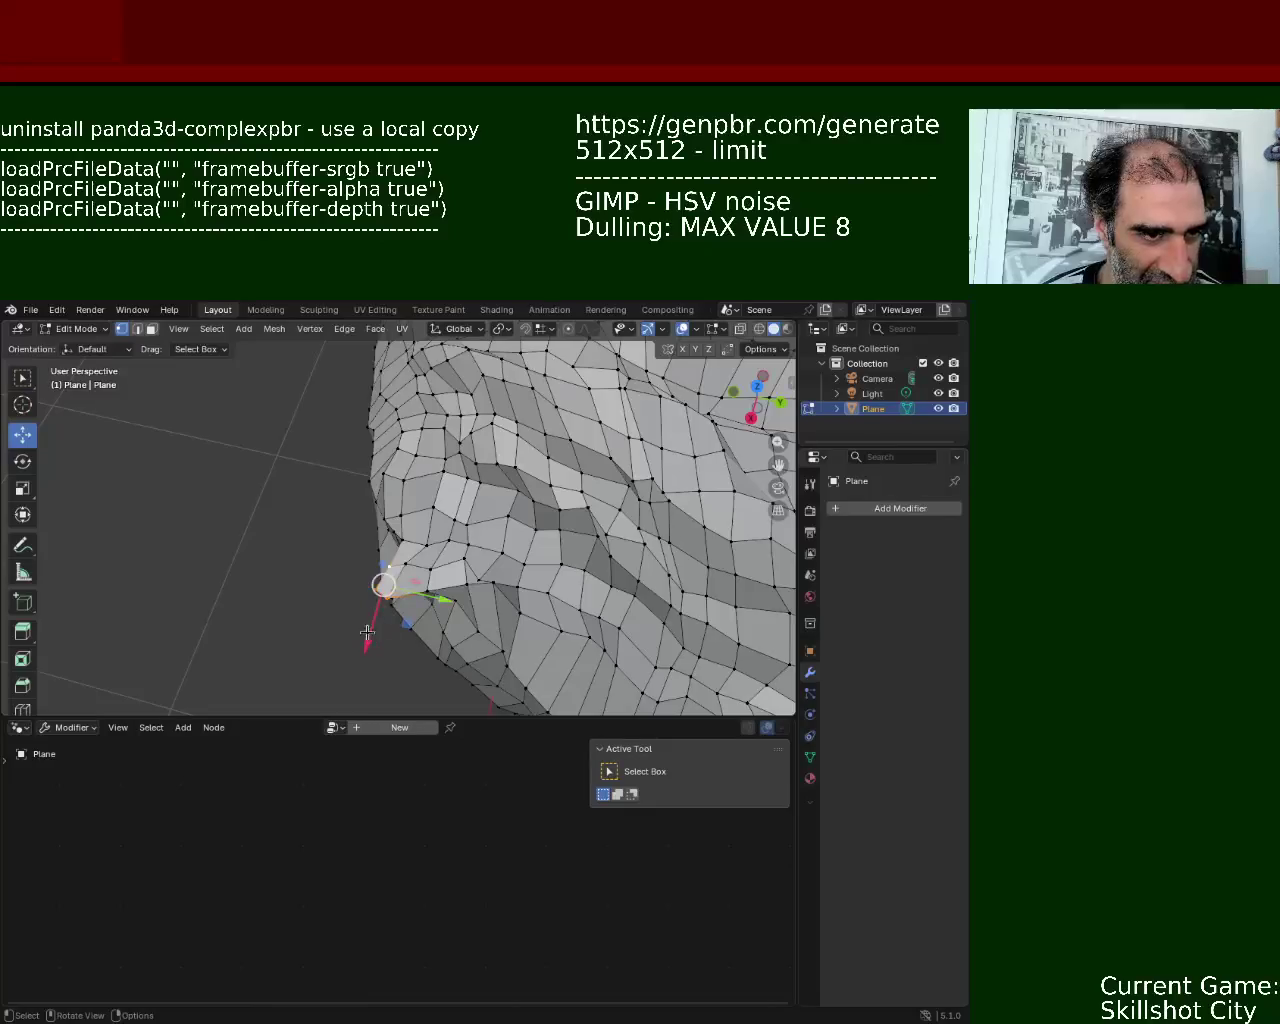
{"action": "left_click_drag", "start_coordinate": [404, 605], "coordinate": [410, 581]}
{"action": "mouse_move", "coordinate": [410, 581]}
{"action": "middle_mouse_down"}
{"action": "mouse_move", "coordinate": [469, 543]}
{"action": "mouse_move", "coordinate": [483, 588]}
{"action": "middle_mouse_up"}
{"action": "left_click_drag", "start_coordinate": [483, 588], "coordinate": [467, 596]}
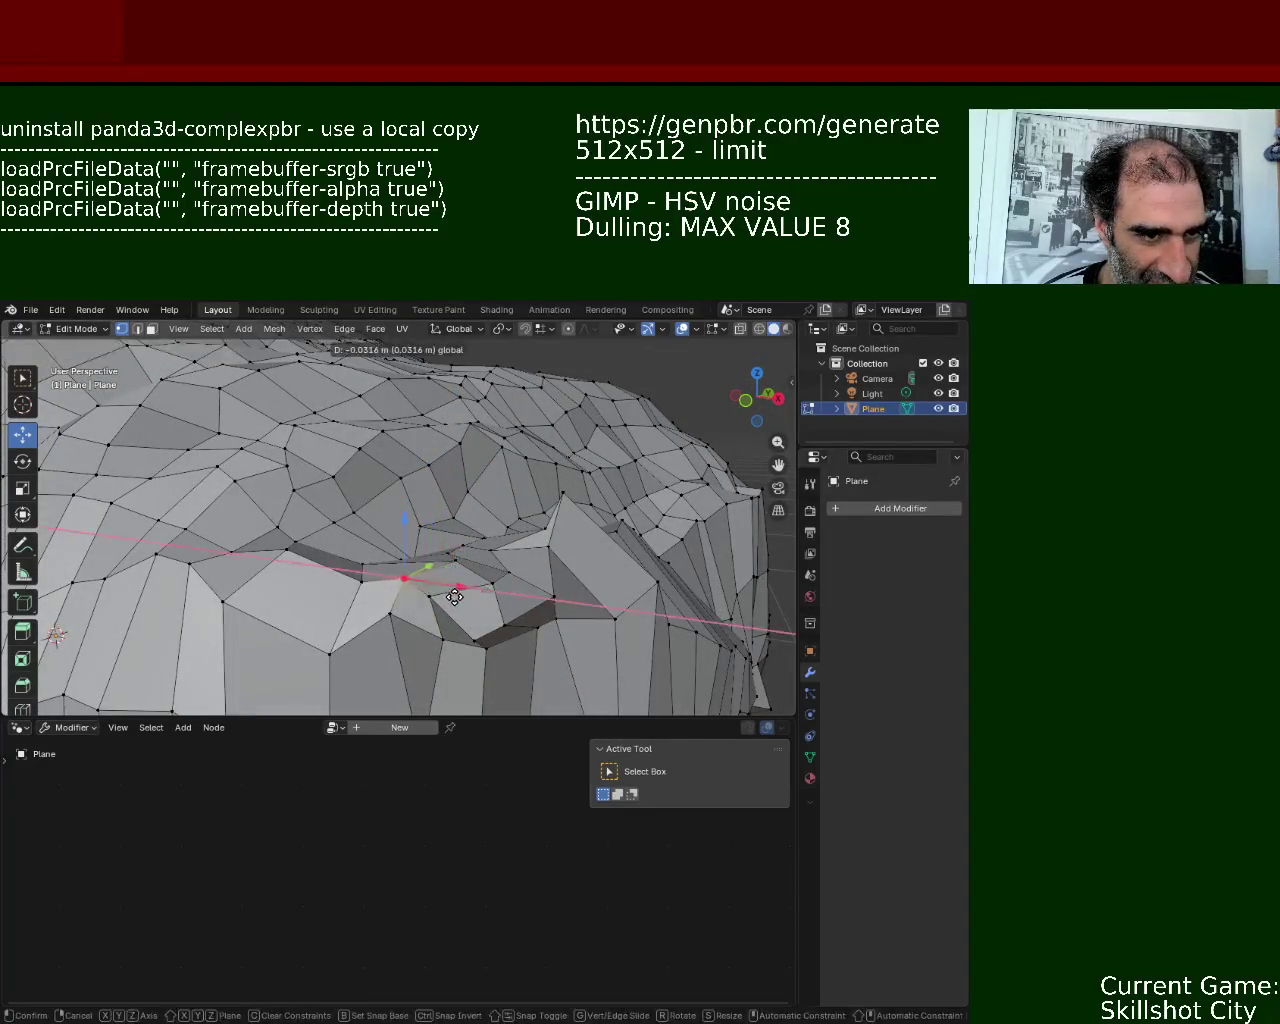
{"action": "middle_click_drag", "start_coordinate": [467, 596], "coordinate": [425, 605]}
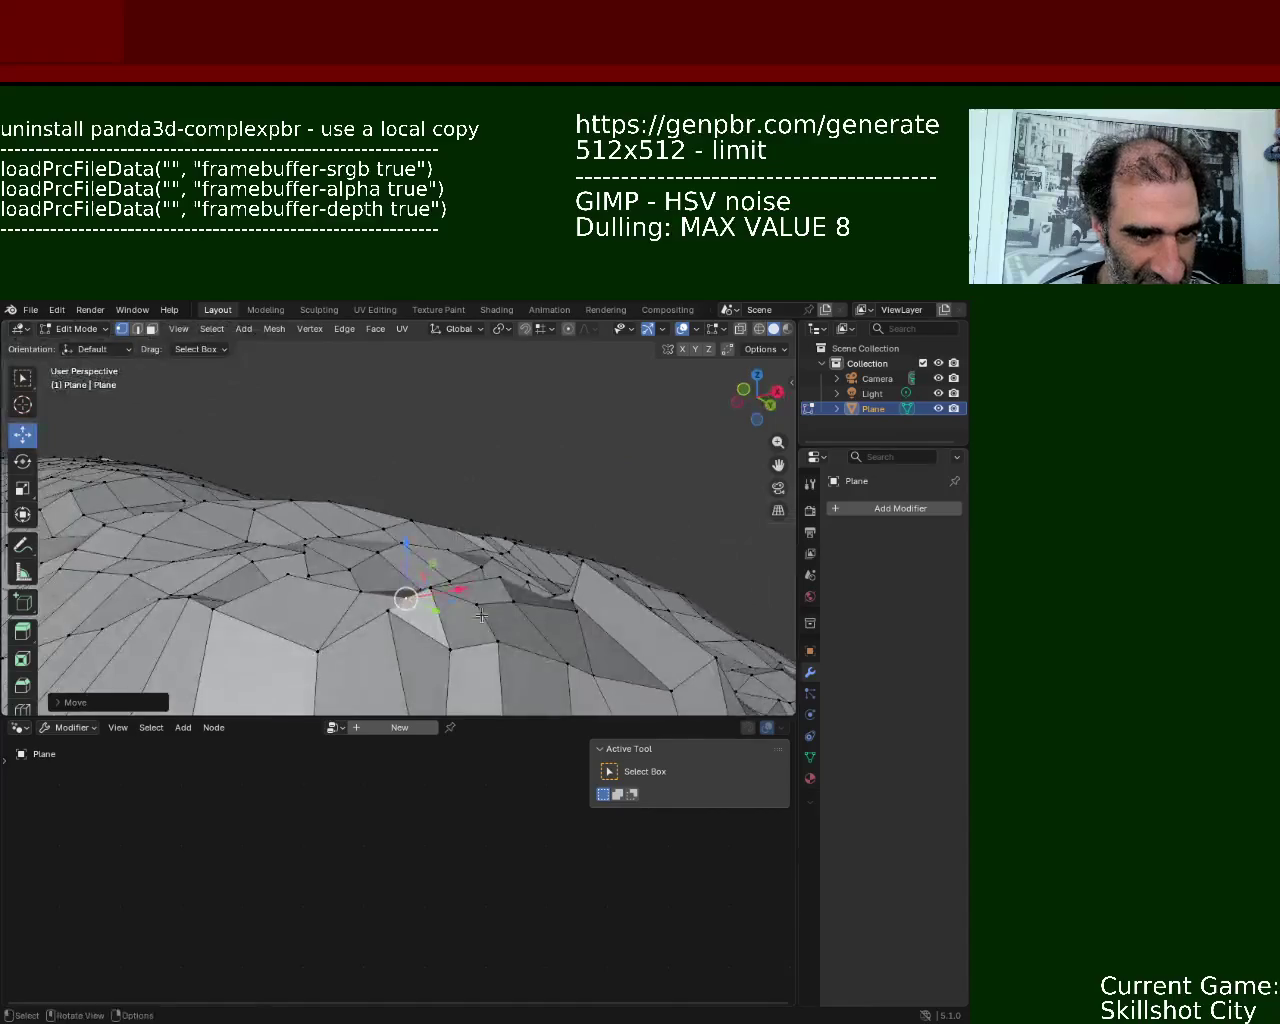
{"action": "left_click_drag", "start_coordinate": [555, 601], "coordinate": [576, 598]}
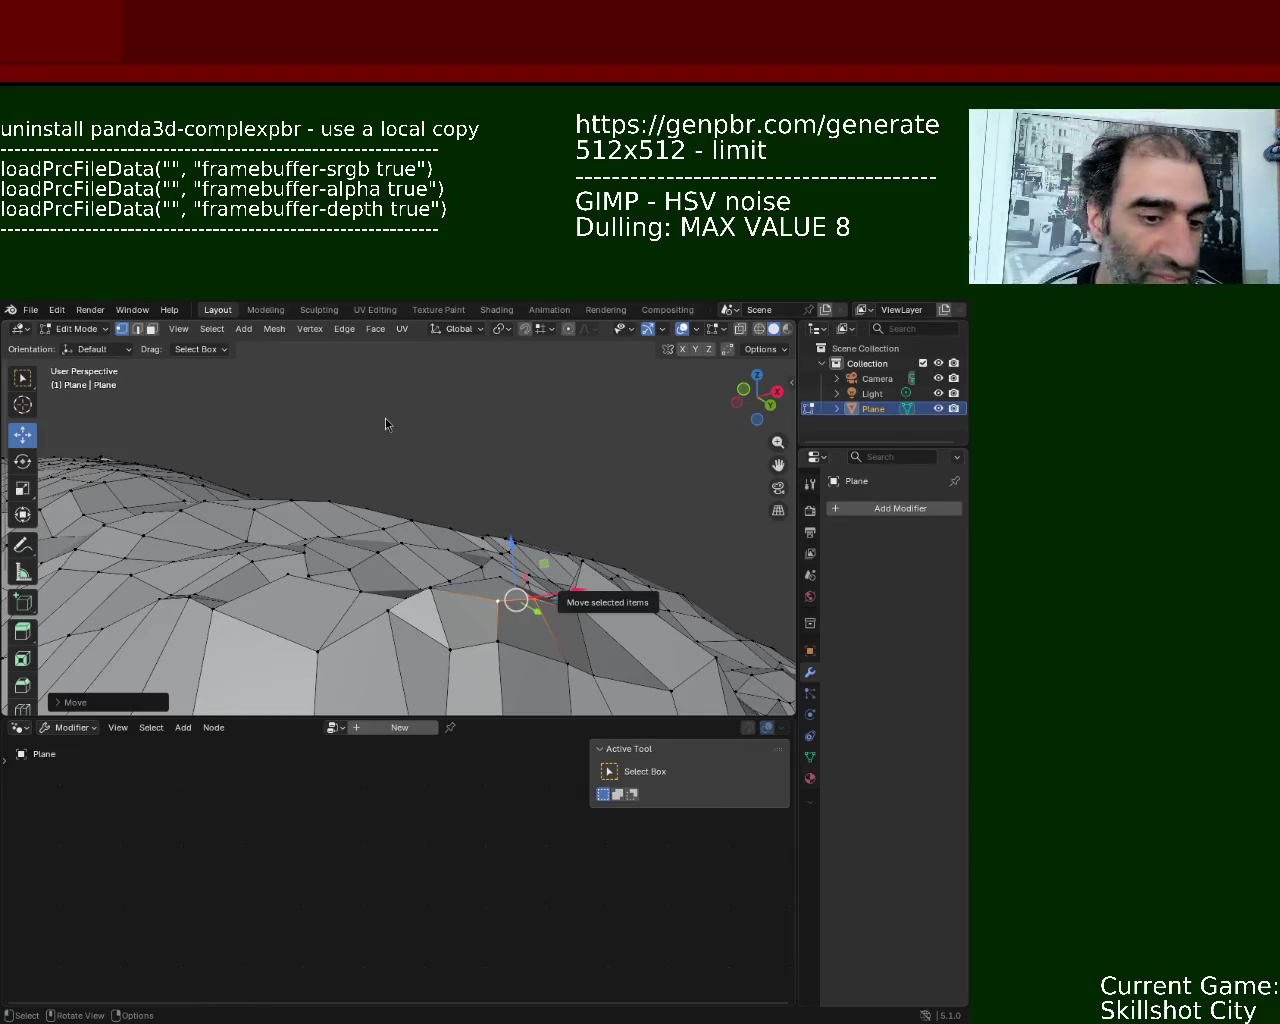
- Select the vertex at the rock's tip and drag it to a new position
{"action": "mouse_move", "coordinate": [390, 592]}
{"action": "middle_mouse_down"}
{"action": "mouse_move", "coordinate": [436, 510]}
{"action": "mouse_move", "coordinate": [423, 571]}
{"action": "middle_mouse_up"}
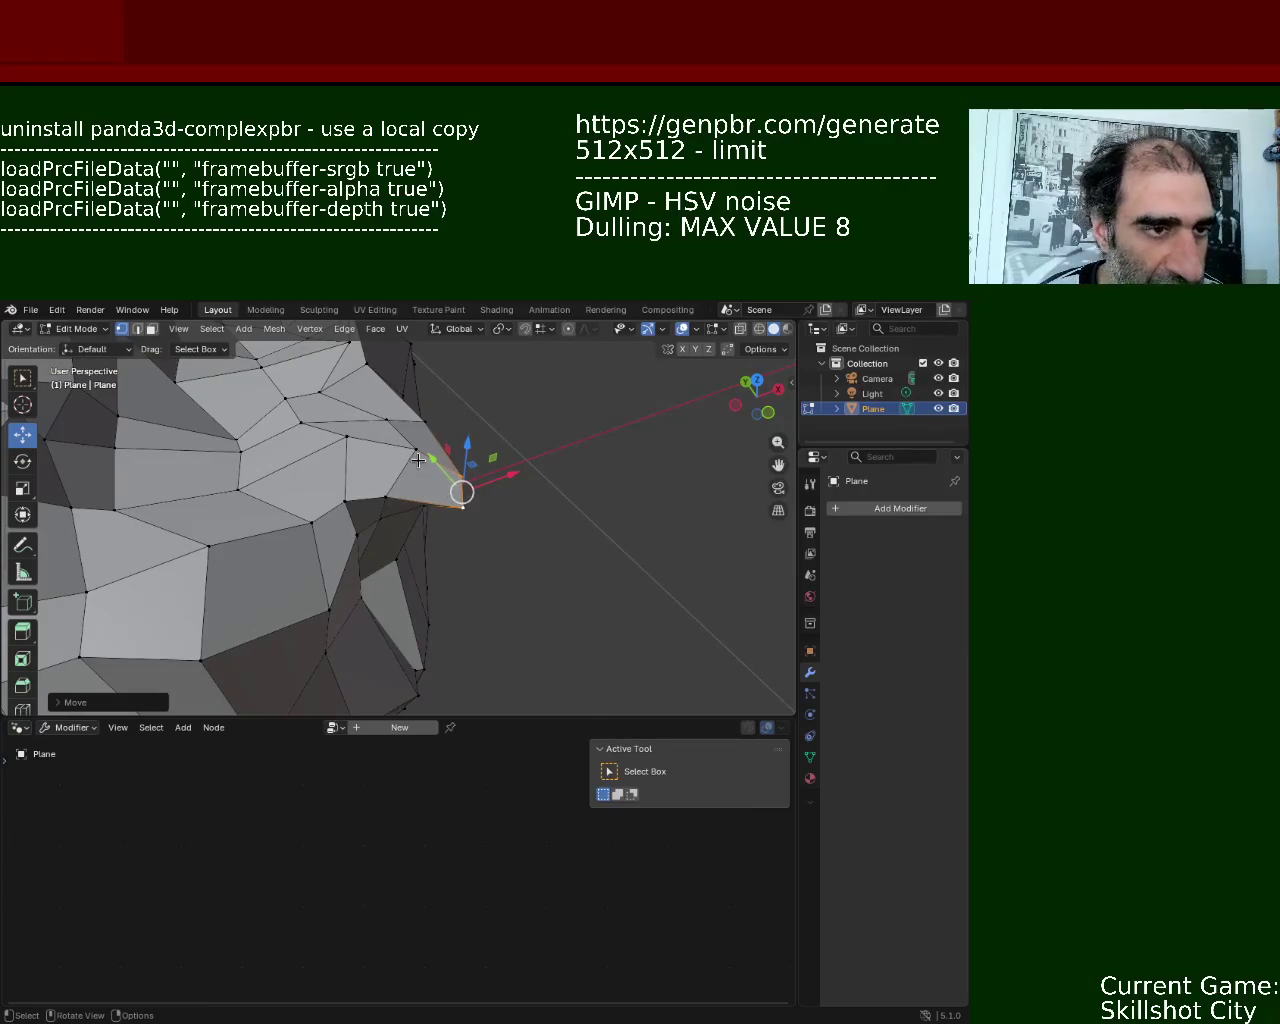
{"action": "mouse_move", "coordinate": [408, 470]}
{"action": "middle_mouse_down"}
{"action": "mouse_move", "coordinate": [452, 528]}
{"action": "mouse_move", "coordinate": [471, 525]}
{"action": "middle_mouse_up"}
{"action": "left_click", "coordinate": [466, 521]}
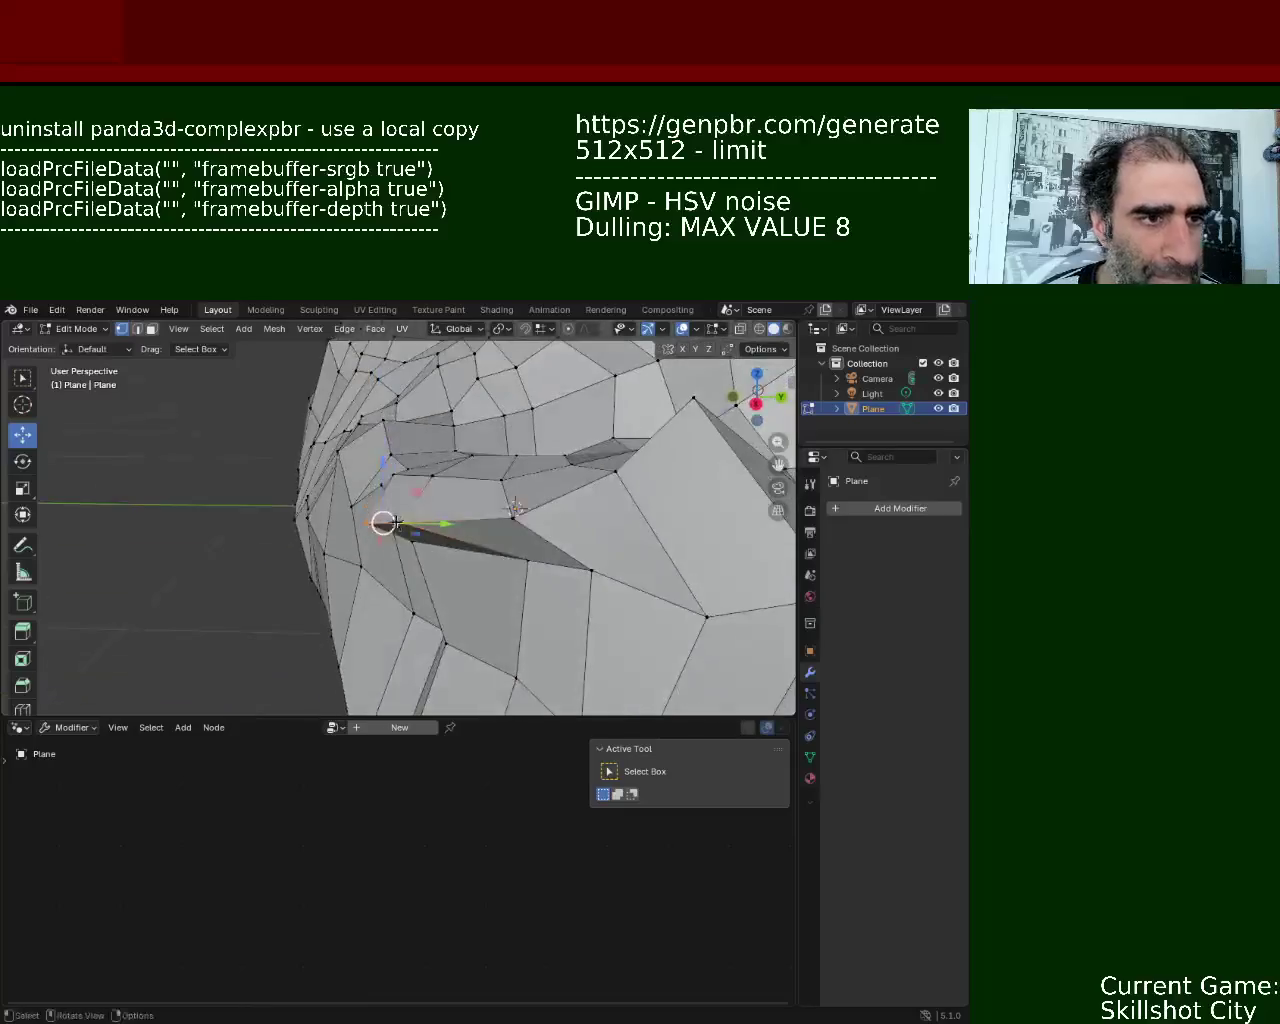
{"action": "left_click_drag", "start_coordinate": [449, 523], "coordinate": [494, 523]}
{"action": "middle_click_drag", "start_coordinate": [494, 523], "coordinate": [542, 537]}
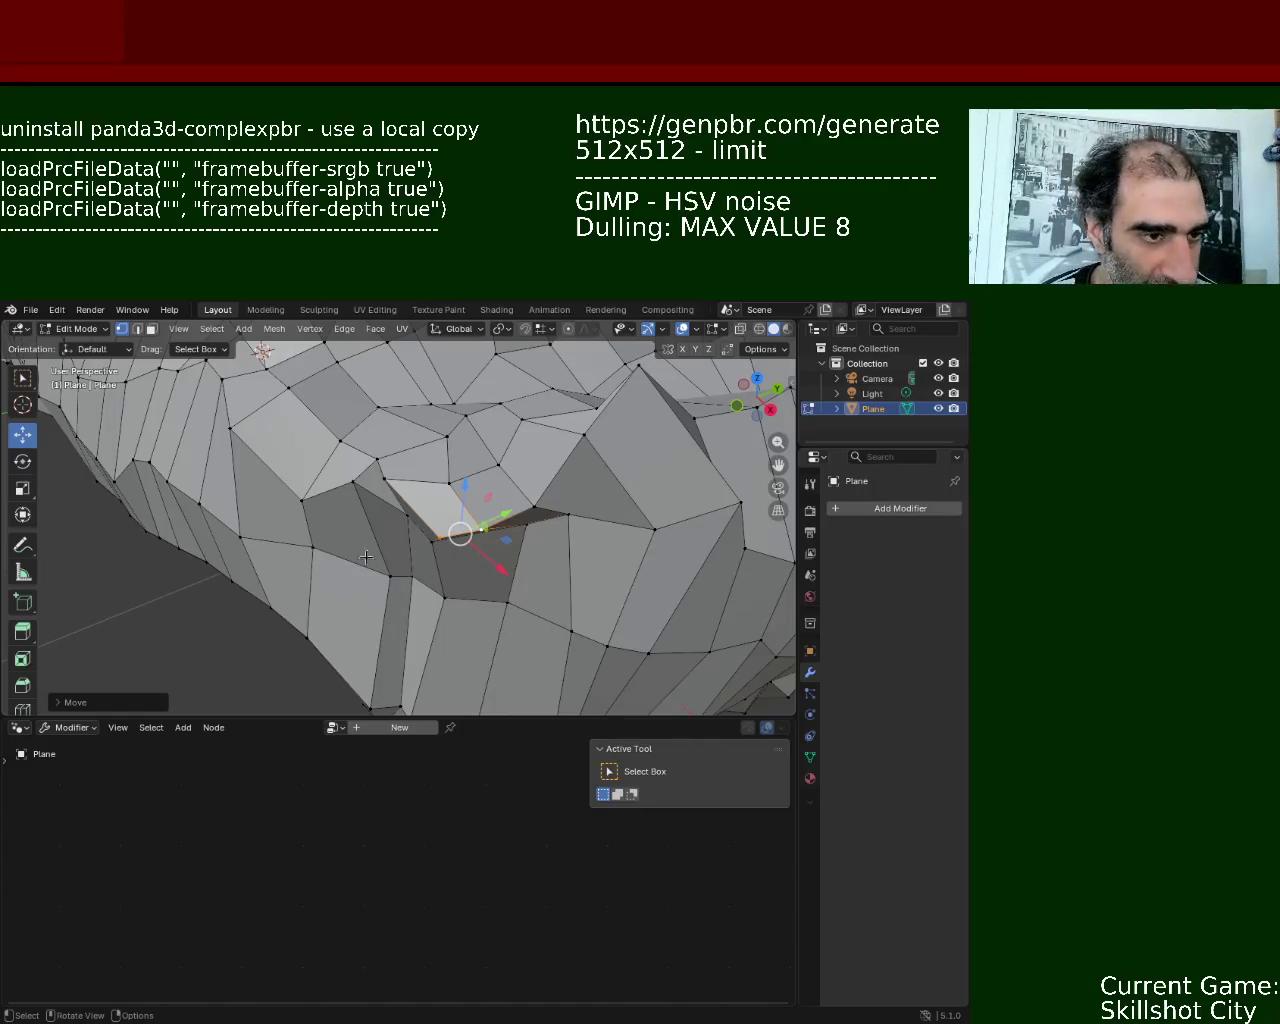
- Move the selected fold vertex along the X axis, then vertically along Z
{"action": "middle_click_drag", "start_coordinate": [366, 568], "coordinate": [466, 545]}
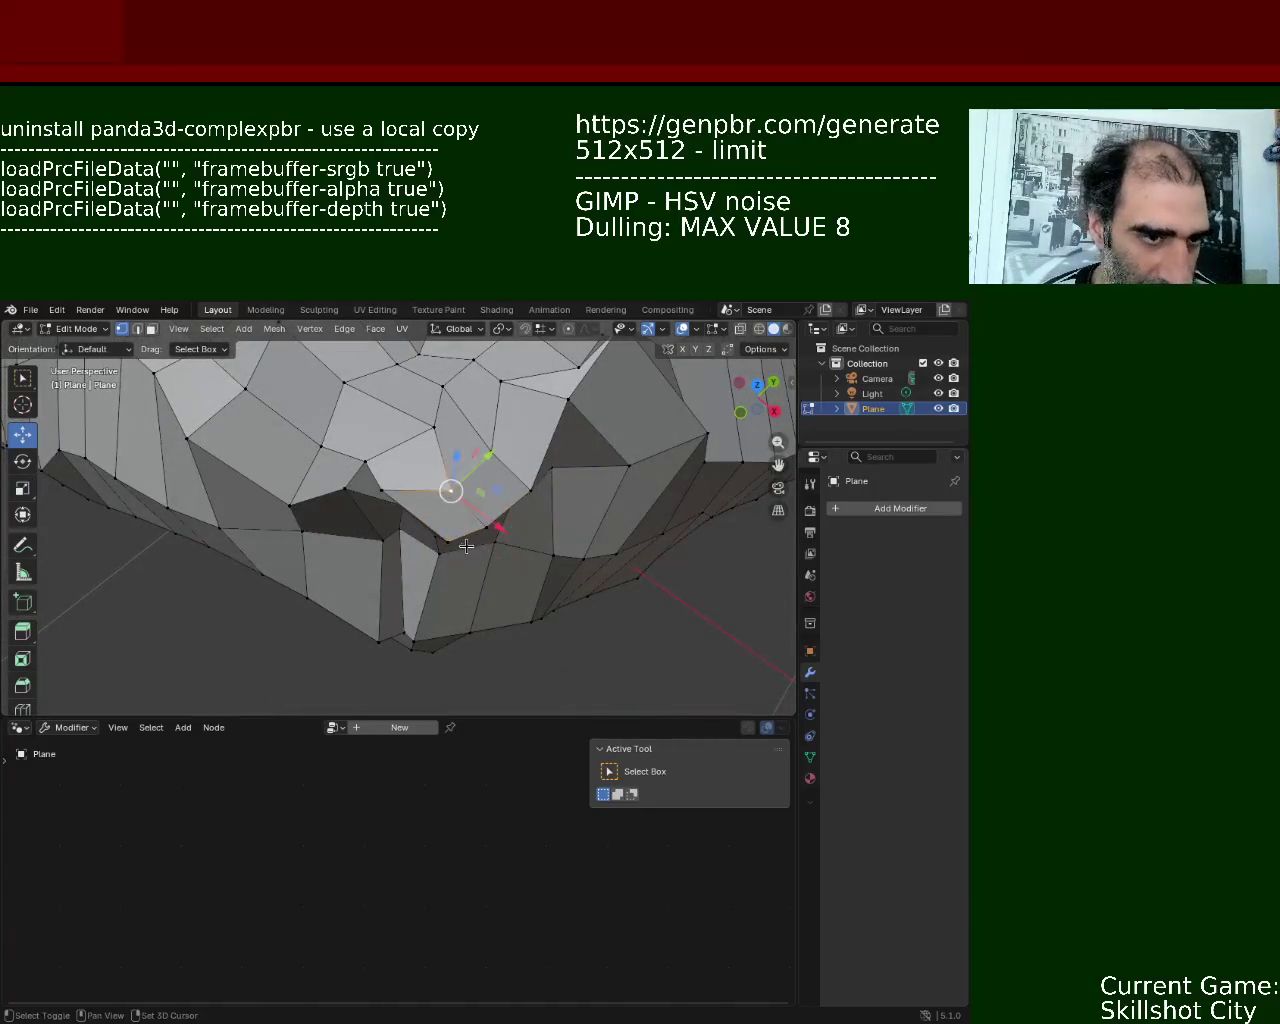
{"action": "key", "text": "g"}
{"action": "key", "text": "x"}
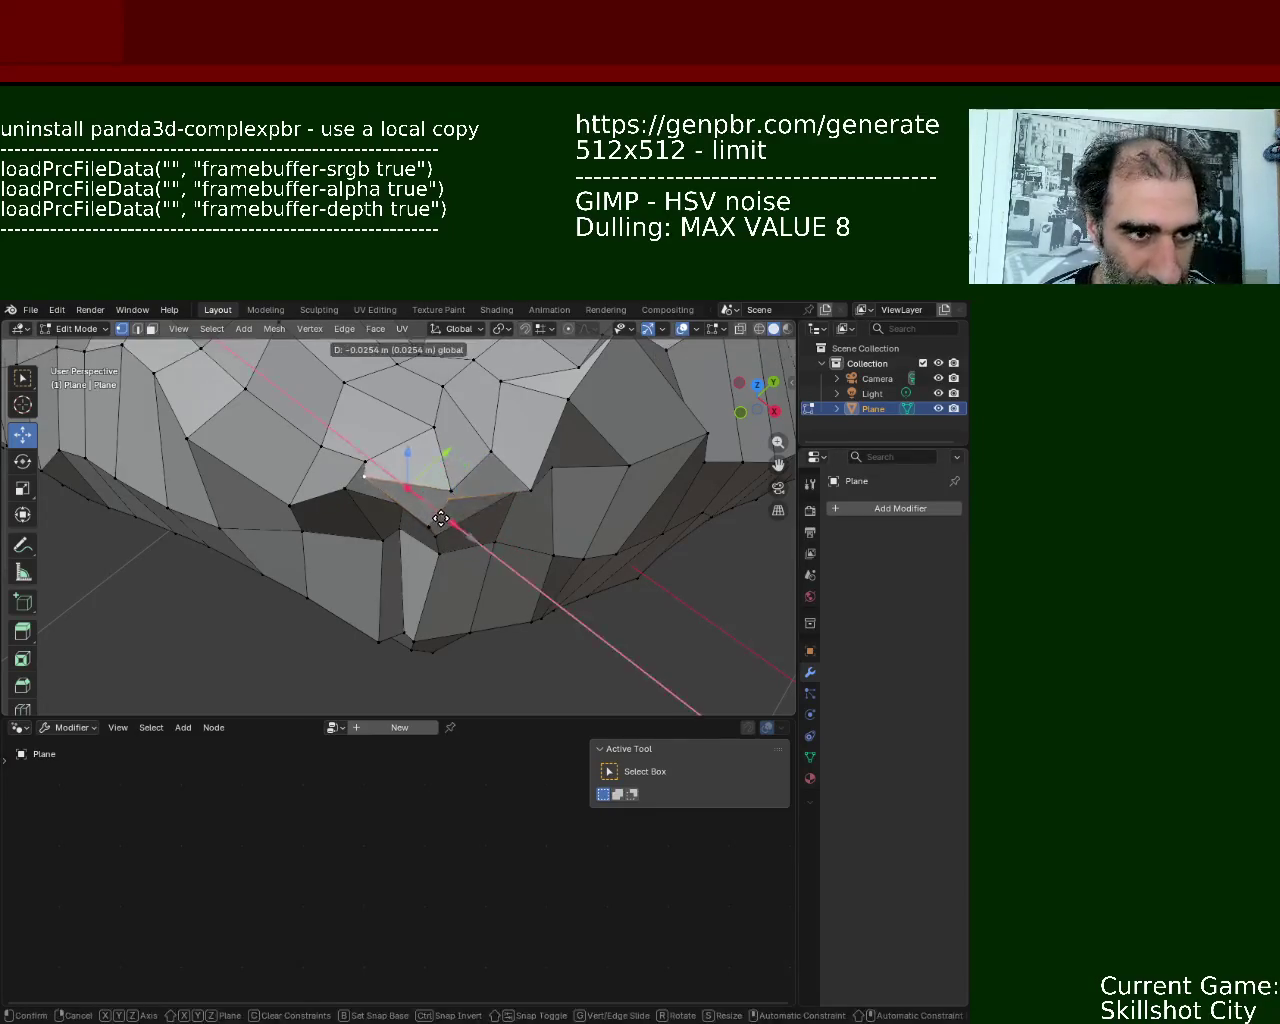
{"action": "left_click", "coordinate": [438, 512]}
{"action": "mouse_move", "coordinate": [449, 489]}
{"action": "middle_mouse_down"}
{"action": "mouse_move", "coordinate": [359, 411]}
{"action": "mouse_move", "coordinate": [519, 457]}
{"action": "mouse_move", "coordinate": [549, 416]}
{"action": "middle_mouse_up"}
{"action": "key", "text": "g"}
{"action": "key", "text": "z"}
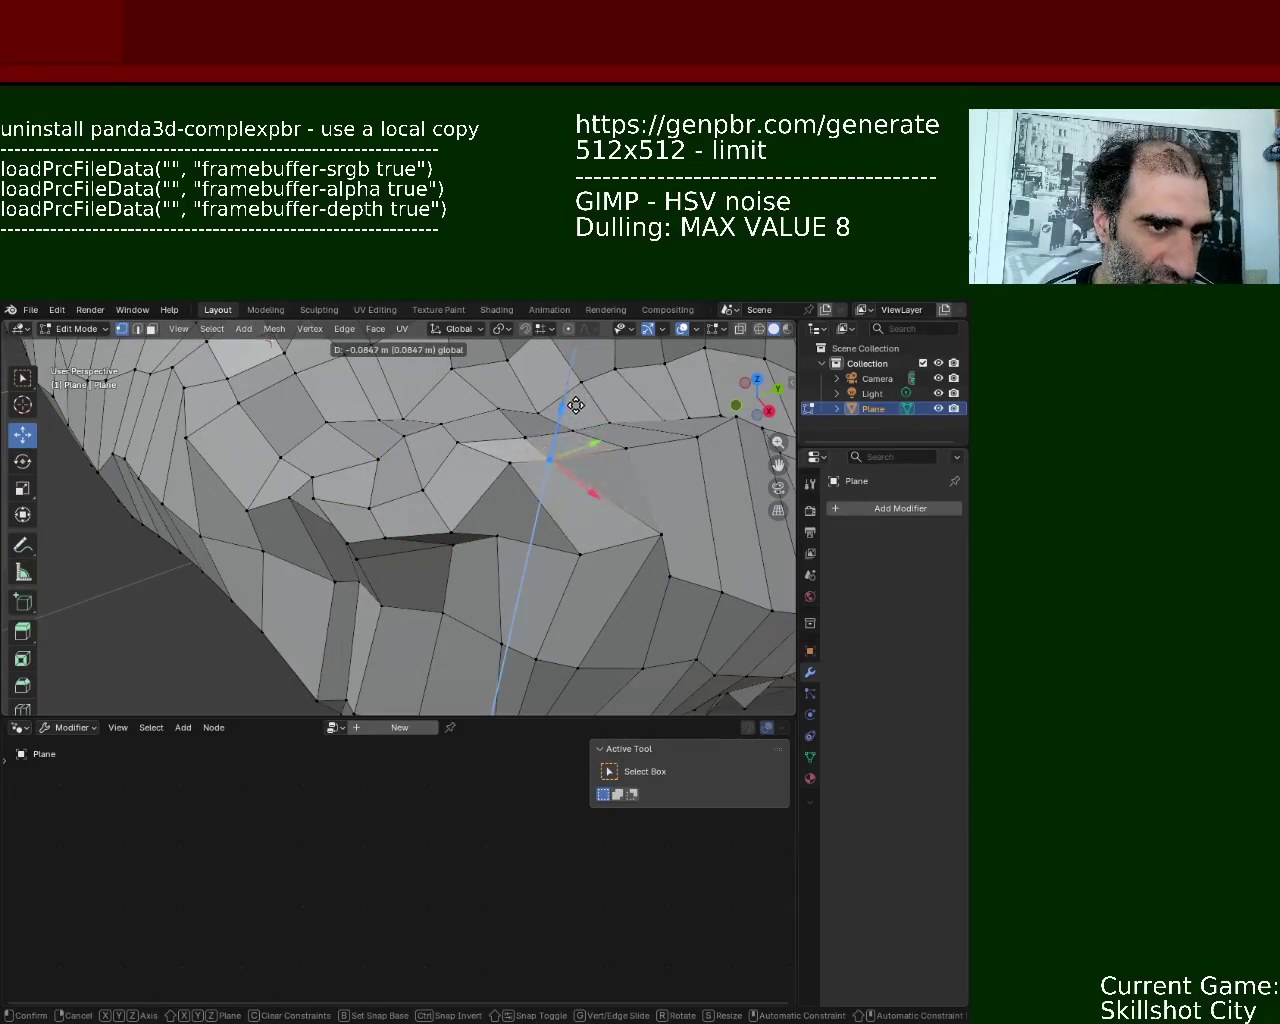
{"action": "left_click", "coordinate": [572, 412]}
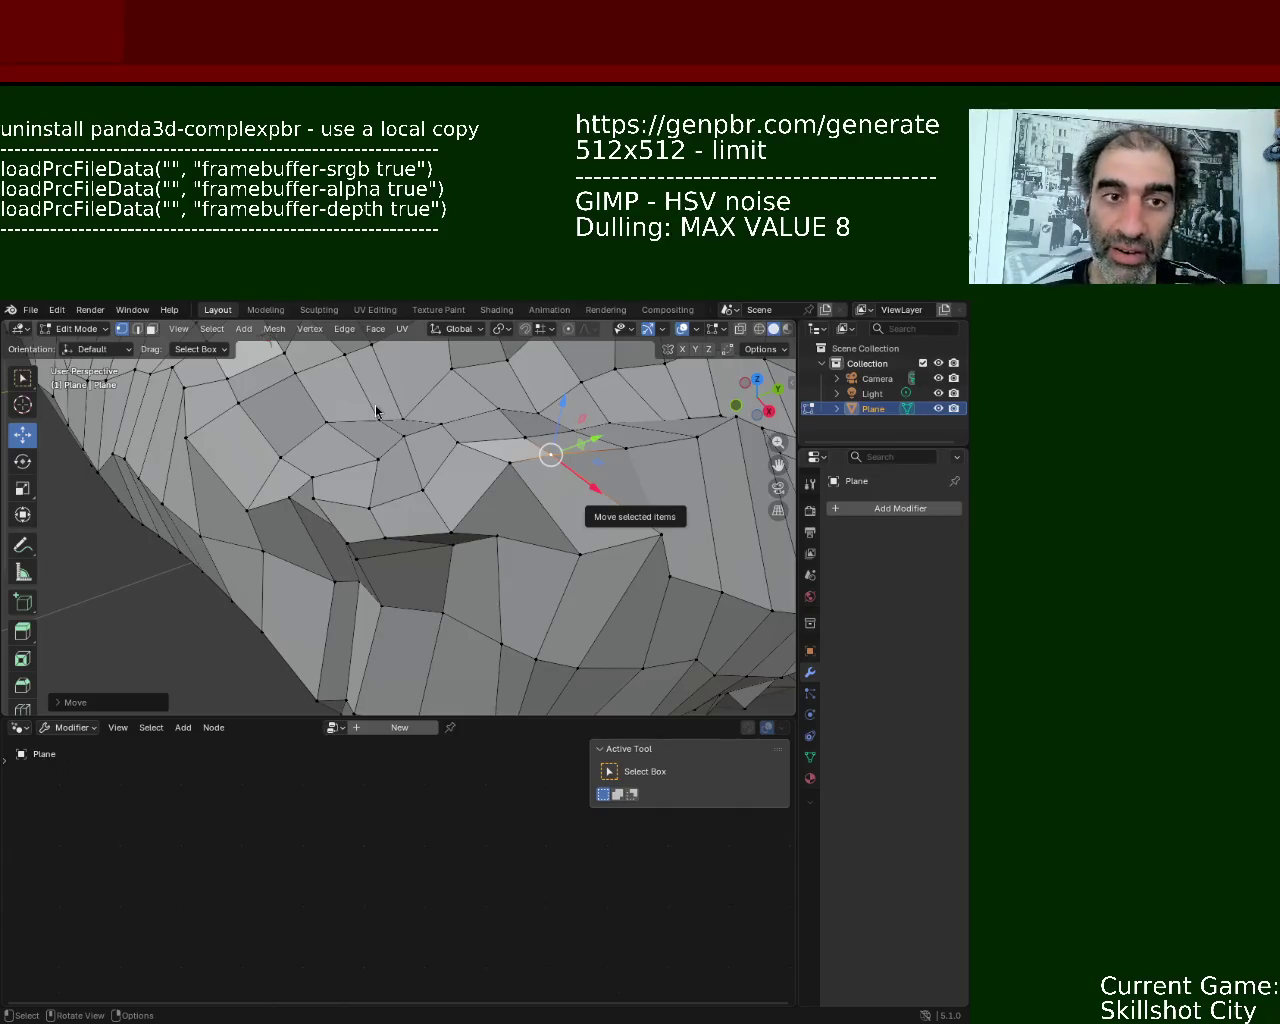
- Nudge another fold vertex sideways along X and lower it along Z
{"action": "middle_click_drag", "start_coordinate": [409, 628], "coordinate": [440, 580]}
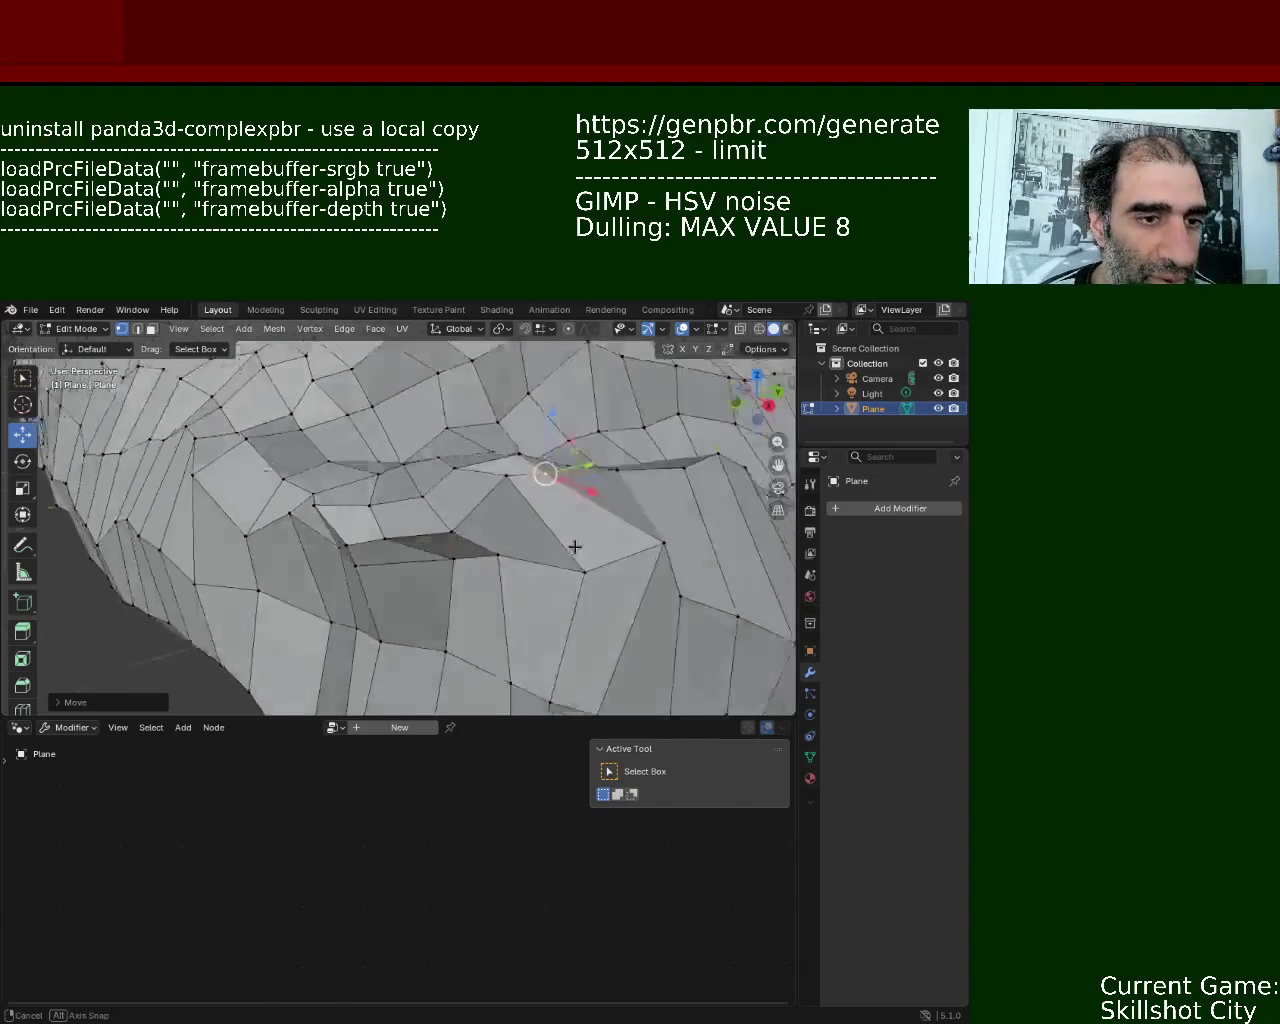
{"action": "left_click", "coordinate": [457, 571]}
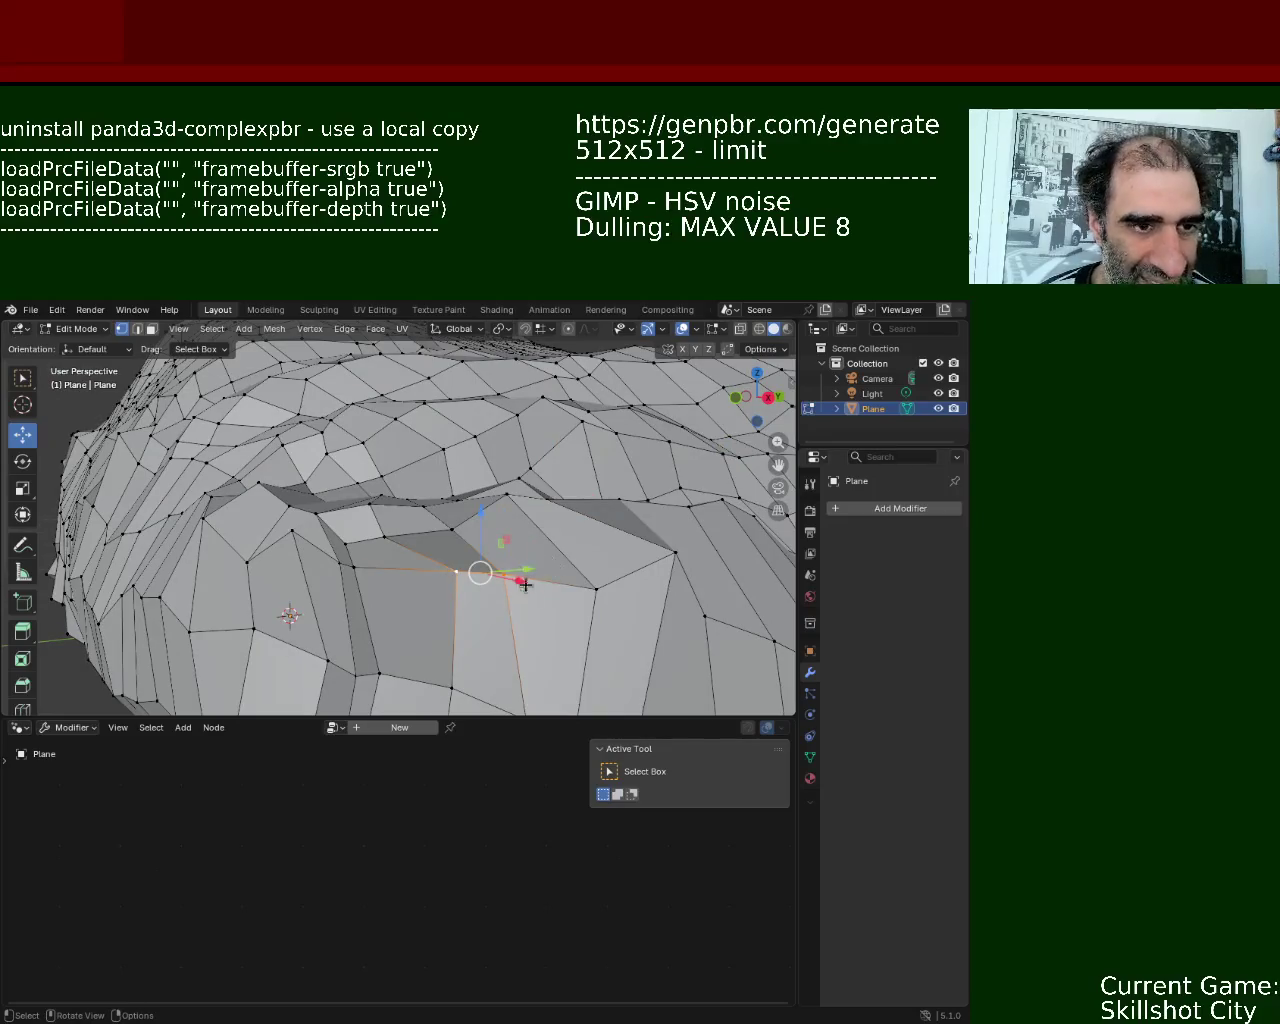
{"action": "left_click_drag", "start_coordinate": [518, 580], "coordinate": [505, 576]}
{"action": "left_click_drag", "start_coordinate": [453, 502], "coordinate": [450, 525]}
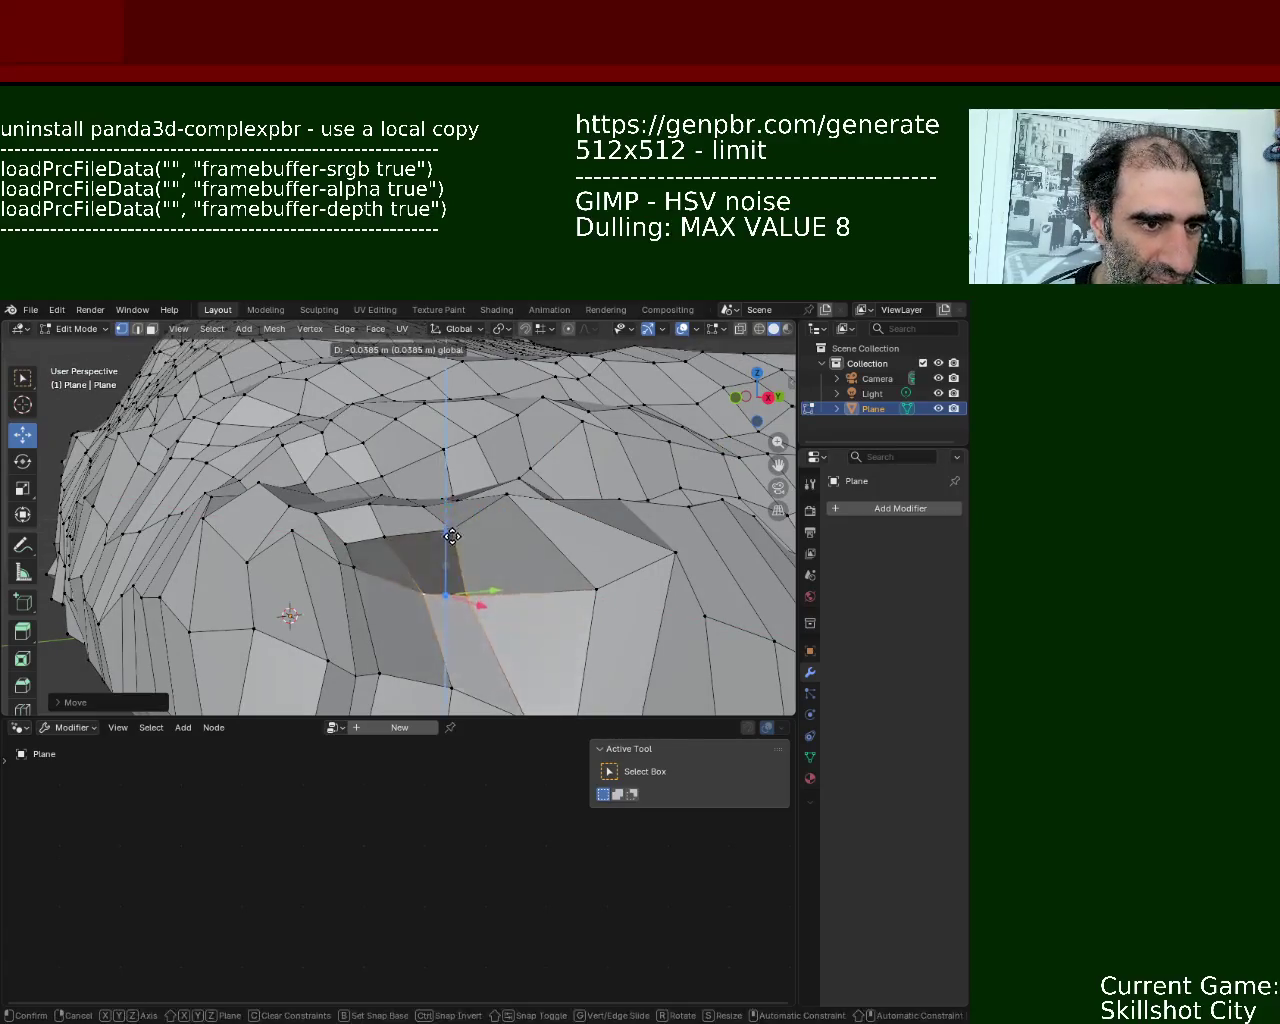
{"action": "middle_click_drag", "start_coordinate": [450, 525], "coordinate": [453, 515]}
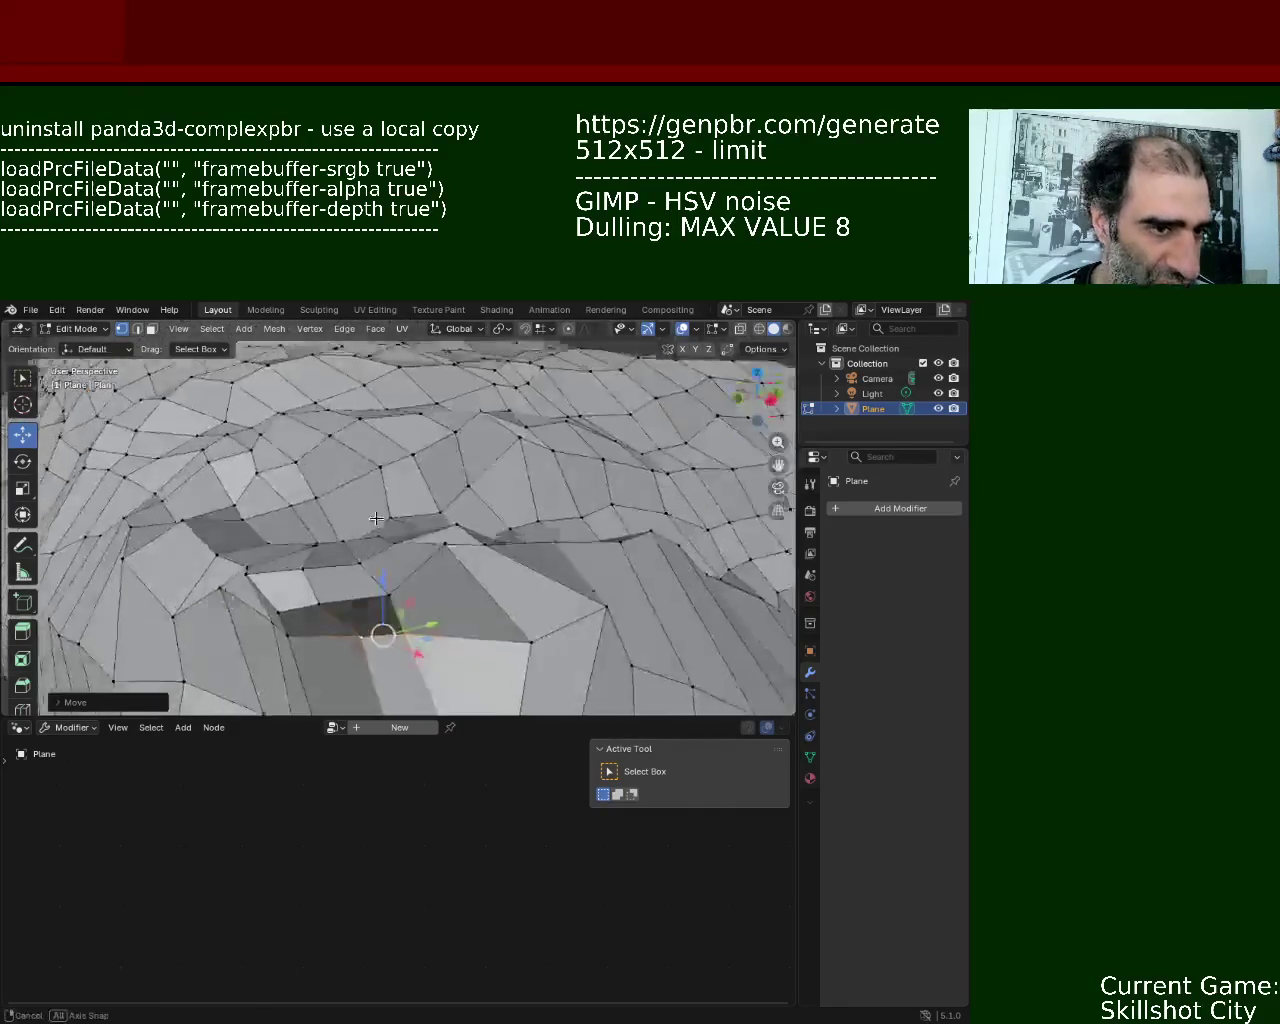
{"action": "left_click_drag", "start_coordinate": [453, 515], "coordinate": [453, 522]}
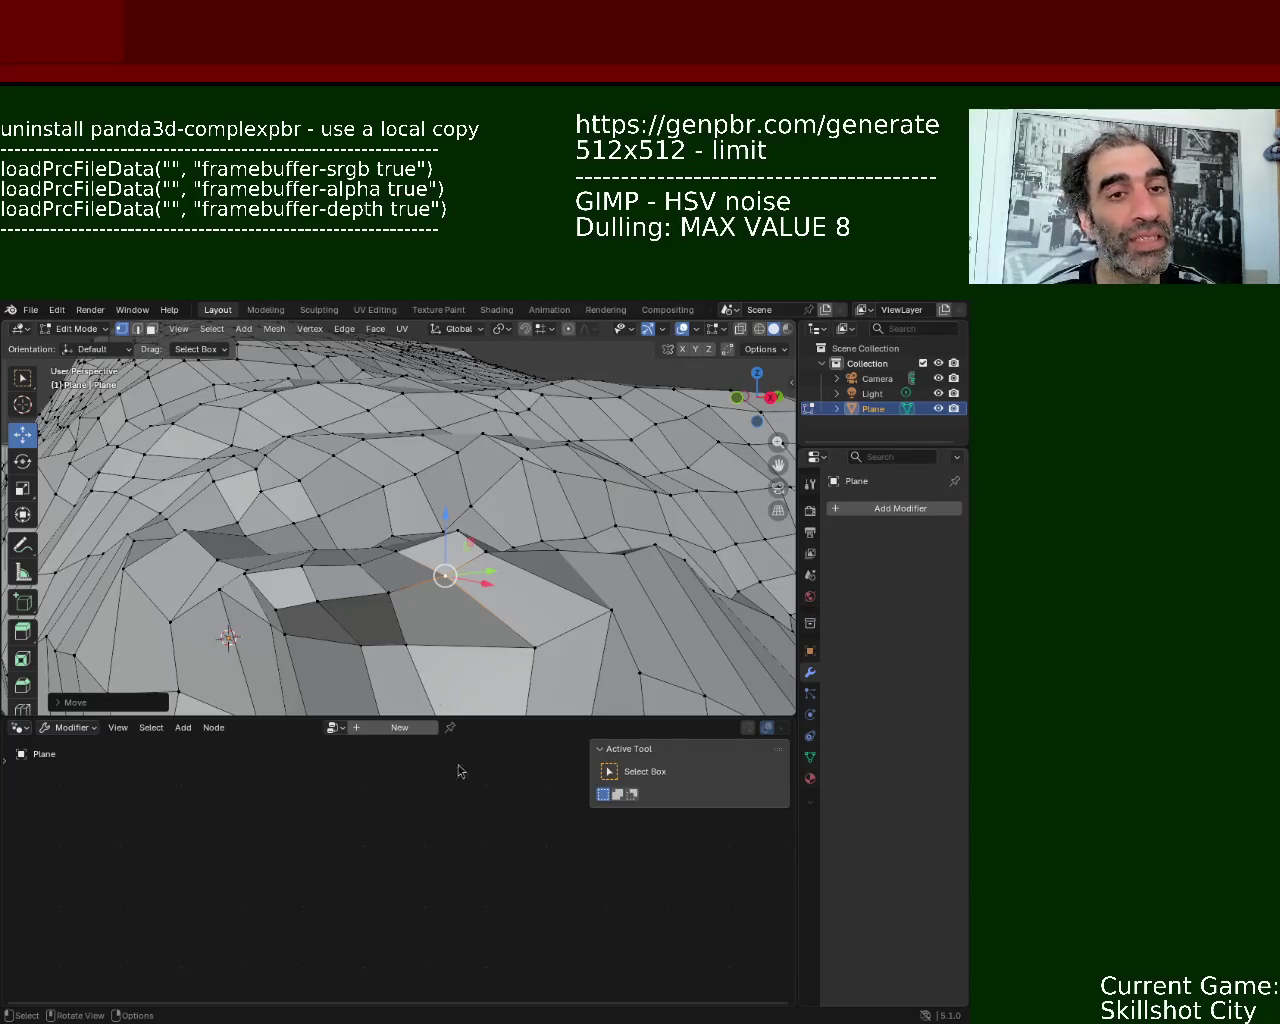
- Select a vertex on the rock's surface and shift it along the Y axis
{"action": "middle_click_drag", "start_coordinate": [530, 626], "coordinate": [460, 600]}
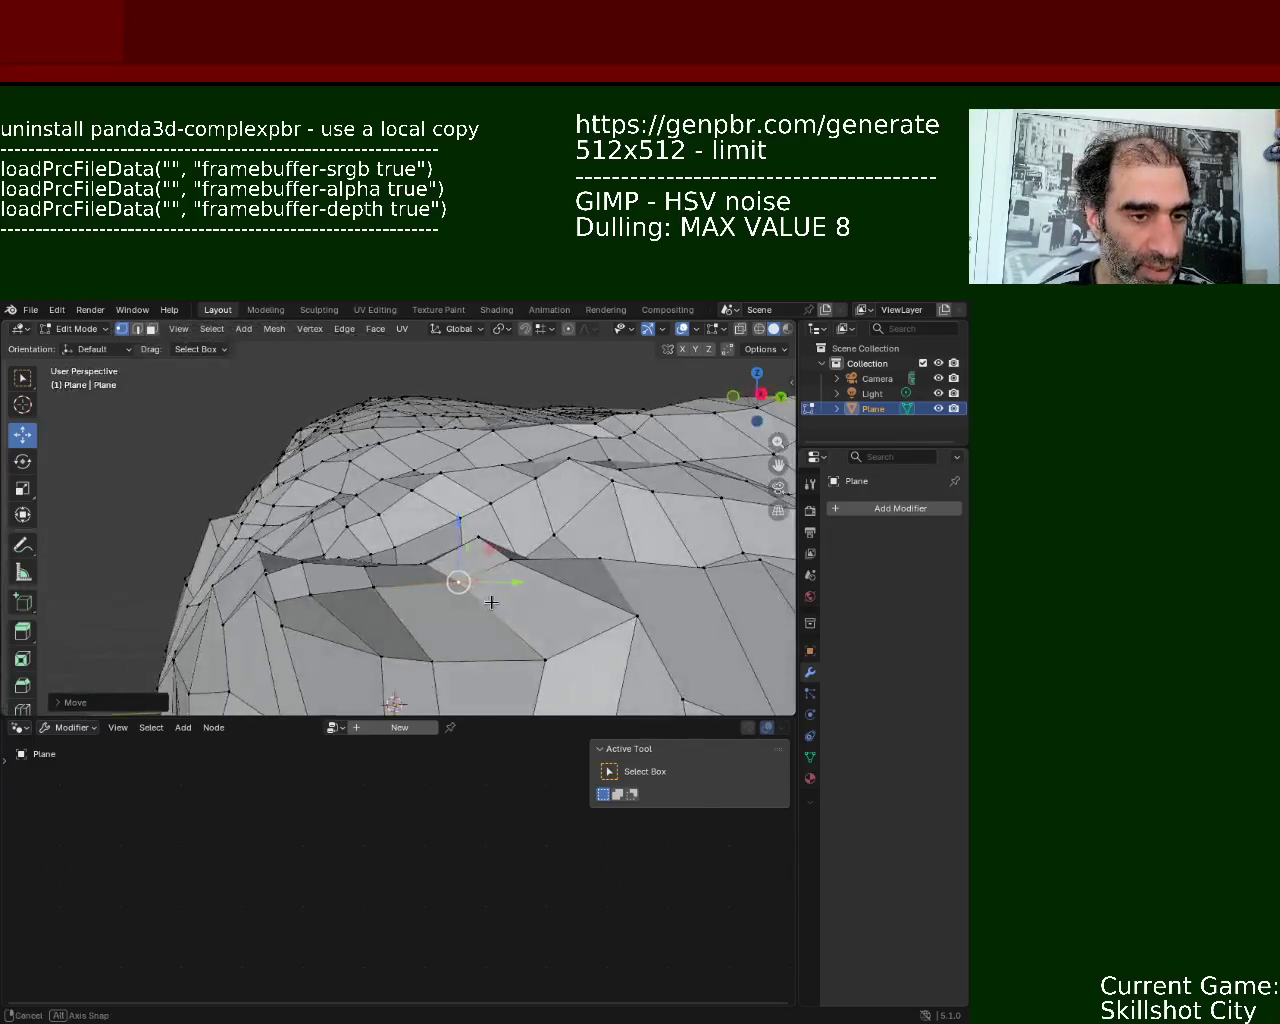
{"action": "left_click", "coordinate": [634, 612]}
{"action": "mouse_move", "coordinate": [634, 612]}
{"action": "middle_mouse_down"}
{"action": "mouse_move", "coordinate": [567, 627]}
{"action": "mouse_move", "coordinate": [592, 614]}
{"action": "mouse_move", "coordinate": [505, 550]}
{"action": "middle_mouse_up"}
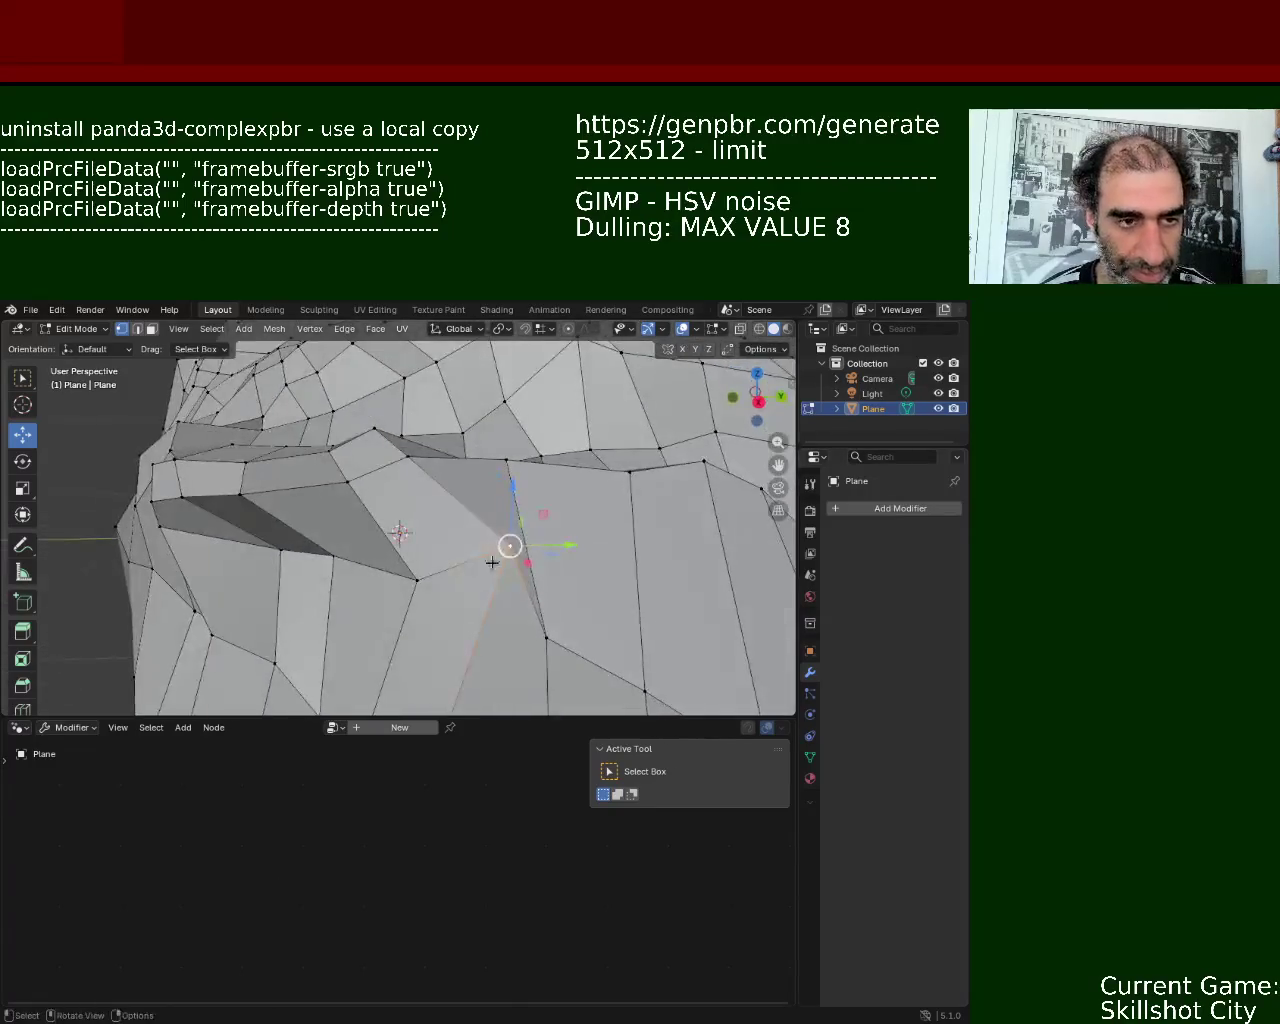
{"action": "key", "text": "g"}
{"action": "key", "text": "y"}
{"action": "left_click", "coordinate": [513, 557]}
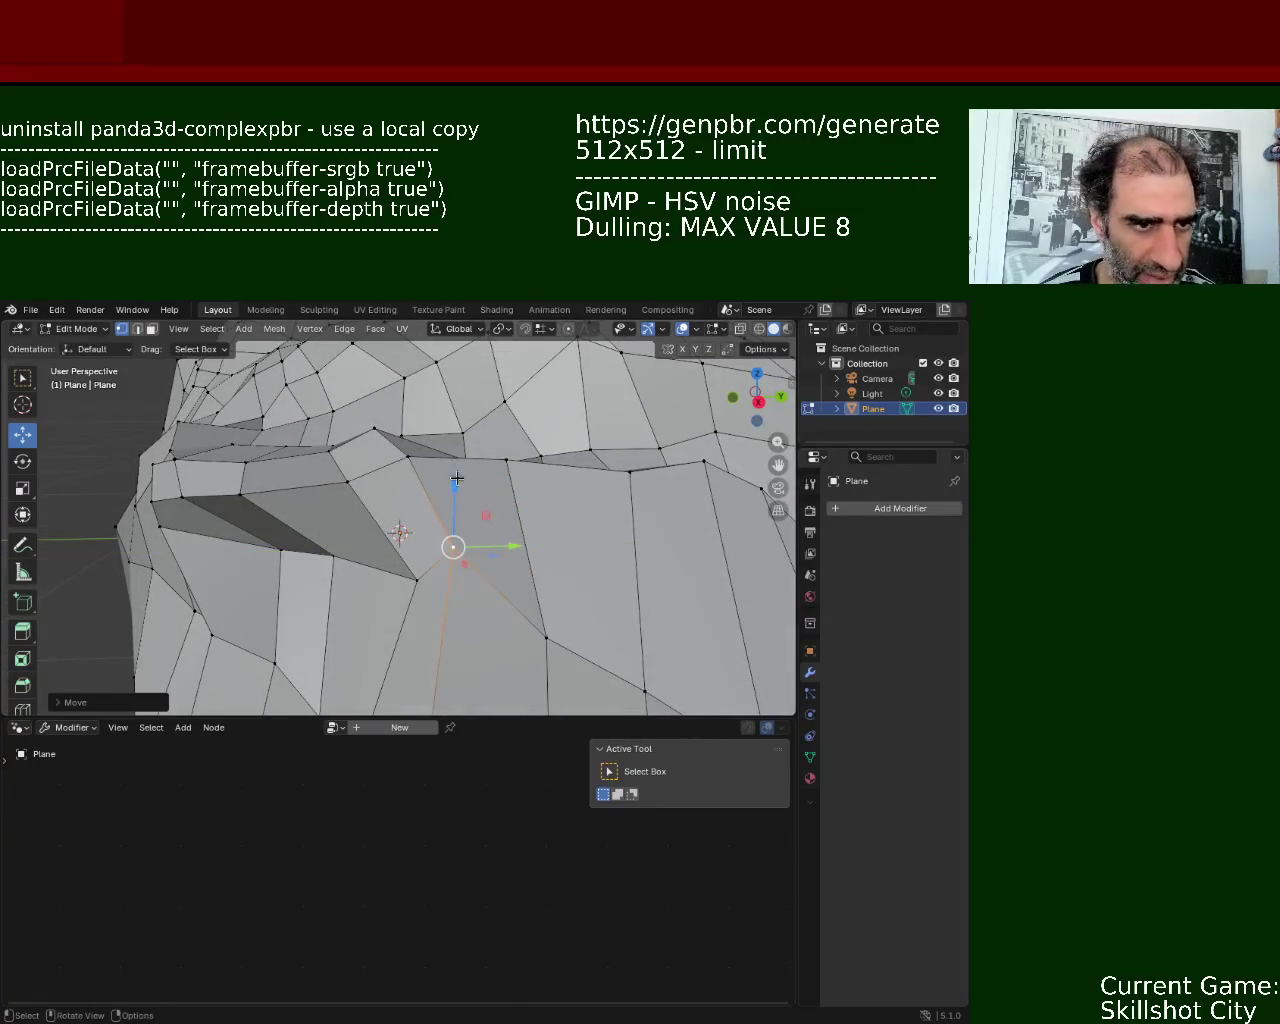
{"action": "key", "text": "g"}
{"action": "left_click", "coordinate": [466, 549]}
{"action": "mouse_move", "coordinate": [466, 549]}
{"action": "middle_mouse_down"}
{"action": "mouse_move", "coordinate": [317, 577]}
{"action": "mouse_move", "coordinate": [350, 544]}
{"action": "middle_mouse_up"}
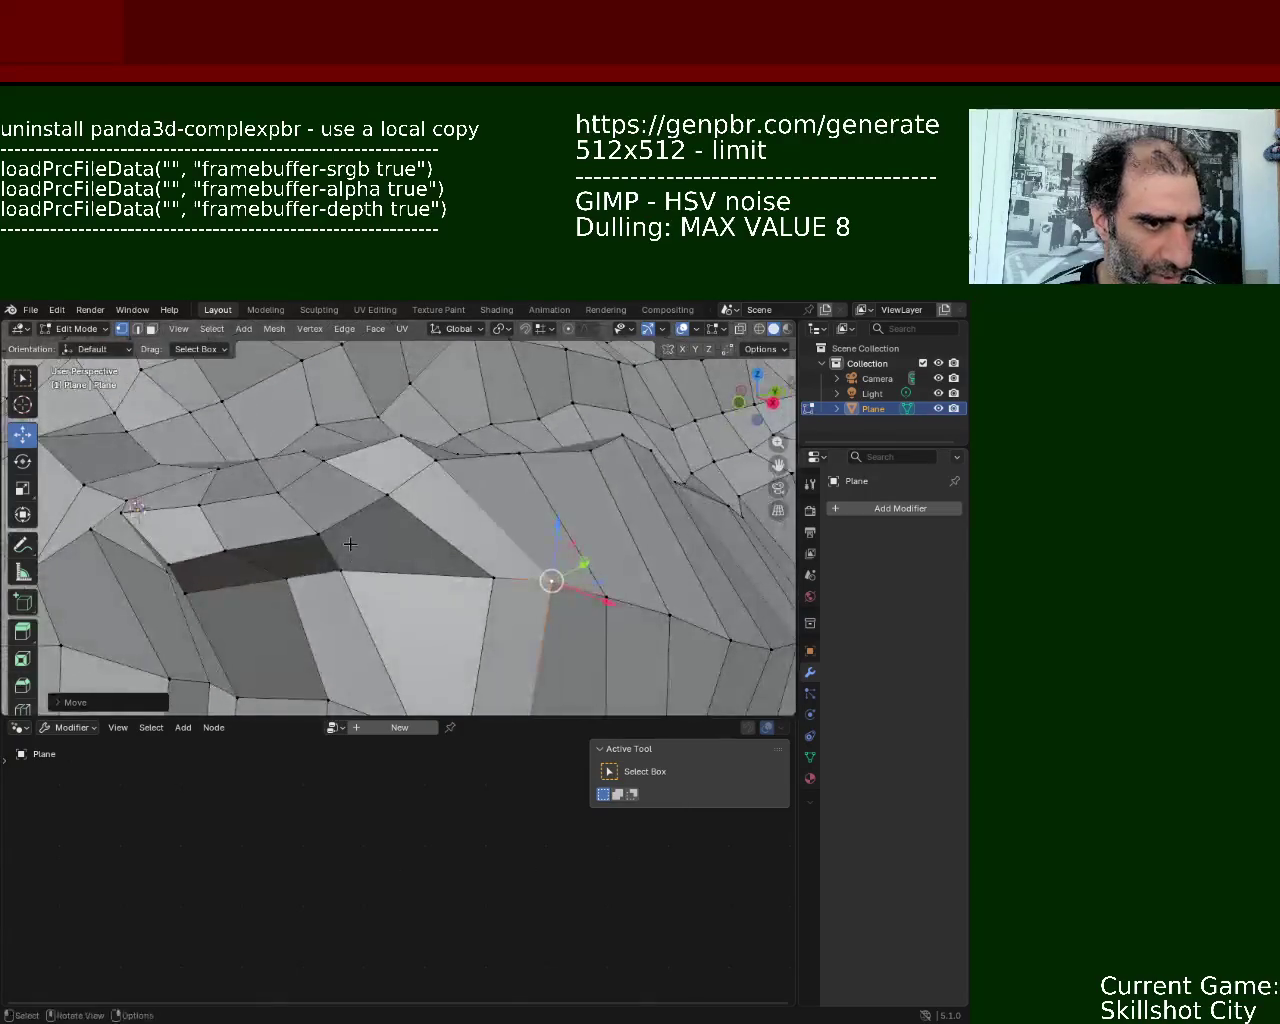
- Move a vertex at the dark face's edge and one left of the dent along Z
{"action": "left_click", "coordinate": [318, 536]}
{"action": "key", "text": "g"}
{"action": "key", "text": "z"}
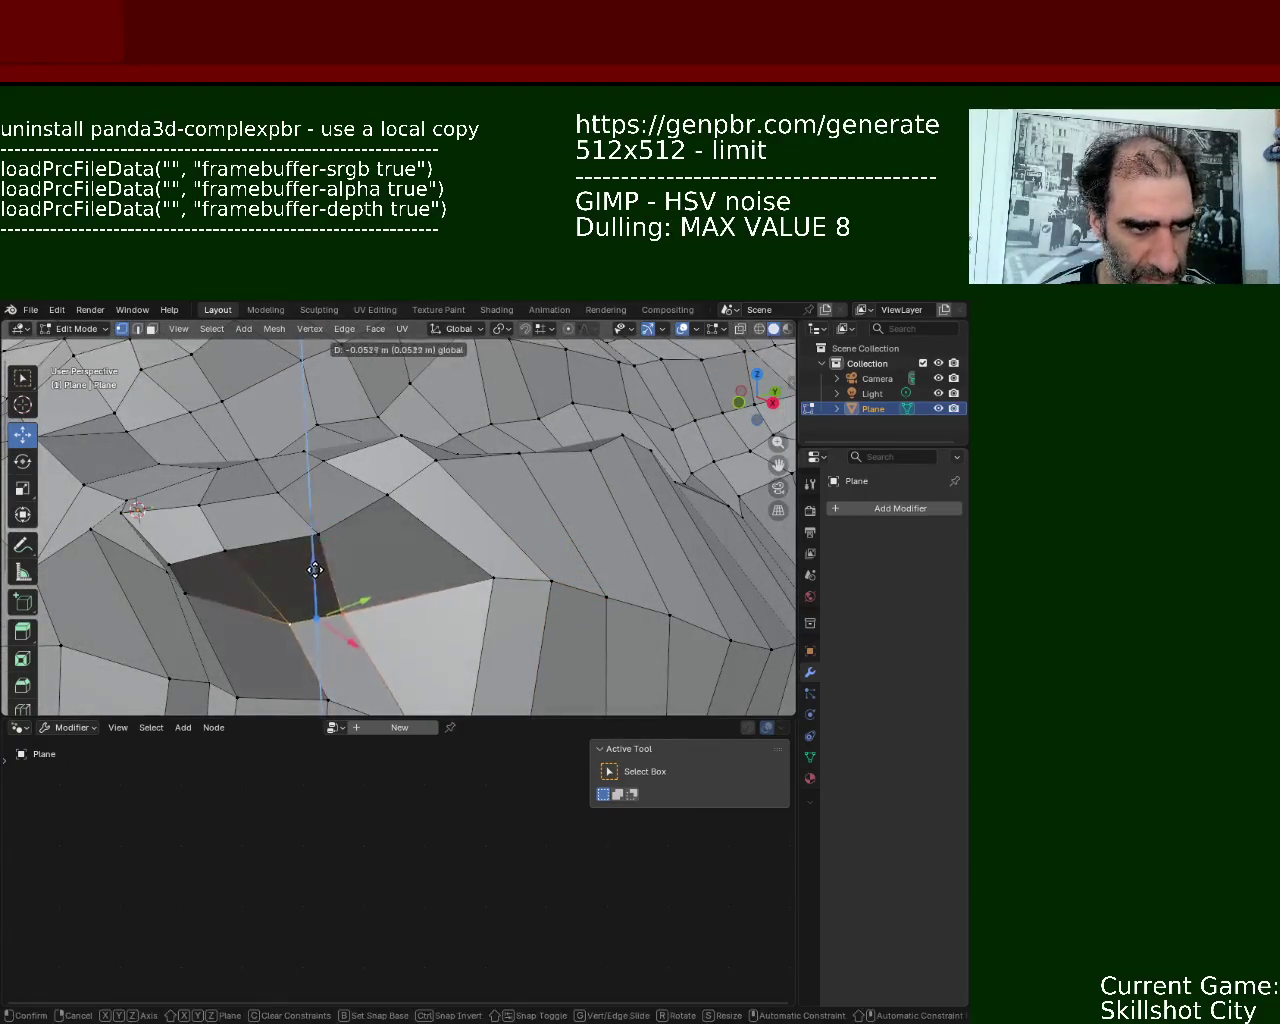
{"action": "left_click", "coordinate": [315, 569]}
{"action": "mouse_move", "coordinate": [315, 569]}
{"action": "middle_mouse_down"}
{"action": "mouse_move", "coordinate": [383, 537]}
{"action": "mouse_move", "coordinate": [309, 493]}
{"action": "mouse_move", "coordinate": [240, 475]}
{"action": "mouse_move", "coordinate": [263, 534]}
{"action": "mouse_move", "coordinate": [306, 540]}
{"action": "mouse_move", "coordinate": [246, 538]}
{"action": "middle_mouse_up"}
{"action": "left_click", "coordinate": [208, 481]}
{"action": "key", "text": "g"}
{"action": "key", "text": "z"}
{"action": "left_click", "coordinate": [207, 490]}
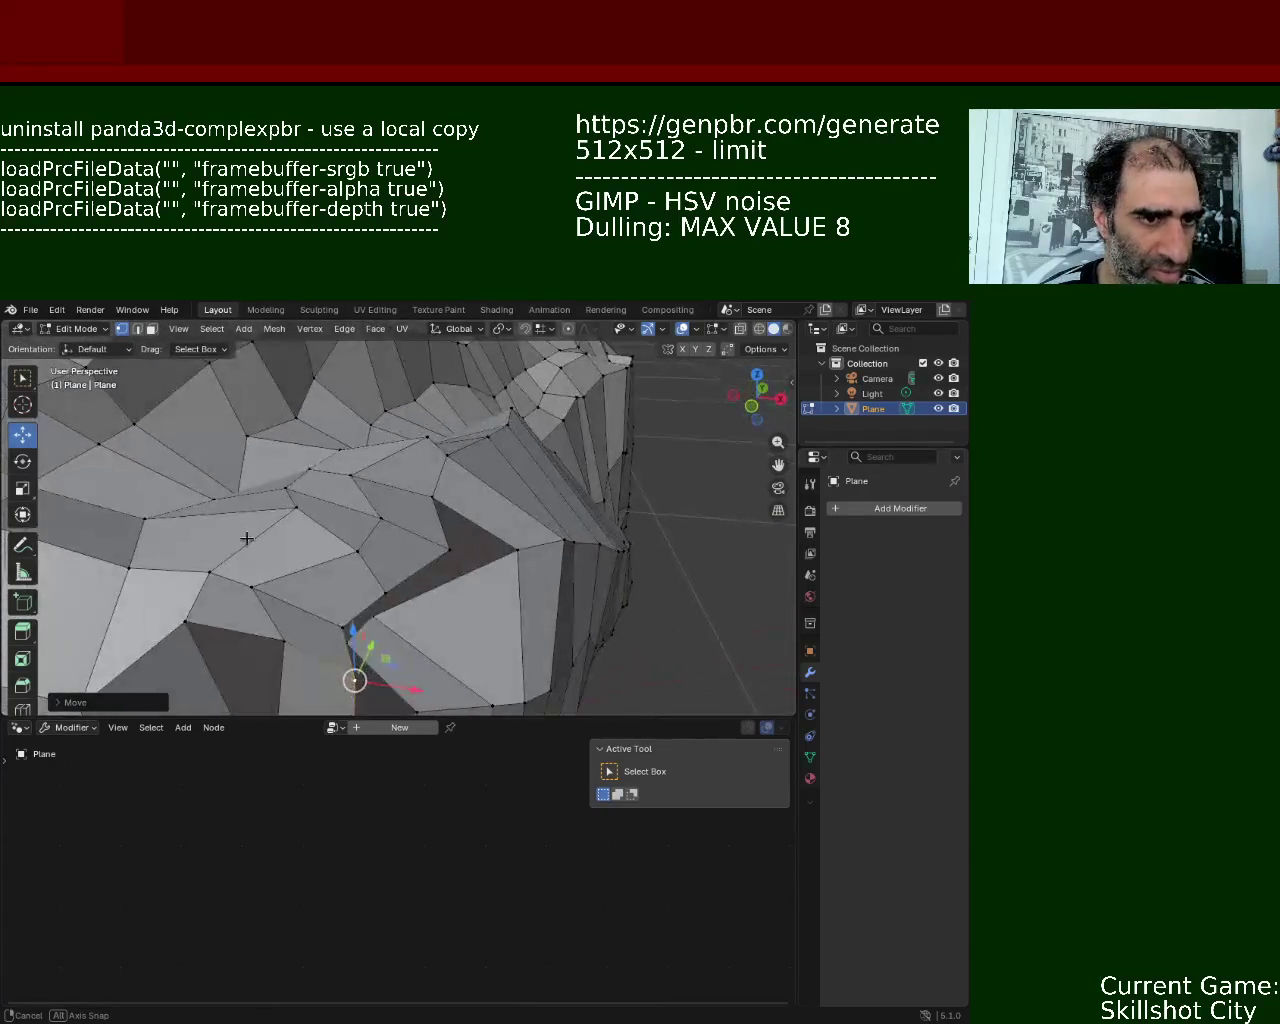
- Reposition the fold's centre vertex, then shift it and its neighbour along the X axis
{"action": "left_click", "coordinate": [357, 551]}
{"action": "key", "text": "g"}
{"action": "left_click", "coordinate": [403, 575]}
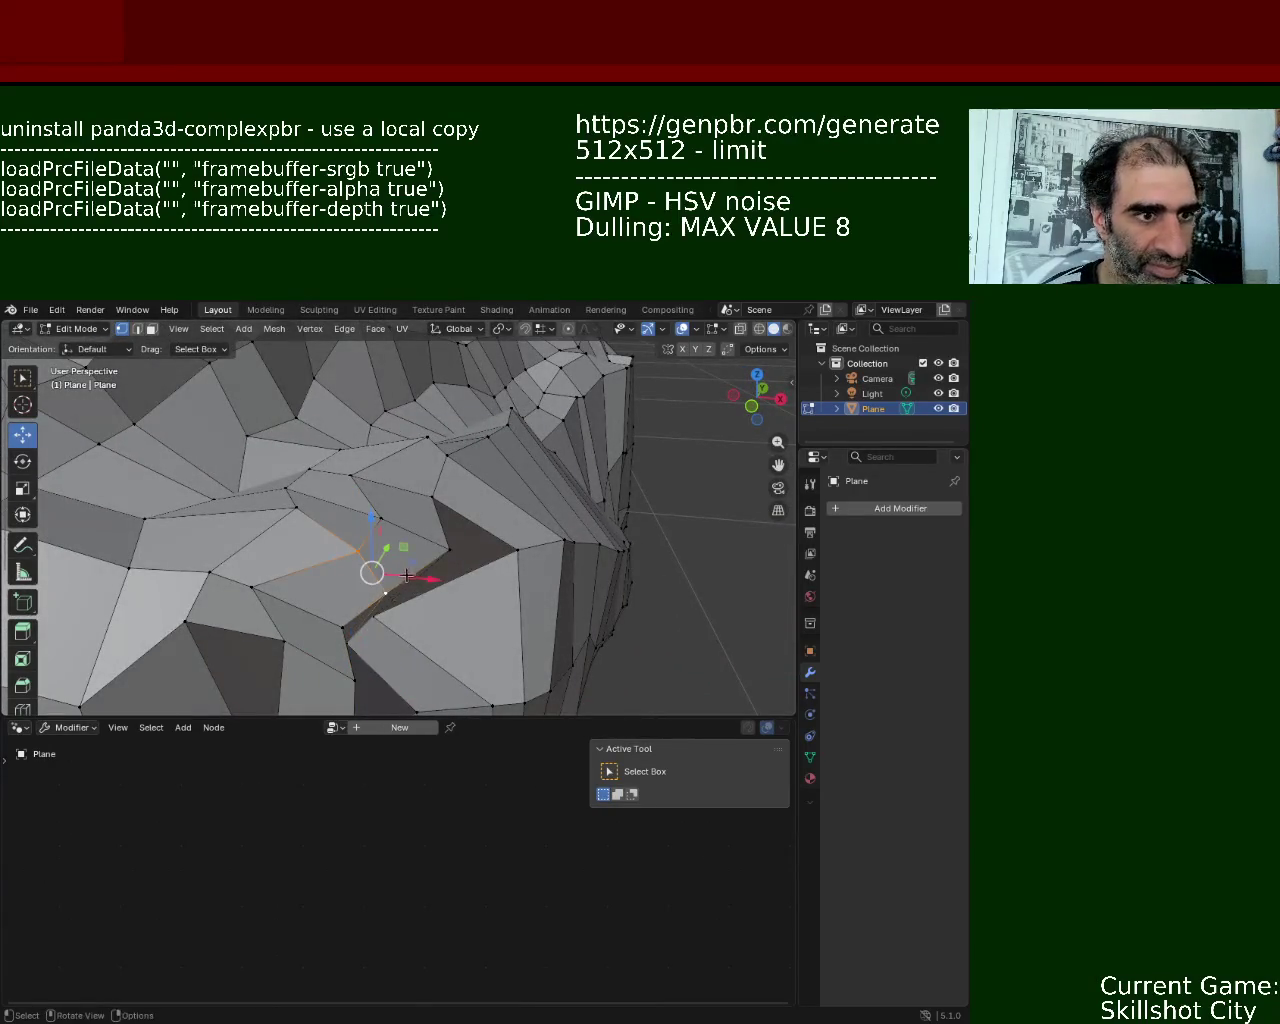
{"action": "key", "text": "g"}
{"action": "key", "text": "x"}
{"action": "left_click", "coordinate": [372, 568]}
{"action": "left_click", "coordinate": [318, 524]}
{"action": "mouse_move", "coordinate": [318, 524]}
{"action": "middle_mouse_down"}
{"action": "mouse_move", "coordinate": [377, 503]}
{"action": "mouse_move", "coordinate": [362, 540]}
{"action": "middle_mouse_up"}
{"action": "key", "text": "g"}
{"action": "key", "text": "x"}
{"action": "left_click", "coordinate": [391, 506]}
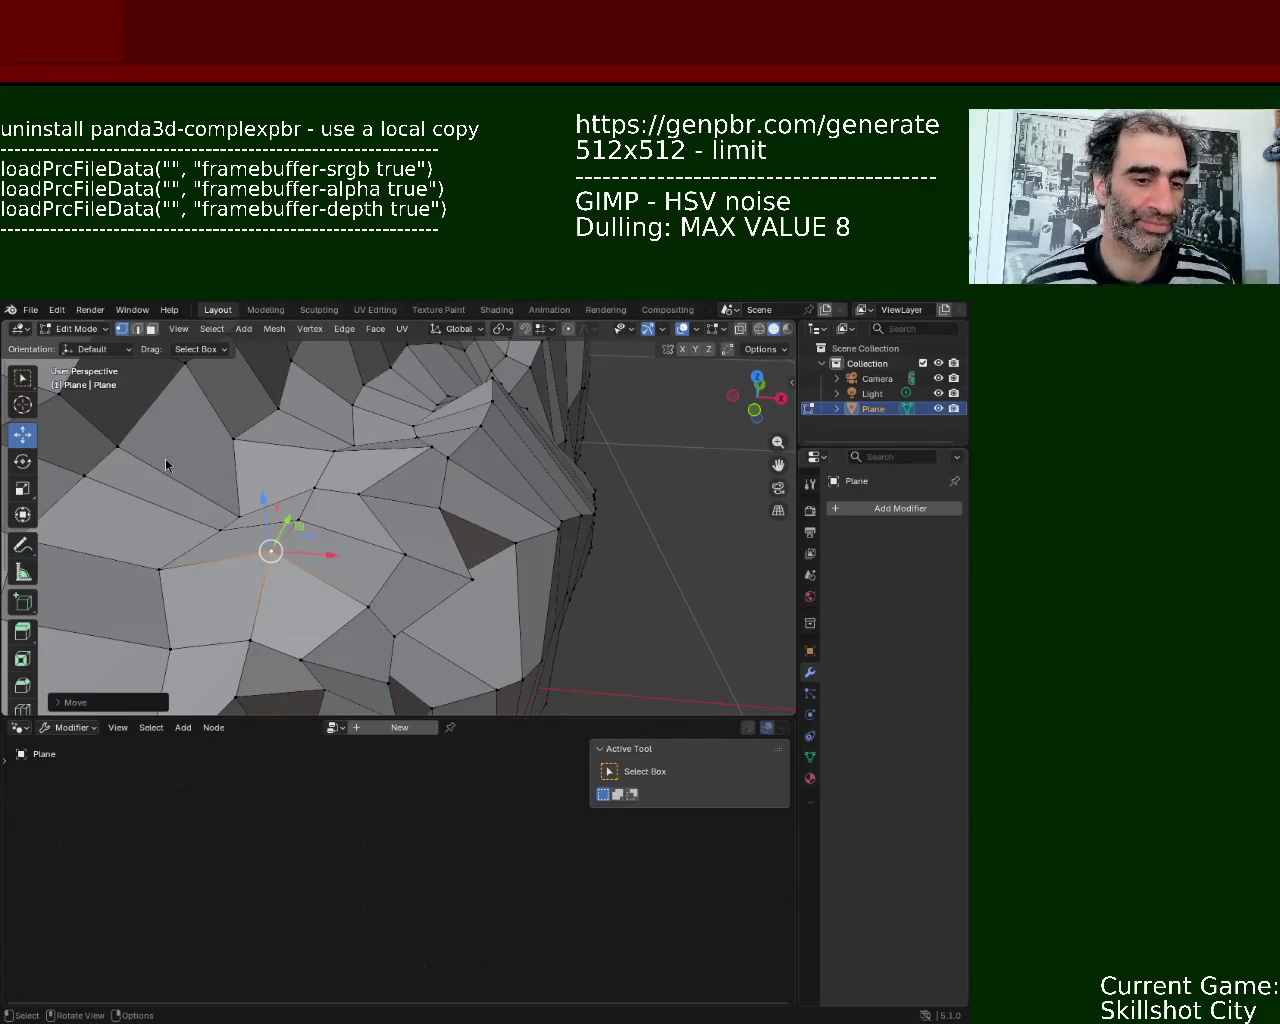
- Select two ridge vertices and slide them along the X axis, then nudge along X again
{"action": "left_click", "coordinate": [364, 535]}
{"action": "left_click", "coordinate": [405, 554]}
{"action": "left_click", "coordinate": [469, 577]}
{"action": "left_click", "coordinate": [400, 560], "text": "shift"}
{"action": "key", "text": "g"}
{"action": "key", "text": "x"}
{"action": "left_click", "coordinate": [417, 578]}
{"action": "mouse_move", "coordinate": [417, 578]}
{"action": "middle_mouse_down"}
{"action": "mouse_move", "coordinate": [334, 517]}
{"action": "mouse_move", "coordinate": [390, 588]}
{"action": "mouse_move", "coordinate": [346, 558]}
{"action": "mouse_move", "coordinate": [341, 517]}
{"action": "mouse_move", "coordinate": [387, 494]}
{"action": "mouse_move", "coordinate": [330, 560]}
{"action": "mouse_move", "coordinate": [361, 592]}
{"action": "middle_mouse_up"}
{"action": "key", "text": "g"}
{"action": "key", "text": "x"}
{"action": "left_click", "coordinate": [335, 561]}
- Slide another ridge vertex along Y and move one more vertically along Z
{"action": "left_click", "coordinate": [340, 521]}
{"action": "left_click_drag", "start_coordinate": [361, 592], "coordinate": [400, 557]}
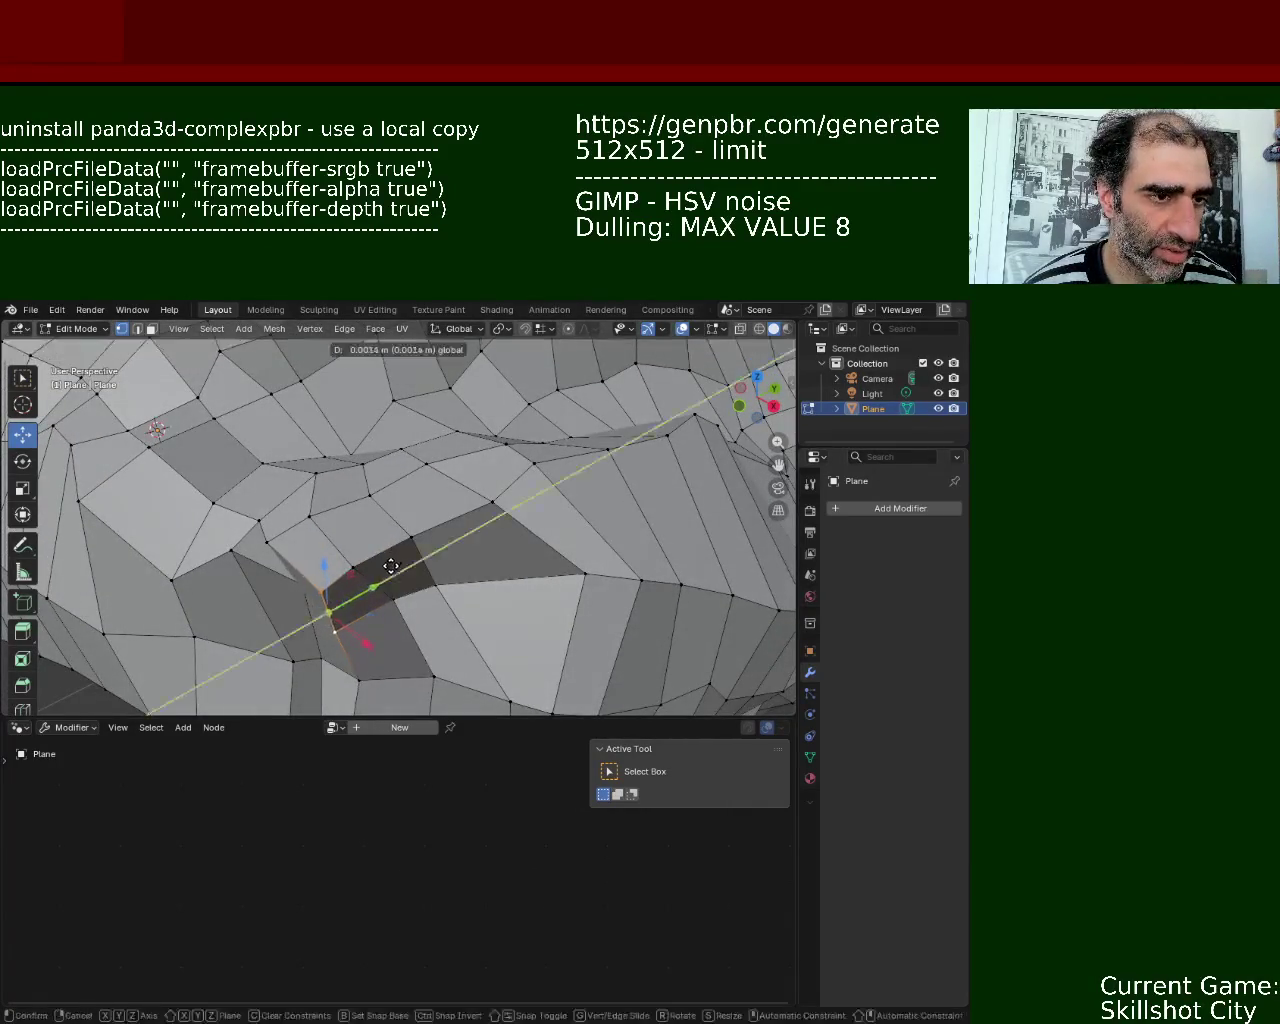
{"action": "middle_click_drag", "start_coordinate": [400, 557], "coordinate": [413, 503]}
{"action": "left_click", "coordinate": [370, 484]}
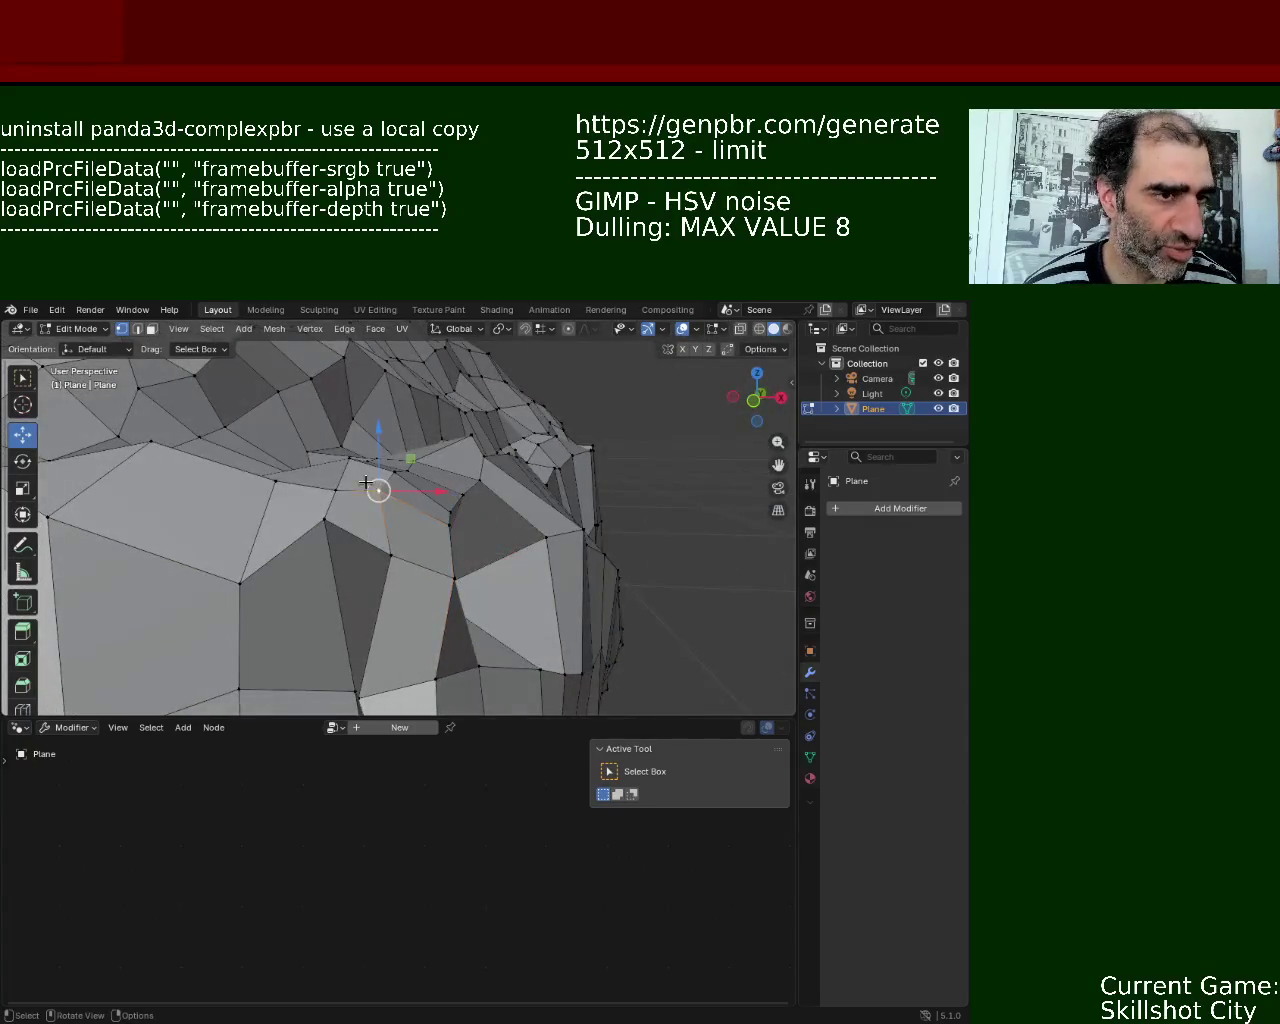
{"action": "key", "text": "g"}
{"action": "key", "text": "z"}
{"action": "left_click", "coordinate": [379, 513]}
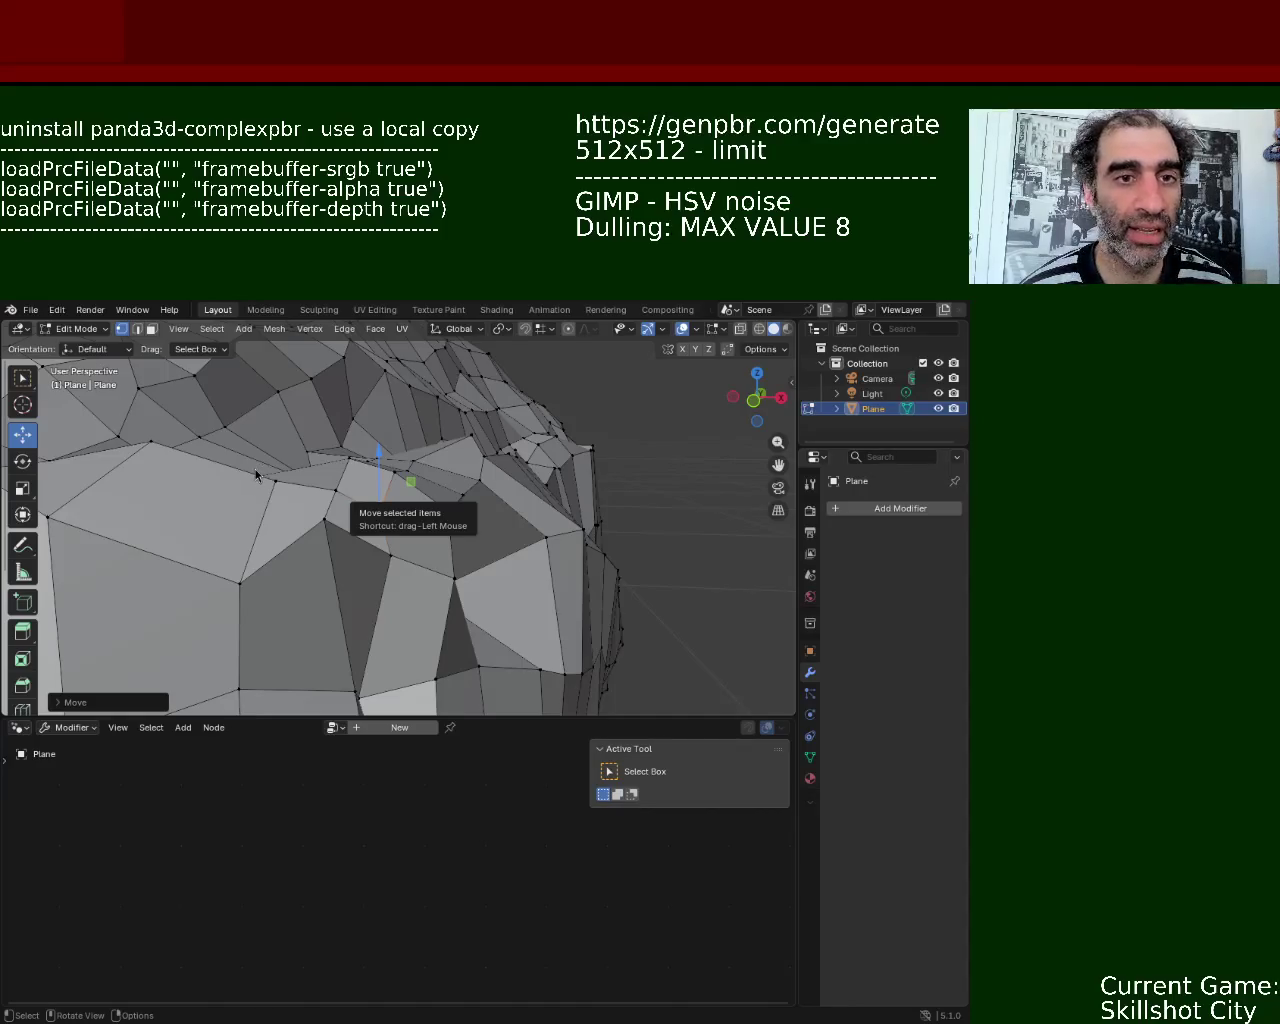
- Pull a ridge vertex down, then move an edge vertex left along X and down along Z
{"action": "middle_click_drag", "start_coordinate": [300, 546], "coordinate": [331, 483]}
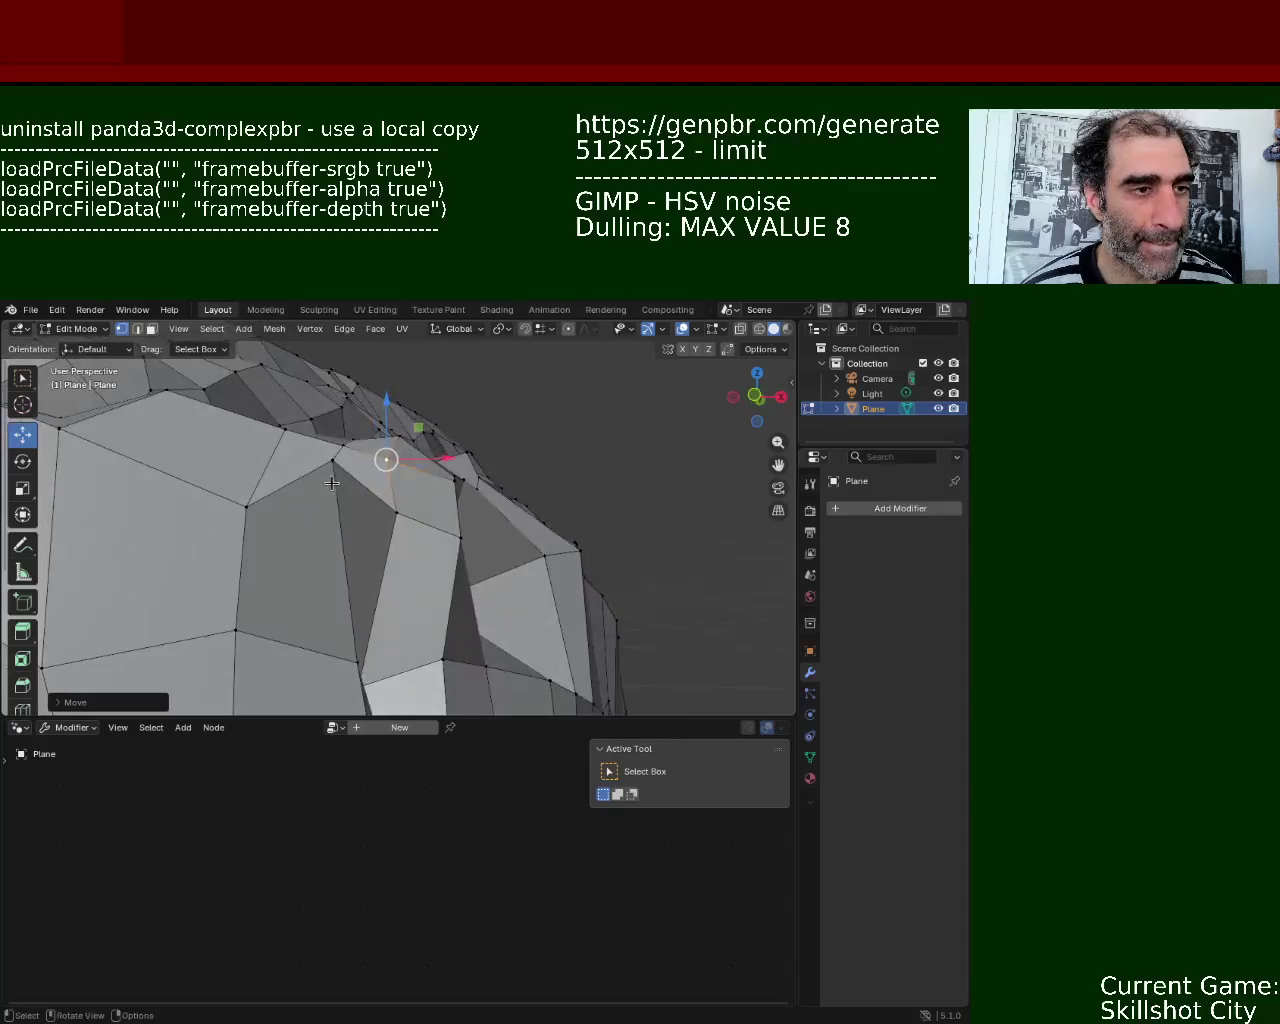
{"action": "left_click_drag", "start_coordinate": [333, 461], "coordinate": [332, 502]}
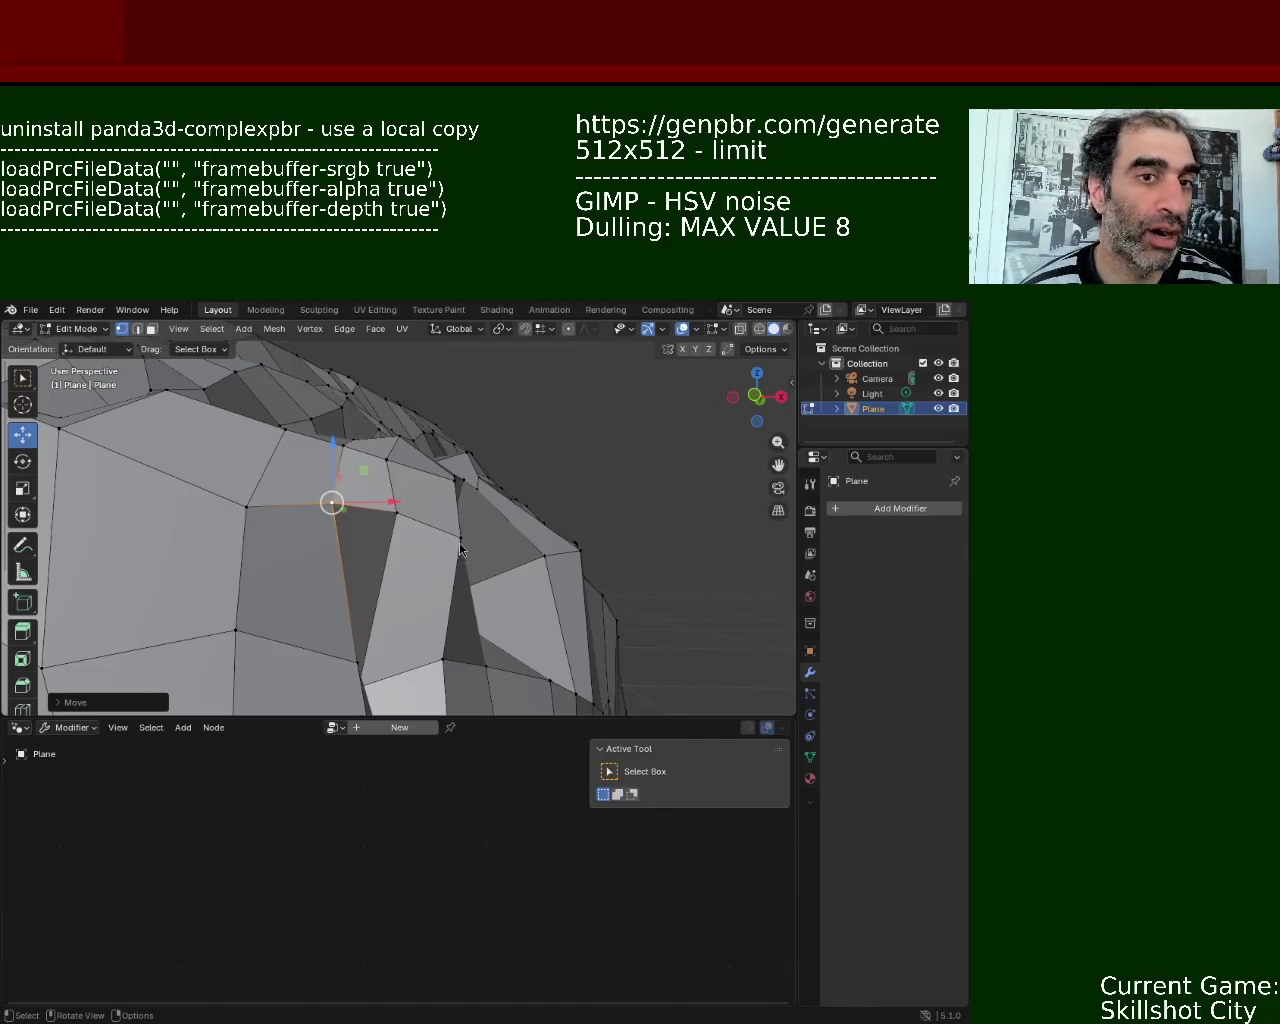
{"action": "middle_click_drag", "start_coordinate": [297, 572], "coordinate": [369, 586]}
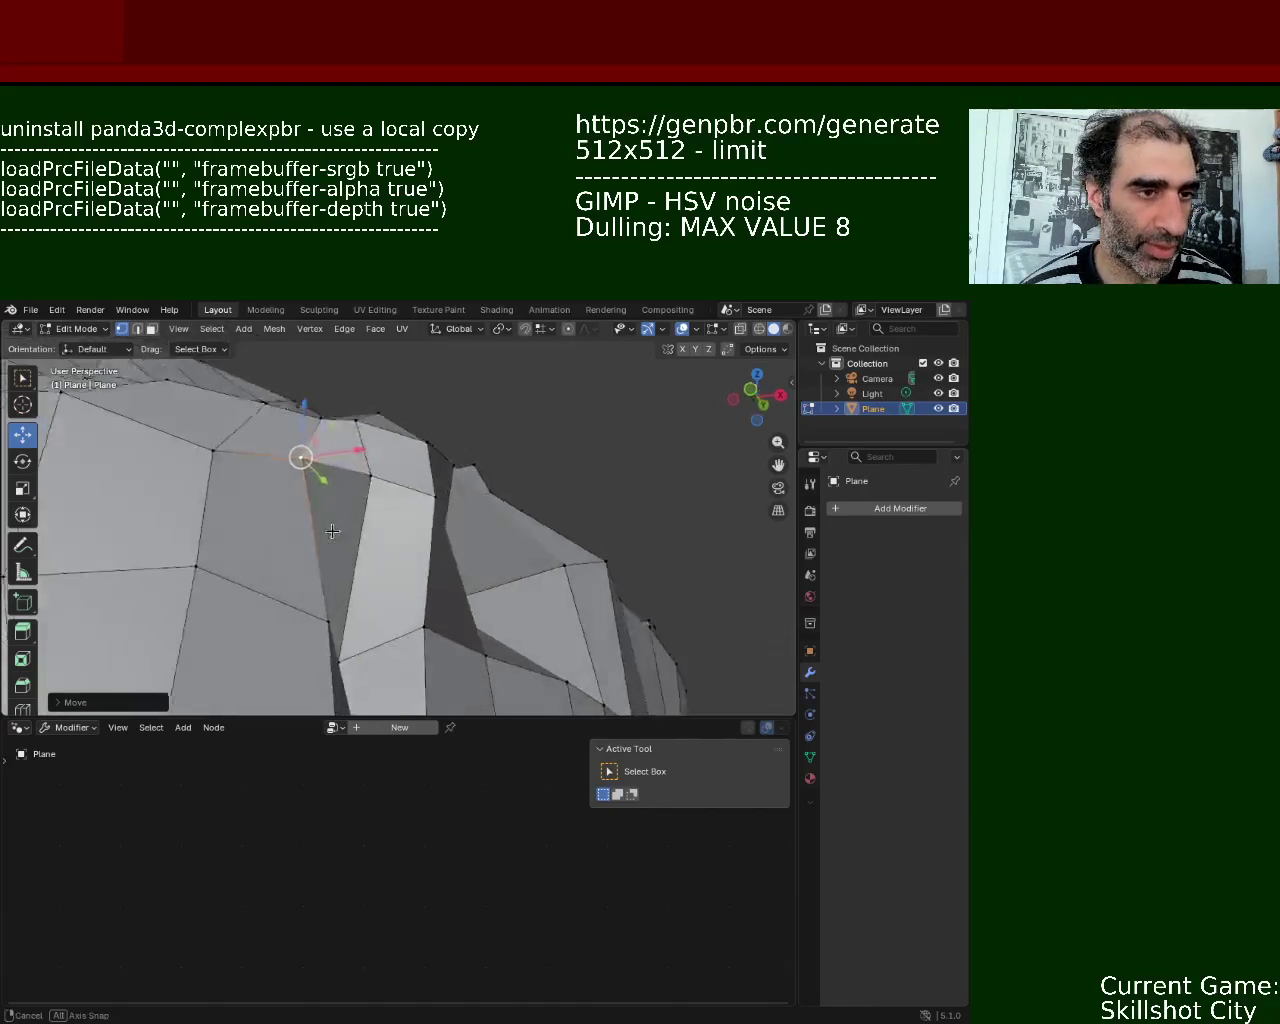
{"action": "left_click", "coordinate": [322, 591]}
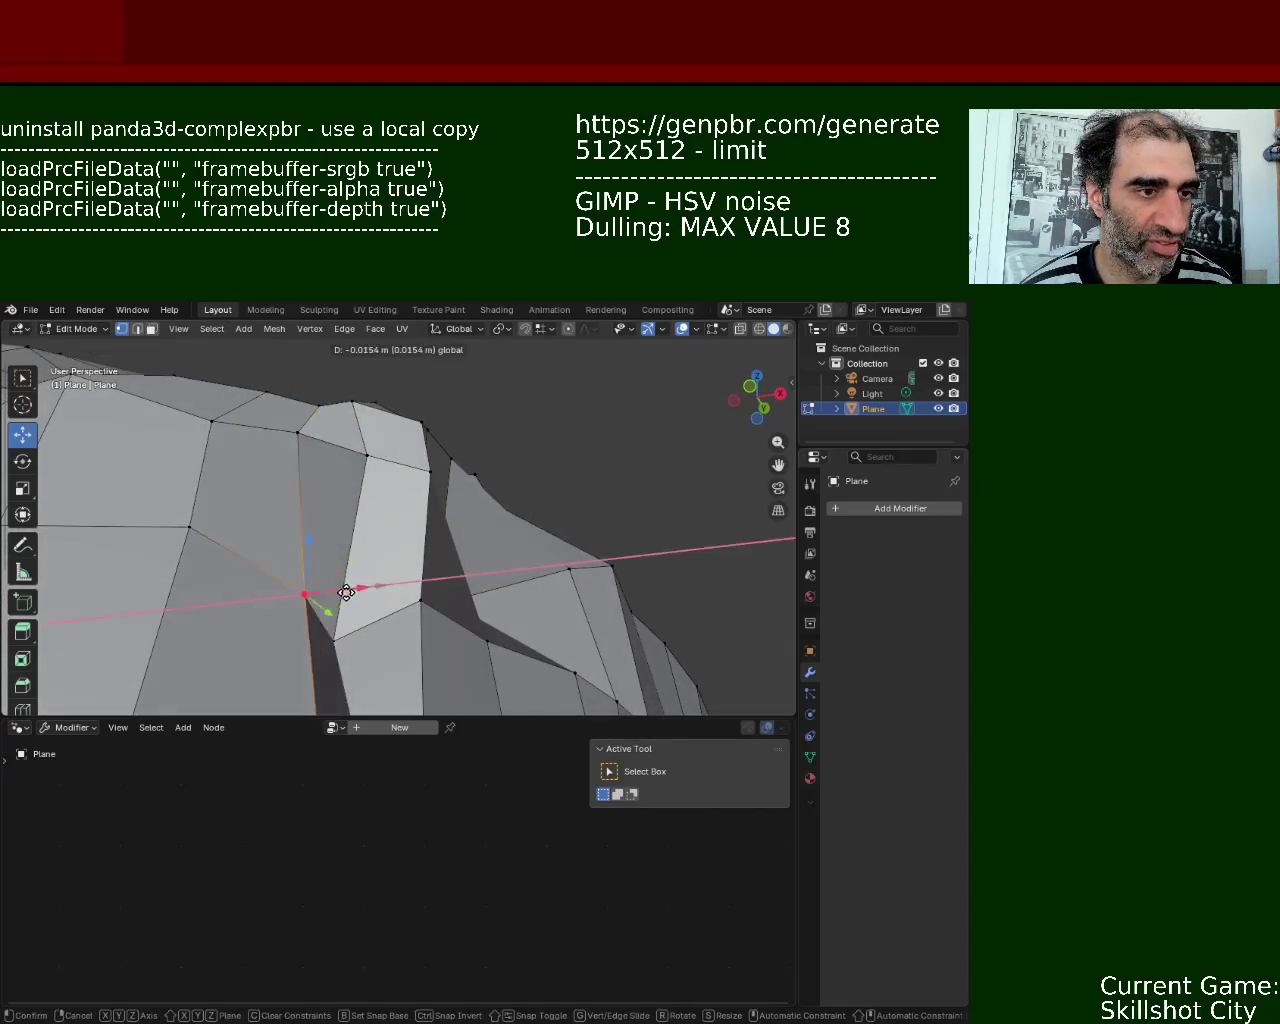
{"action": "left_click_drag", "start_coordinate": [378, 586], "coordinate": [352, 590]}
{"action": "left_click_drag", "start_coordinate": [297, 545], "coordinate": [297, 571]}
{"action": "left_click", "coordinate": [189, 527]}
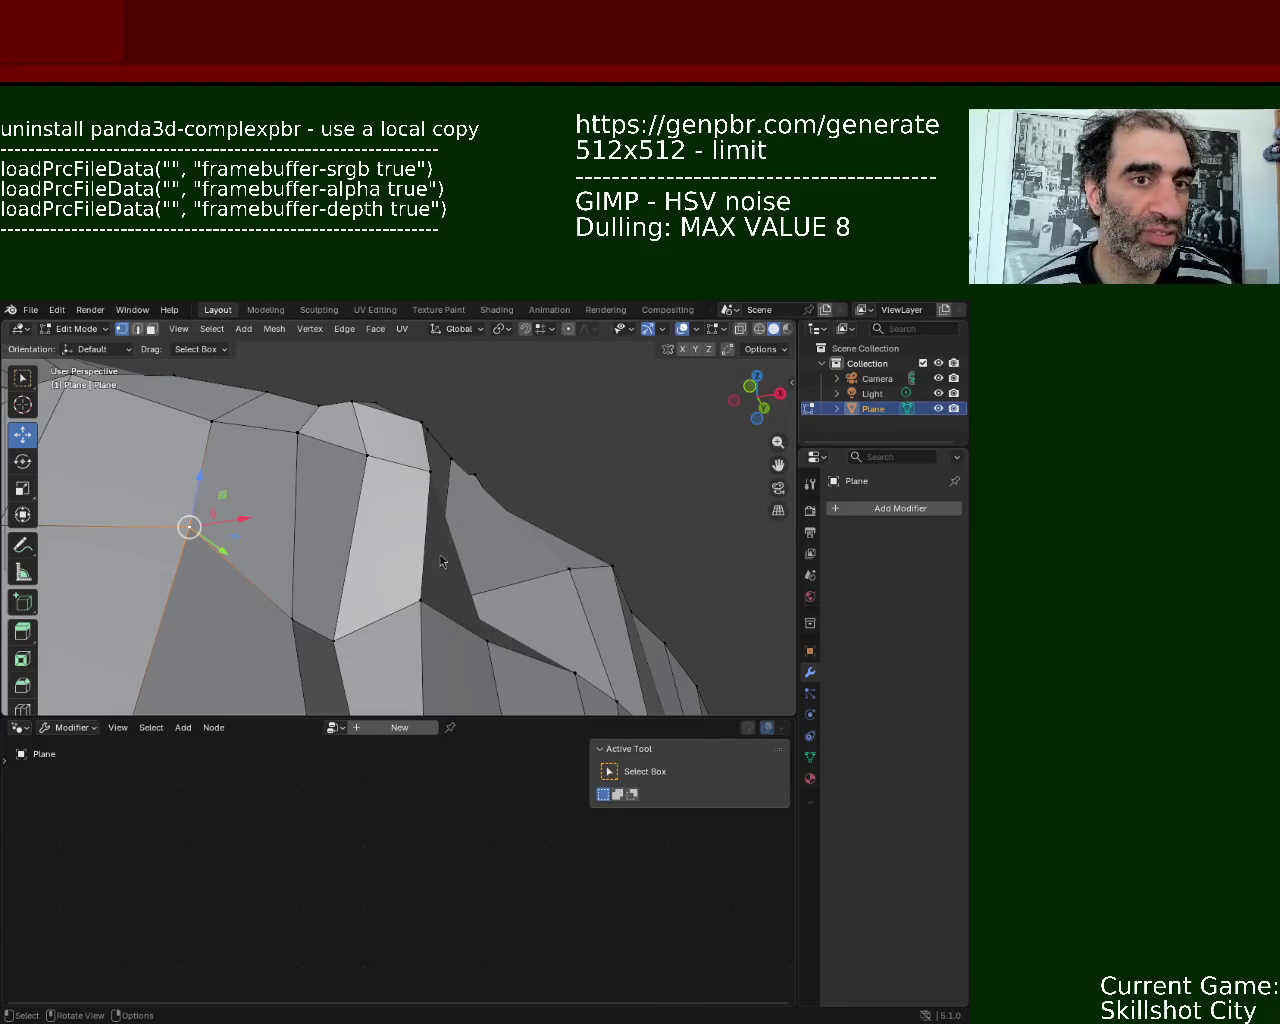
- Reposition a ridge vertex, then move it again constrained off the Y axis (Shift+Y)
{"action": "left_click", "coordinate": [421, 591]}
{"action": "key", "text": "g"}
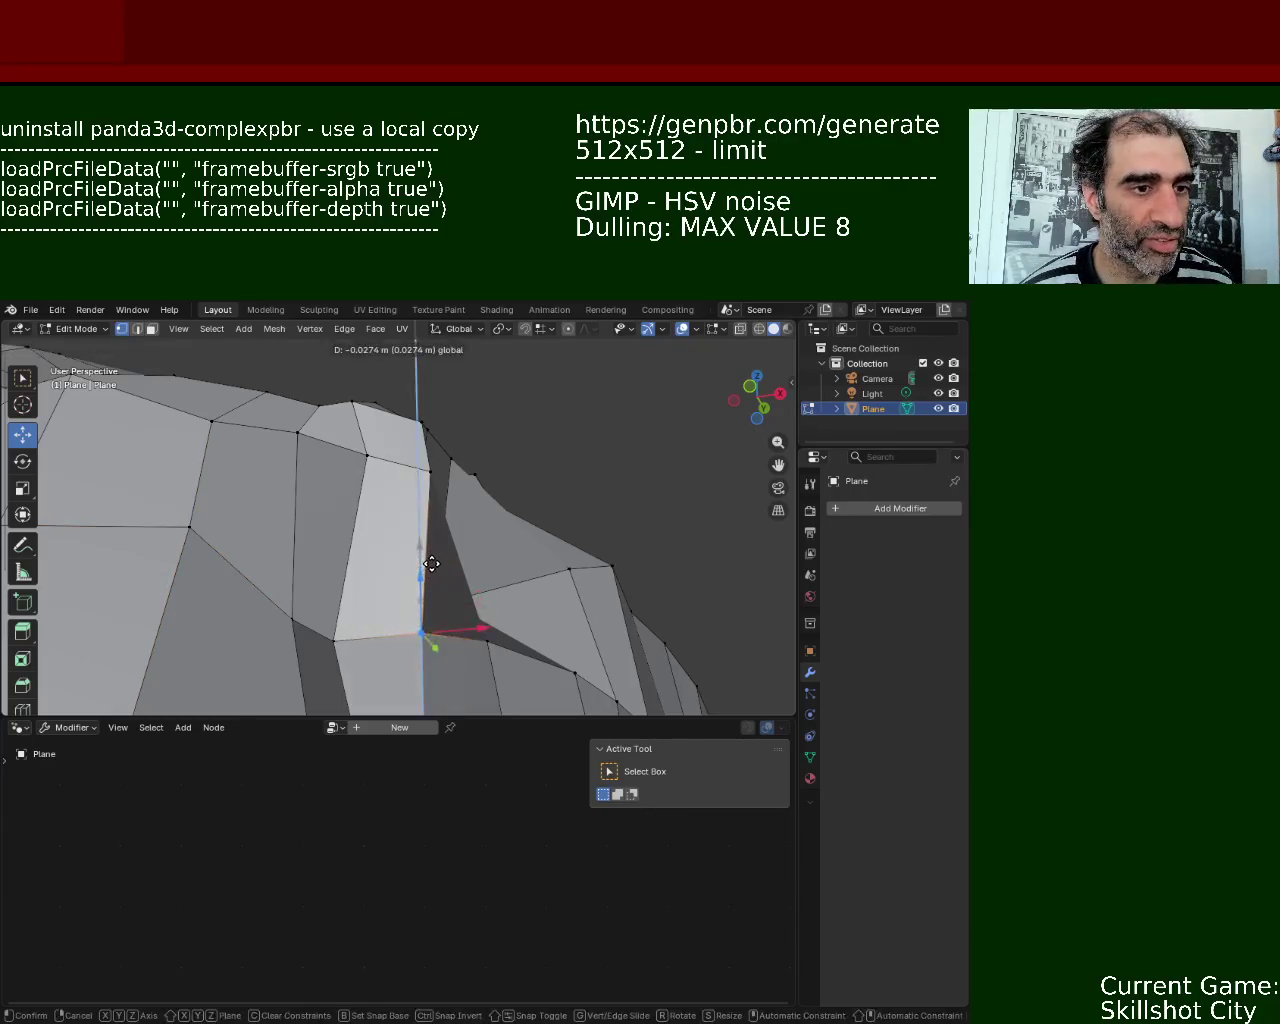
{"action": "left_click", "coordinate": [421, 616]}
{"action": "mouse_move", "coordinate": [343, 503]}
{"action": "middle_mouse_down"}
{"action": "mouse_move", "coordinate": [345, 609]}
{"action": "mouse_move", "coordinate": [351, 546]}
{"action": "mouse_move", "coordinate": [385, 500]}
{"action": "middle_mouse_up"}
{"action": "key", "text": "g"}
{"action": "key", "text": "shift+y"}
{"action": "left_click", "coordinate": [367, 540]}
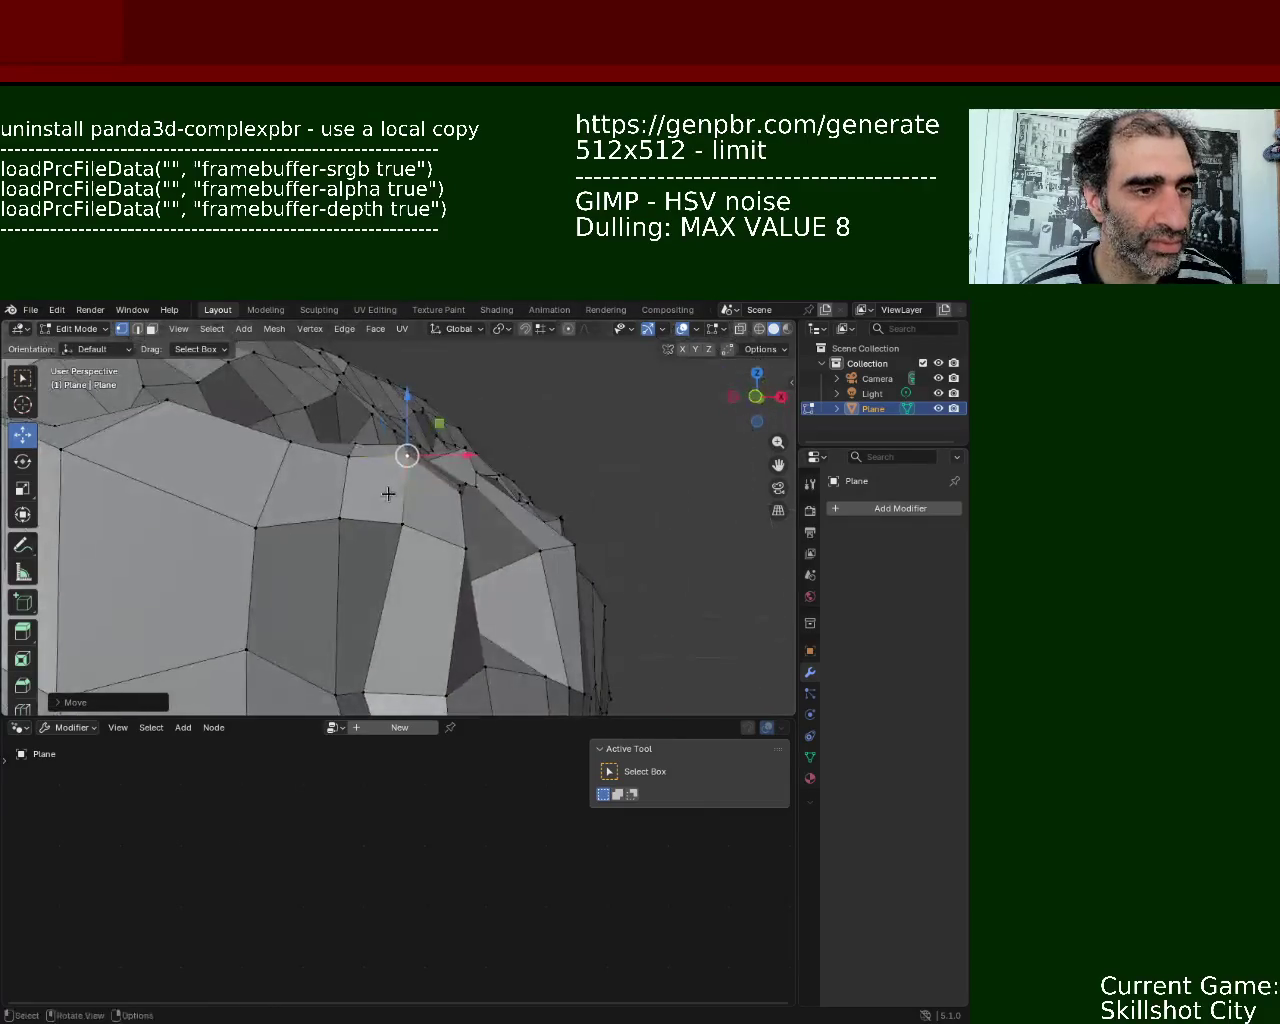
{"action": "left_click", "coordinate": [410, 440]}
- Move another vertex on the rock's edge and pick a further vertex to reshape
{"action": "mouse_move", "coordinate": [410, 440]}
{"action": "middle_mouse_down"}
{"action": "mouse_move", "coordinate": [395, 520]}
{"action": "mouse_move", "coordinate": [383, 458]}
{"action": "mouse_move", "coordinate": [392, 486]}
{"action": "middle_mouse_up"}
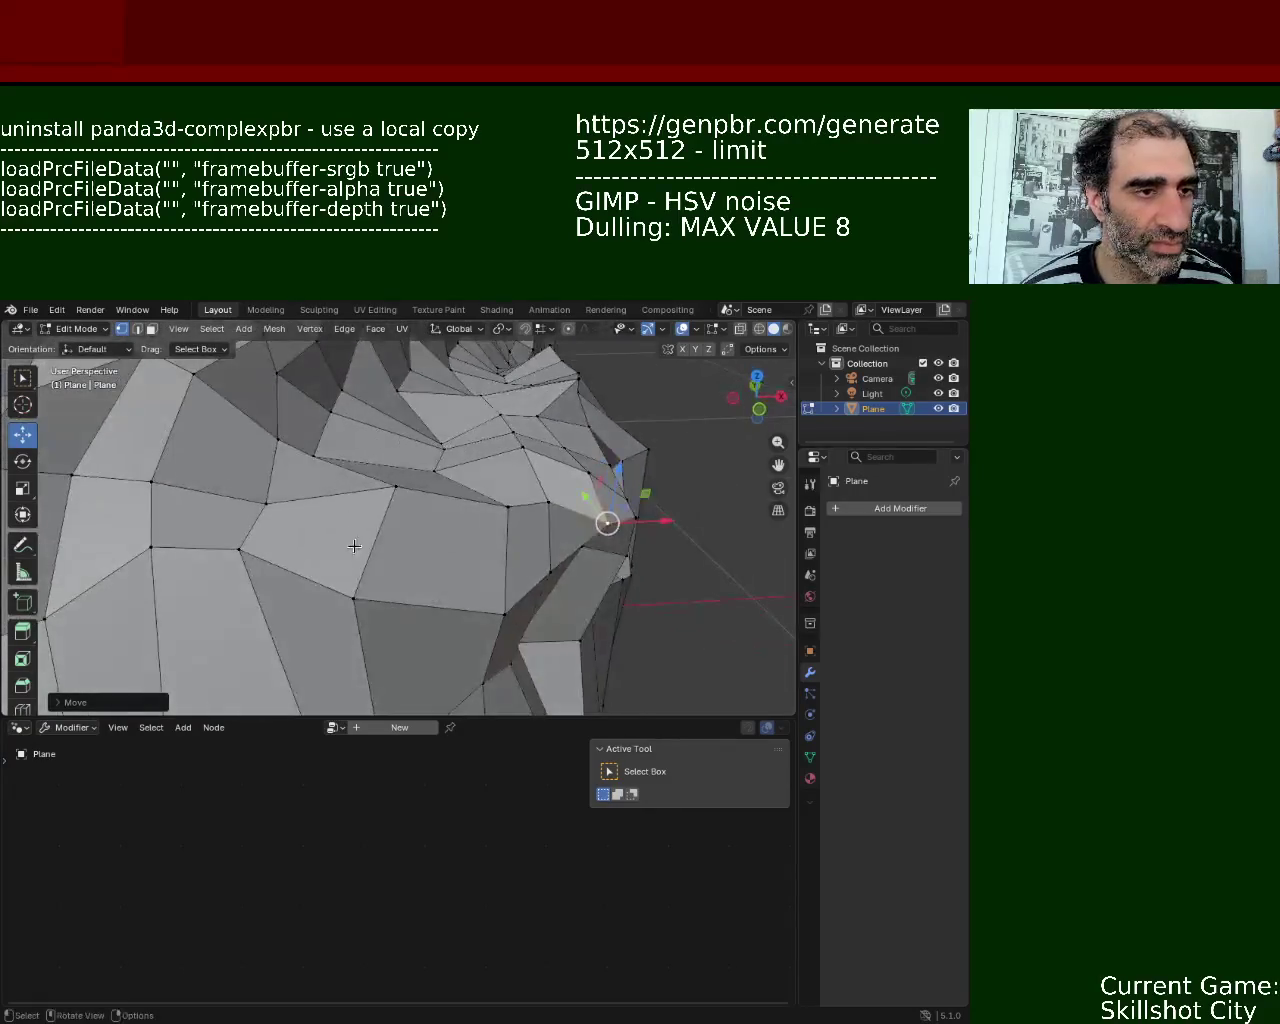
{"action": "left_click", "coordinate": [392, 486]}
{"action": "key", "text": "g"}
{"action": "left_click", "coordinate": [417, 489]}
{"action": "mouse_move", "coordinate": [417, 489]}
{"action": "middle_mouse_down"}
{"action": "mouse_move", "coordinate": [354, 540]}
{"action": "mouse_move", "coordinate": [405, 519]}
{"action": "mouse_move", "coordinate": [391, 506]}
{"action": "middle_mouse_up"}
{"action": "left_click", "coordinate": [480, 512]}
- Nudge the selected vertex along Y, then along X
{"action": "middle_click_drag", "start_coordinate": [482, 516], "coordinate": [305, 605]}
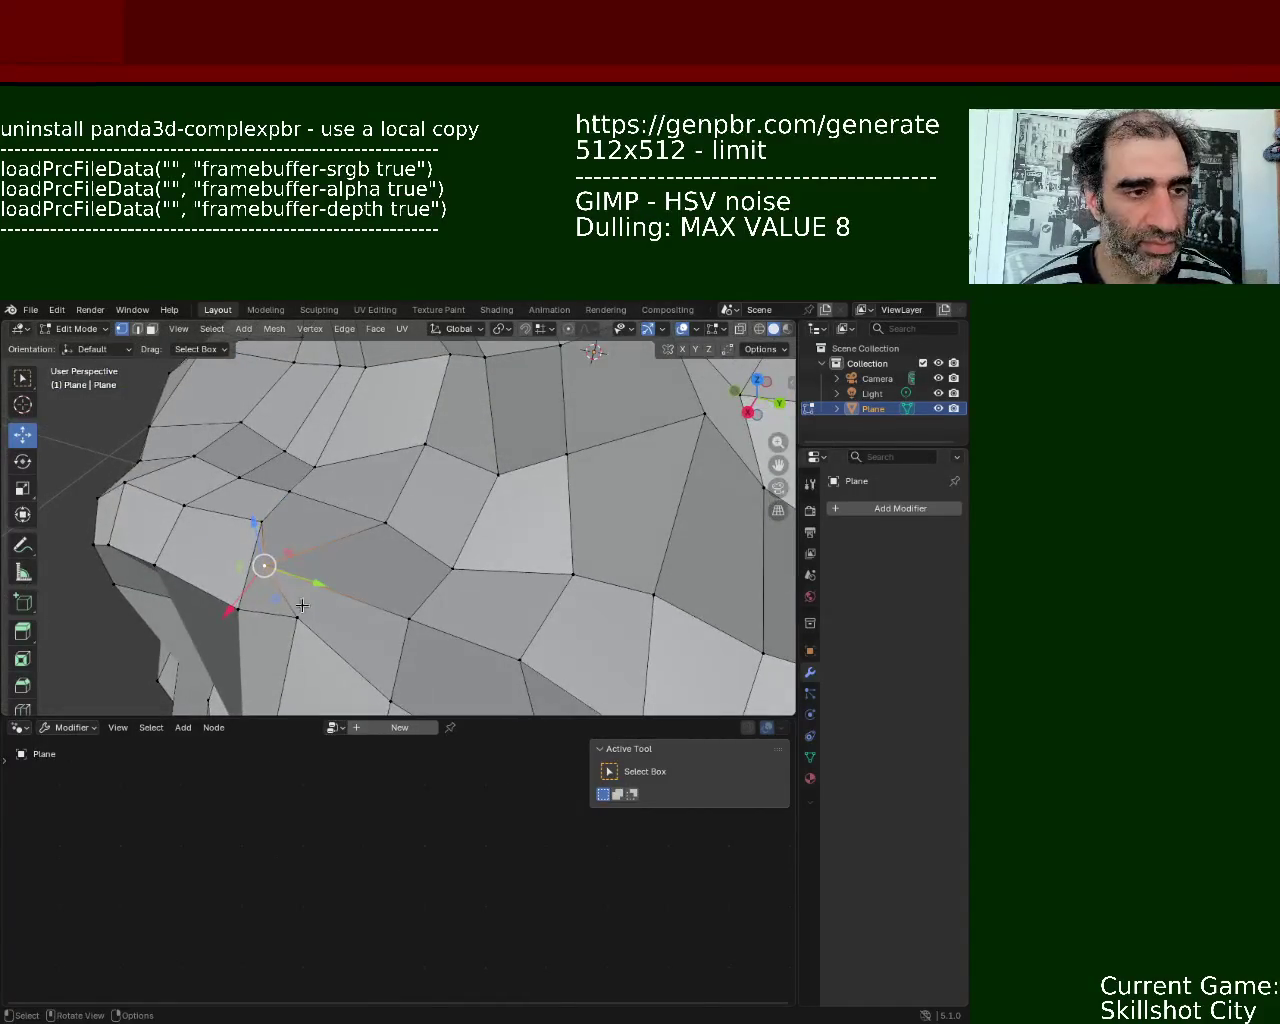
{"action": "key", "text": "g"}
{"action": "key", "text": "y"}
{"action": "left_click", "coordinate": [363, 577]}
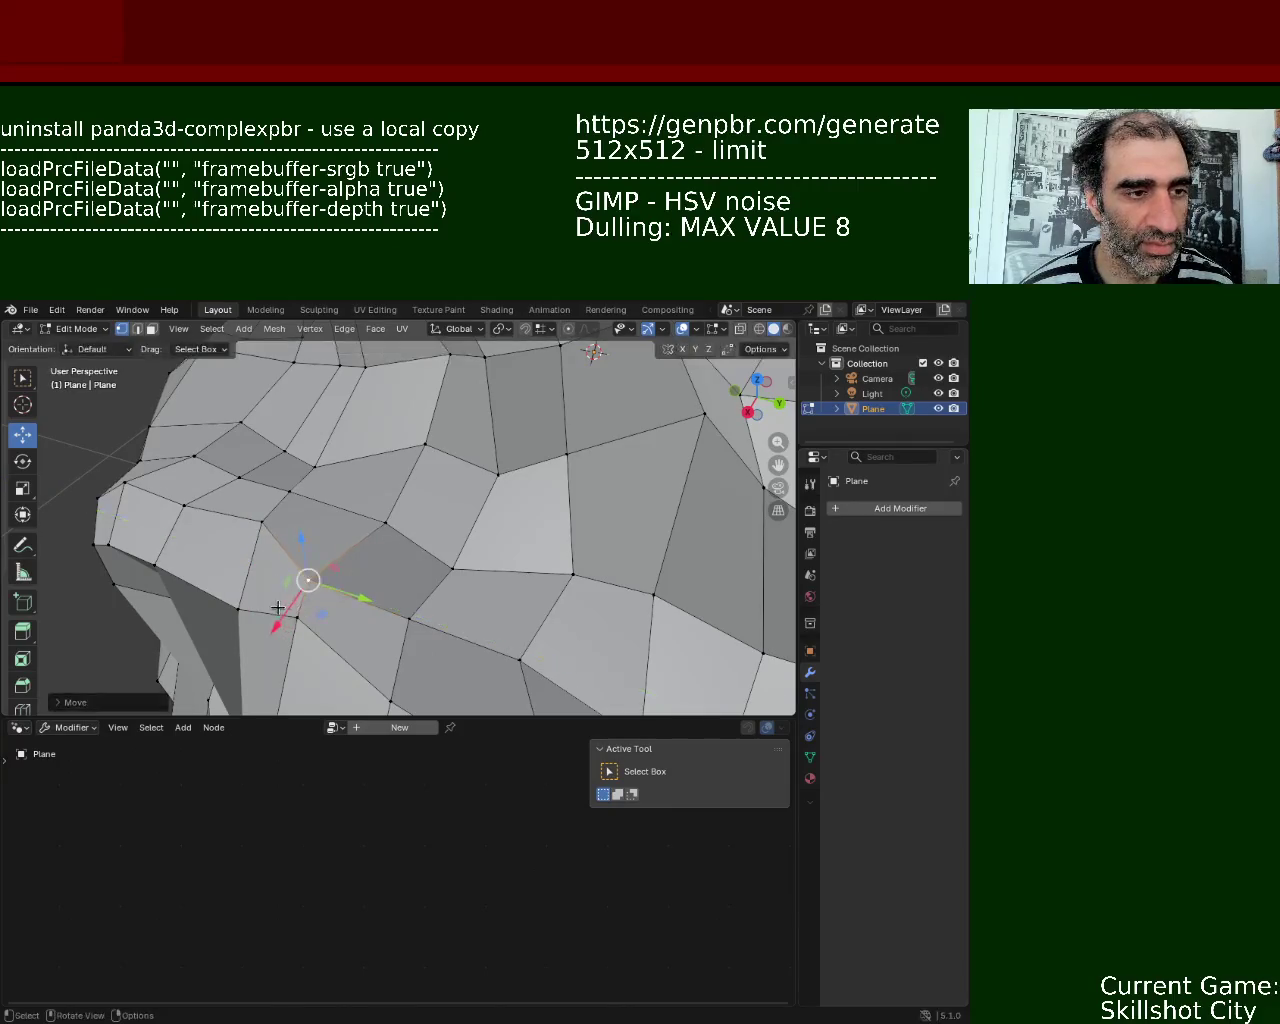
{"action": "key", "text": "g"}
{"action": "key", "text": "x"}
{"action": "left_click", "coordinate": [300, 575]}
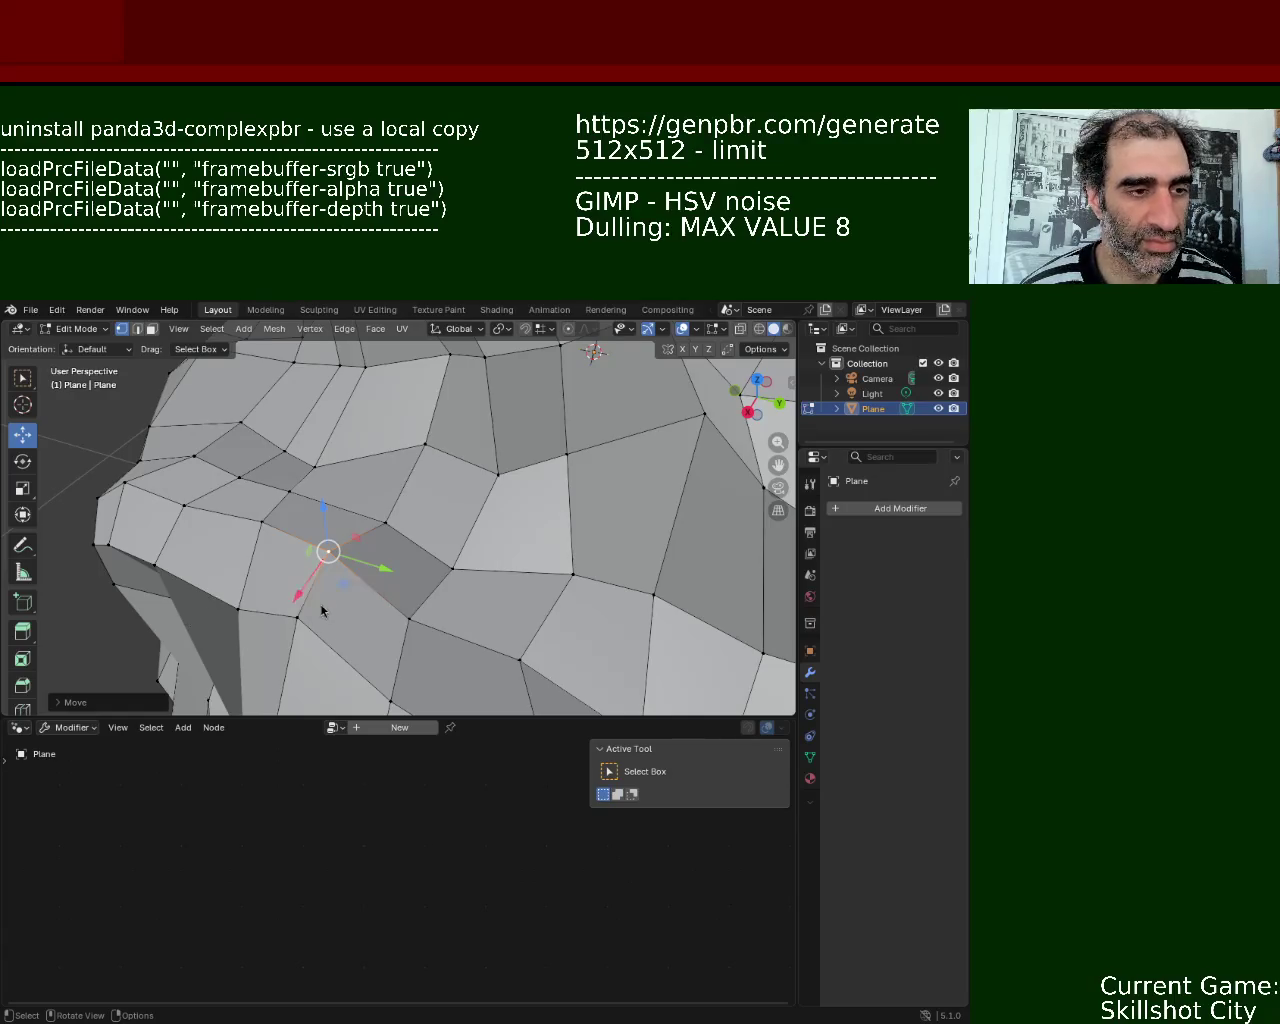
- Pull a vertex on the ridge edge up and to the right
{"action": "mouse_move", "coordinate": [423, 553]}
{"action": "middle_mouse_down"}
{"action": "mouse_move", "coordinate": [470, 378]}
{"action": "mouse_move", "coordinate": [316, 469]}
{"action": "middle_mouse_up"}
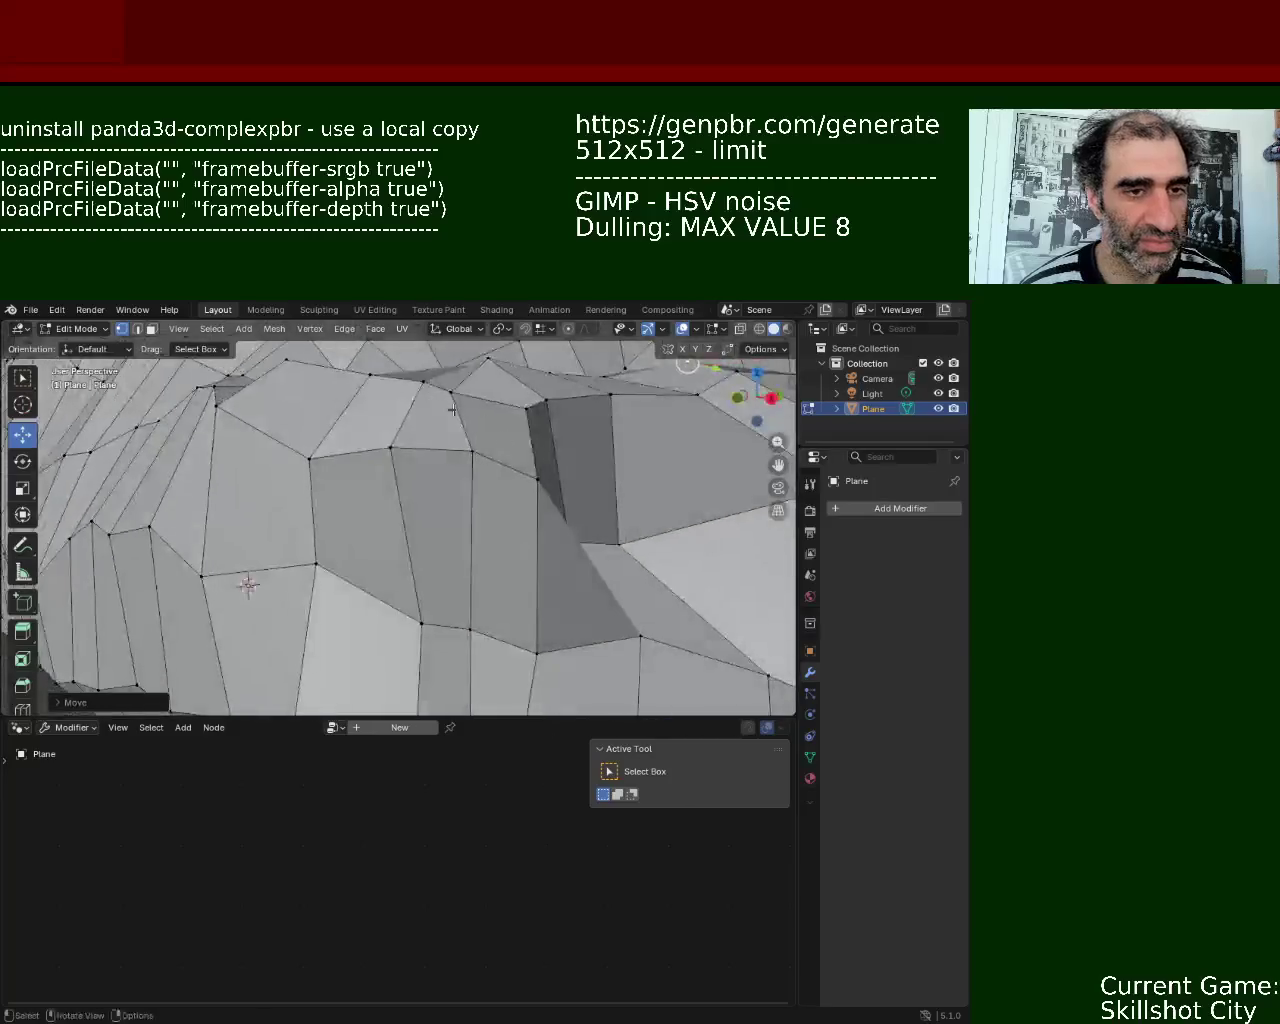
{"action": "middle_click_drag", "start_coordinate": [423, 418], "coordinate": [380, 515]}
{"action": "left_click", "coordinate": [383, 526]}
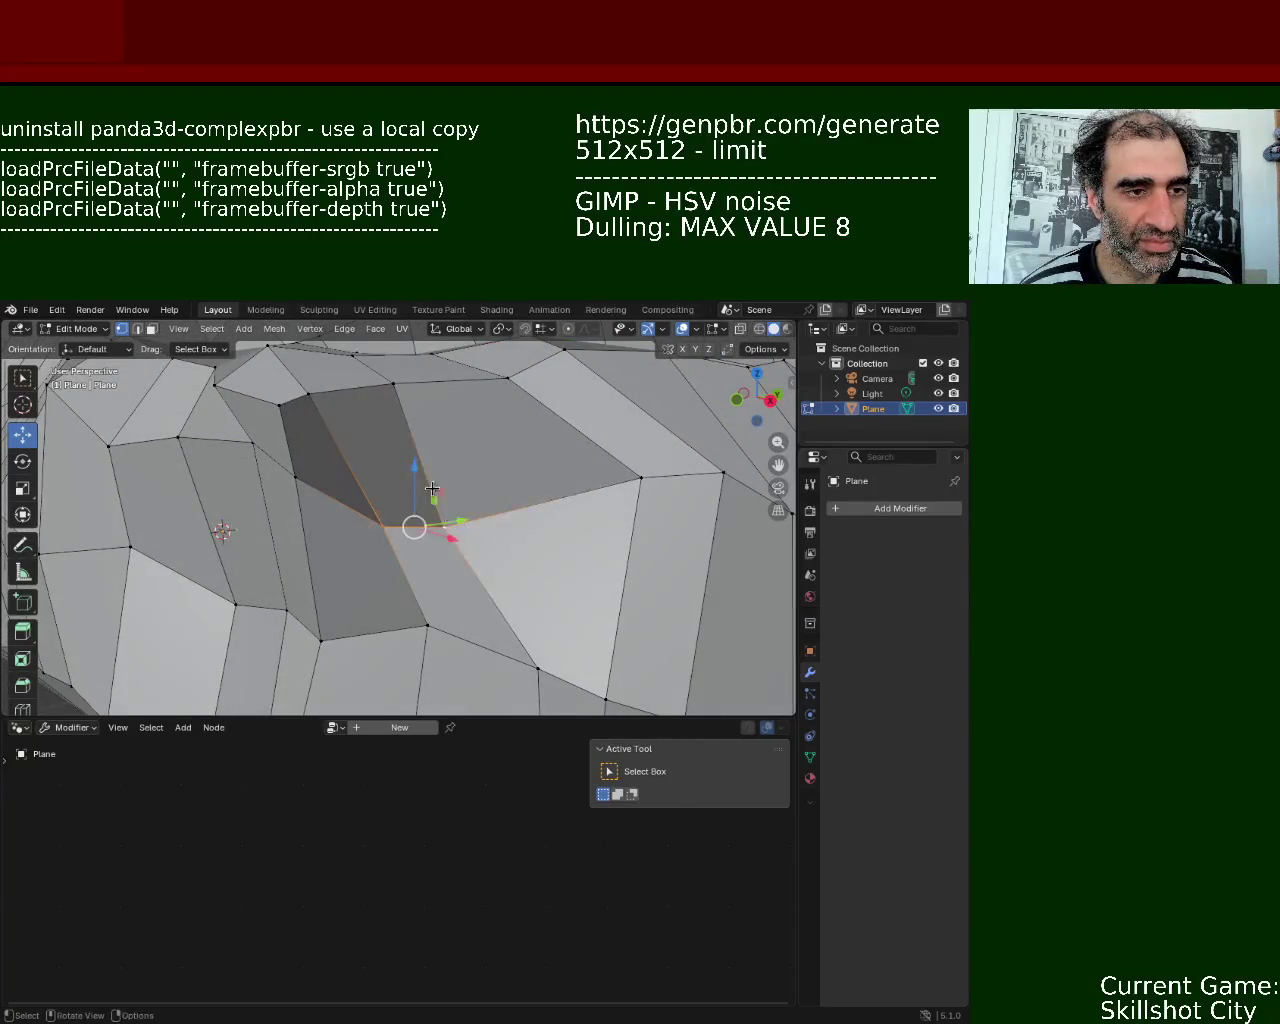
{"action": "left_click_drag", "start_coordinate": [383, 526], "coordinate": [414, 487]}
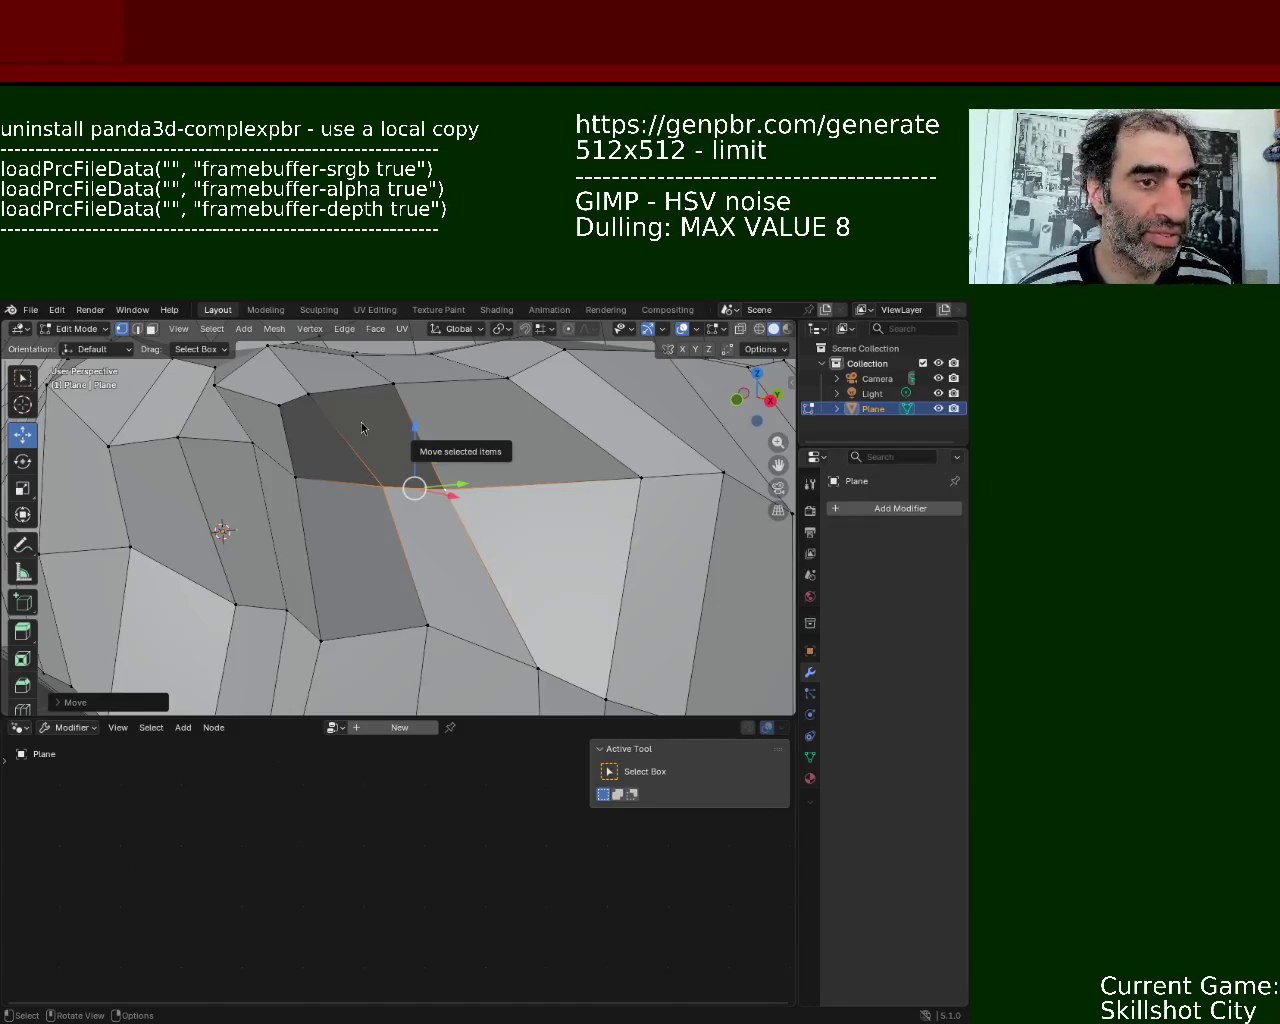
{"action": "scroll", "coordinate": [350, 611], "scroll_direction": "down", "scroll_amount": 5}
{"action": "mouse_move", "coordinate": [350, 611]}
{"action": "middle_mouse_down"}
{"action": "mouse_move", "coordinate": [597, 511]}
{"action": "mouse_move", "coordinate": [488, 469]}
{"action": "middle_mouse_up"}
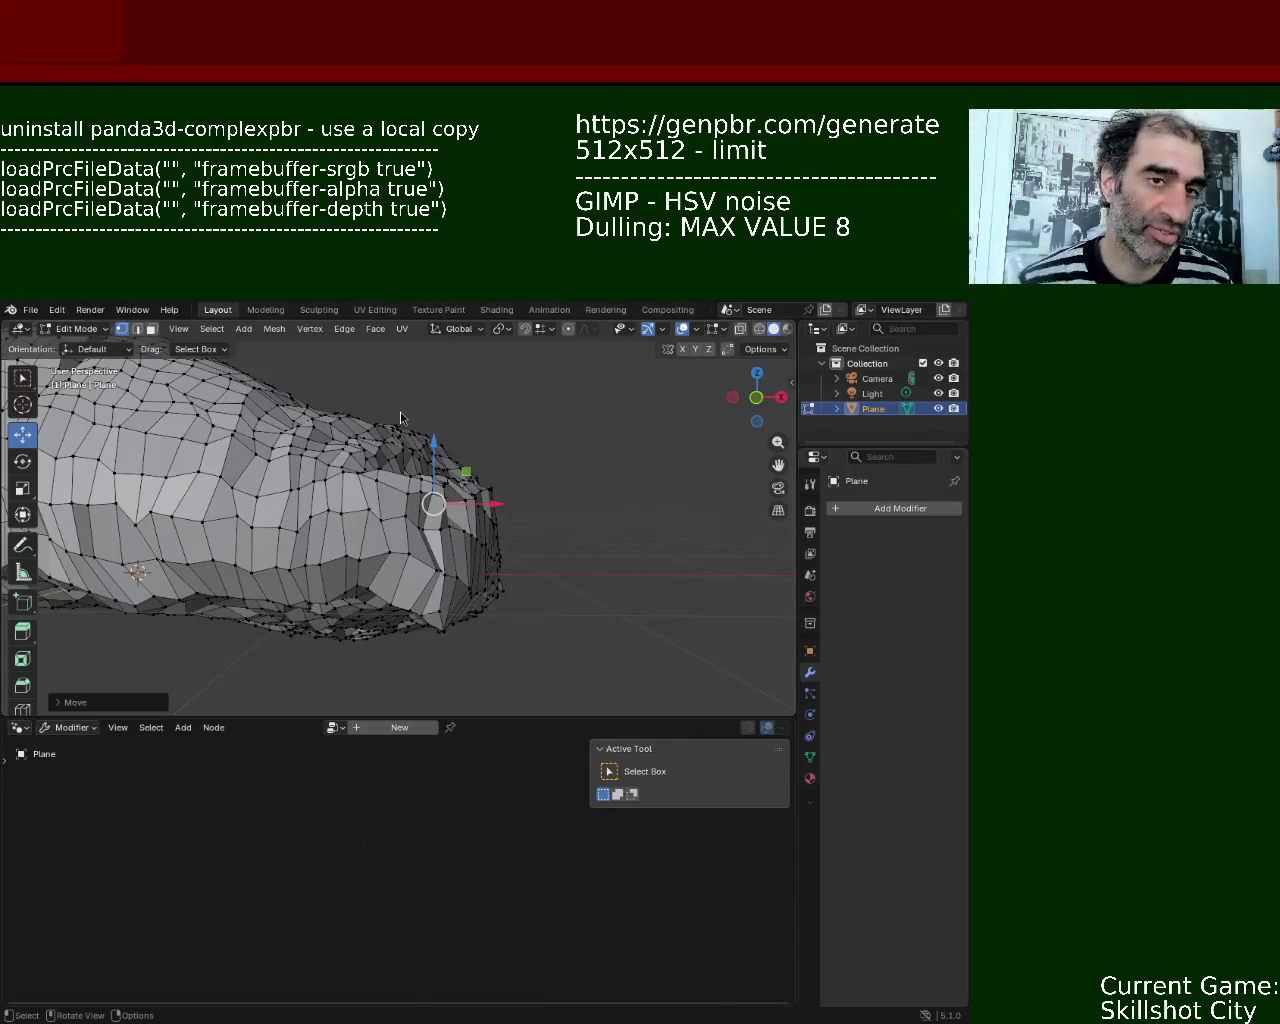
{"action": "mouse_move", "coordinate": [396, 614]}
{"action": "middle_mouse_down"}
{"action": "mouse_move", "coordinate": [454, 464]}
{"action": "mouse_move", "coordinate": [381, 486]}
{"action": "mouse_move", "coordinate": [478, 482]}
{"action": "mouse_move", "coordinate": [458, 463]}
{"action": "mouse_move", "coordinate": [480, 474]}
{"action": "middle_mouse_up"}
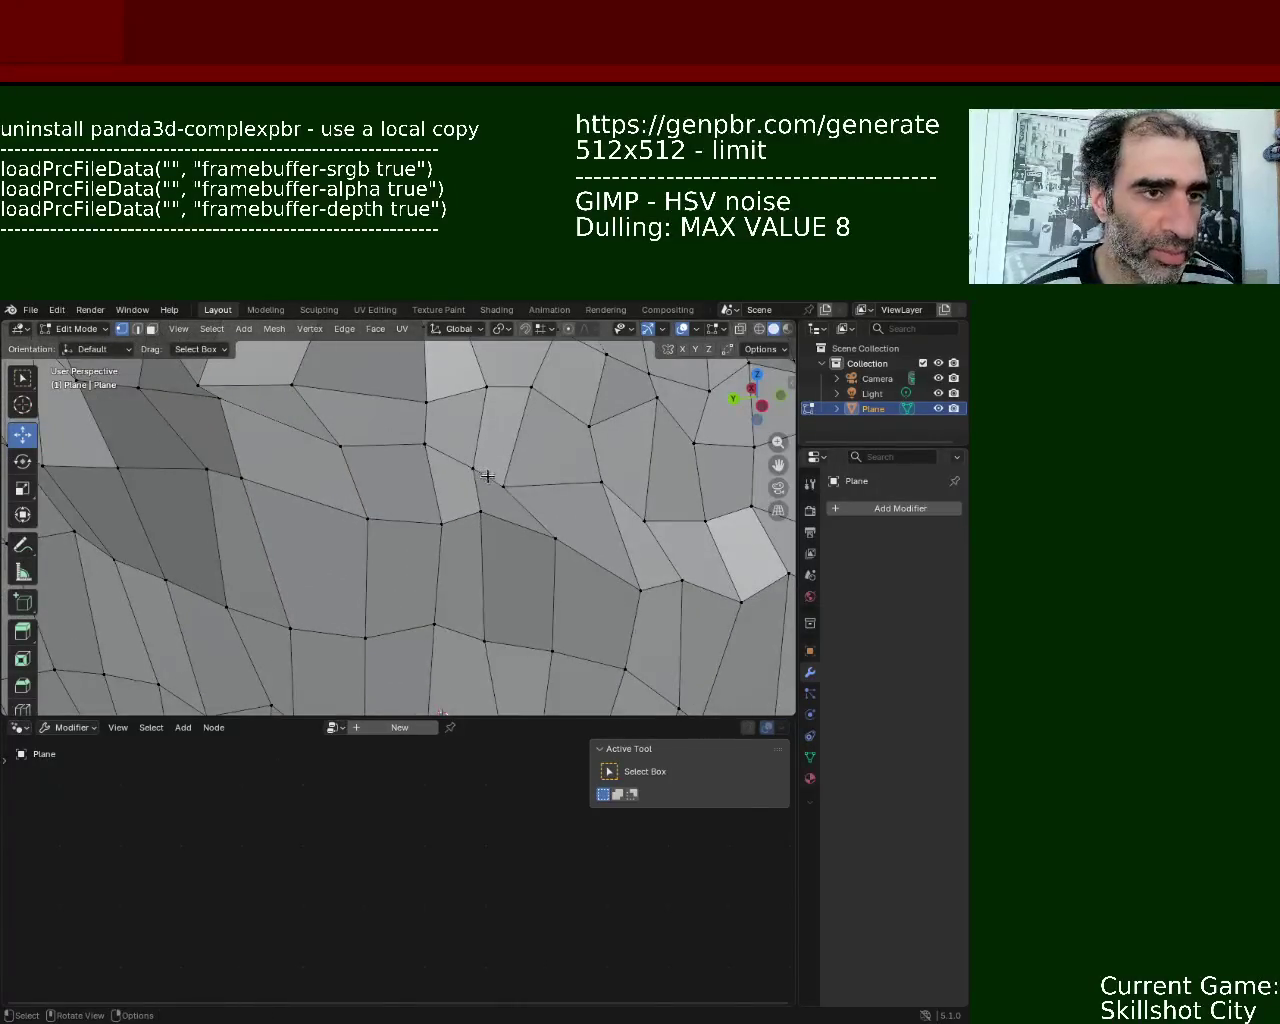
- Move two surface vertices with Y and Shift+Y constraints
{"action": "left_click", "coordinate": [502, 487]}
{"action": "key", "text": "g"}
{"action": "key", "text": "y"}
{"action": "key", "text": "Return"}
{"action": "left_click", "coordinate": [424, 444]}
{"action": "key", "text": "g"}
{"action": "key", "text": "shift+y"}
{"action": "left_click", "coordinate": [420, 407]}
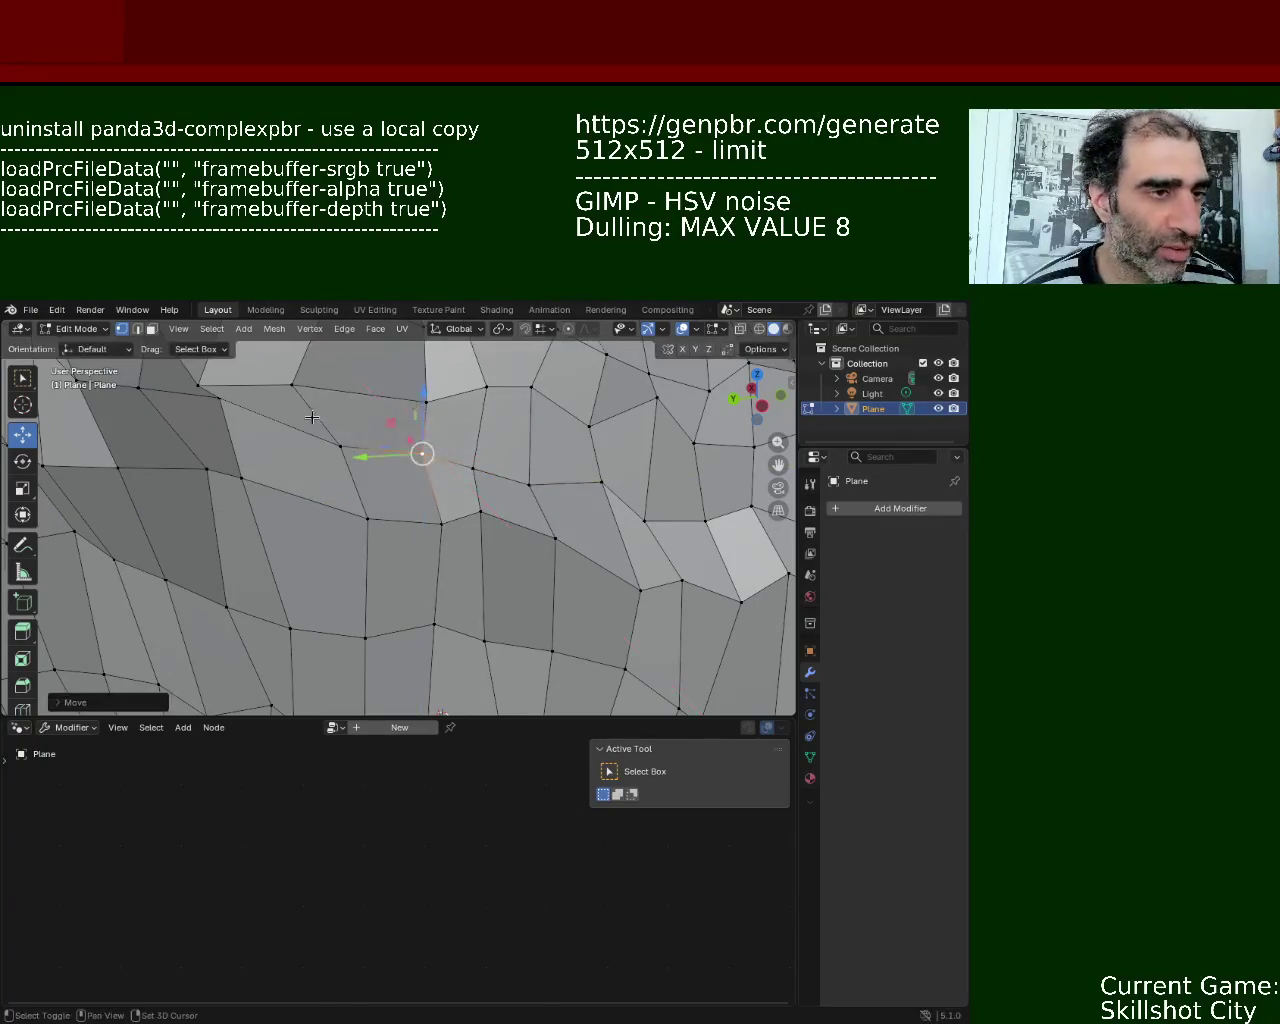
{"action": "middle_click_drag", "start_coordinate": [420, 410], "coordinate": [419, 460], "text": "shift"}
- Shift two neighbouring vertices along the Y axis
{"action": "left_click", "coordinate": [524, 508]}
{"action": "key", "text": "g"}
{"action": "key", "text": "y"}
{"action": "left_click", "coordinate": [503, 481]}
{"action": "left_click", "coordinate": [609, 505]}
{"action": "key", "text": "g"}
{"action": "key", "text": "y"}
{"action": "left_click", "coordinate": [580, 508]}
- Lower another vertex along Z, then view the whole rock
{"action": "middle_click_drag", "start_coordinate": [393, 457], "coordinate": [514, 548], "text": "shift"}
{"action": "left_click", "coordinate": [494, 457]}
{"action": "key", "text": "g"}
{"action": "key", "text": "z"}
{"action": "left_click", "coordinate": [513, 456]}
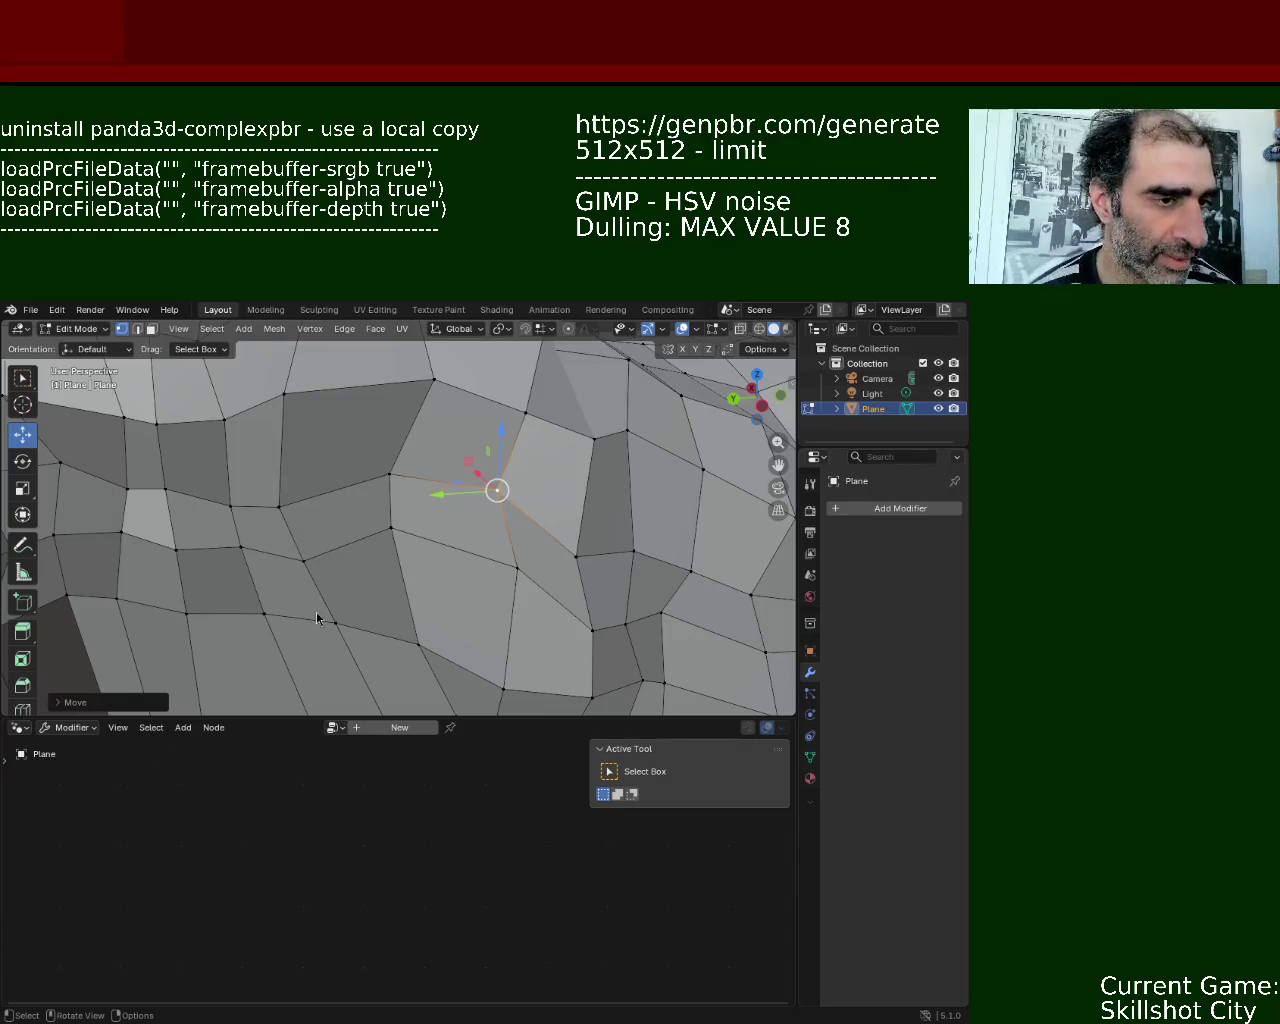
{"action": "scroll", "coordinate": [464, 531], "scroll_direction": "down", "scroll_amount": 5}
{"action": "mouse_move", "coordinate": [464, 531]}
{"action": "middle_mouse_down"}
{"action": "mouse_move", "coordinate": [672, 533]}
{"action": "mouse_move", "coordinate": [650, 528]}
{"action": "mouse_move", "coordinate": [500, 640]}
{"action": "mouse_move", "coordinate": [500, 520]}
{"action": "mouse_move", "coordinate": [290, 543]}
{"action": "mouse_move", "coordinate": [423, 655]}
{"action": "mouse_move", "coordinate": [460, 620]}
{"action": "middle_mouse_up"}
{"action": "scroll", "coordinate": [640, 525], "scroll_direction": "down", "scroll_amount": 4}
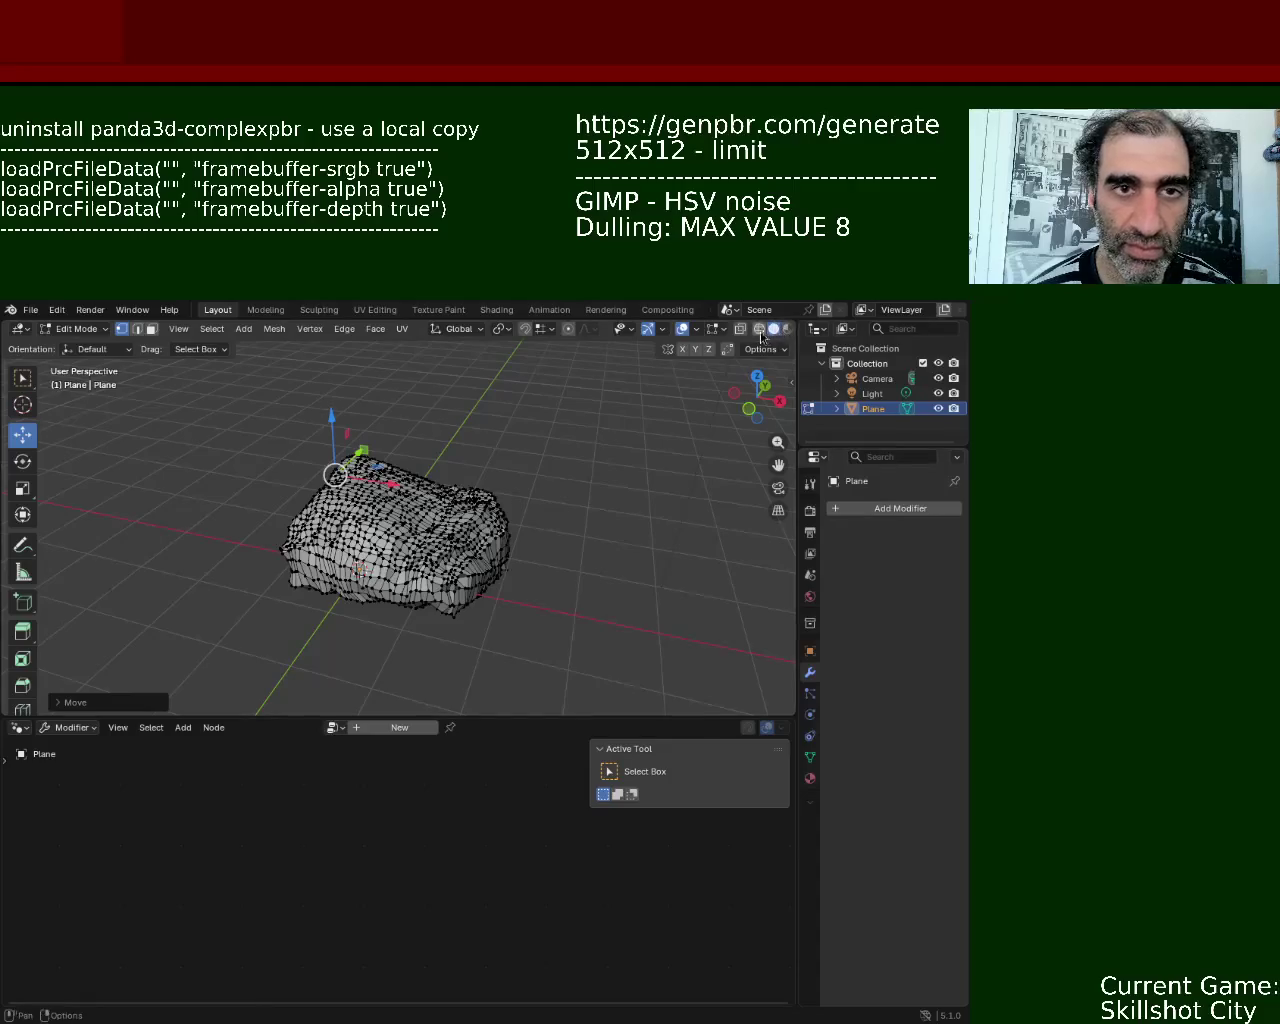
- Switch the rock to Object Mode via the mode dropdown and view it from higher up
{"action": "left_click", "coordinate": [80, 328]}
{"action": "left_click", "coordinate": [78, 346]}
{"action": "mouse_move", "coordinate": [470, 470]}
{"action": "middle_mouse_down"}
{"action": "mouse_move", "coordinate": [585, 452]}
{"action": "mouse_move", "coordinate": [472, 587]}
{"action": "mouse_move", "coordinate": [457, 508]}
{"action": "mouse_move", "coordinate": [349, 557]}
{"action": "mouse_move", "coordinate": [422, 618]}
{"action": "mouse_move", "coordinate": [494, 463]}
{"action": "mouse_move", "coordinate": [470, 572]}
{"action": "mouse_move", "coordinate": [503, 602]}
{"action": "mouse_move", "coordinate": [491, 630]}
{"action": "mouse_move", "coordinate": [427, 614]}
{"action": "mouse_move", "coordinate": [412, 595]}
{"action": "mouse_move", "coordinate": [277, 588]}
{"action": "mouse_move", "coordinate": [448, 455]}
{"action": "mouse_move", "coordinate": [480, 486]}
{"action": "mouse_move", "coordinate": [546, 486]}
{"action": "mouse_move", "coordinate": [586, 546]}
{"action": "mouse_move", "coordinate": [502, 595]}
{"action": "mouse_move", "coordinate": [681, 568]}
{"action": "mouse_move", "coordinate": [614, 529]}
{"action": "mouse_move", "coordinate": [561, 598]}
{"action": "mouse_move", "coordinate": [263, 618]}
{"action": "mouse_move", "coordinate": [168, 560]}
{"action": "mouse_move", "coordinate": [111, 611]}
{"action": "mouse_move", "coordinate": [235, 450]}
{"action": "mouse_move", "coordinate": [237, 400]}
{"action": "mouse_move", "coordinate": [724, 419]}
{"action": "mouse_move", "coordinate": [217, 629]}
{"action": "mouse_move", "coordinate": [680, 569]}
{"action": "mouse_move", "coordinate": [203, 687]}
{"action": "mouse_move", "coordinate": [183, 374]}
{"action": "mouse_move", "coordinate": [169, 394]}
{"action": "mouse_move", "coordinate": [760, 402]}
{"action": "mouse_move", "coordinate": [772, 685]}
{"action": "mouse_move", "coordinate": [300, 550]}
{"action": "mouse_move", "coordinate": [117, 560]}
{"action": "mouse_move", "coordinate": [134, 684]}
{"action": "mouse_move", "coordinate": [206, 466]}
{"action": "mouse_move", "coordinate": [473, 583]}
{"action": "mouse_move", "coordinate": [426, 522]}
{"action": "mouse_move", "coordinate": [344, 543]}
{"action": "mouse_move", "coordinate": [335, 525]}
{"action": "middle_mouse_up"}
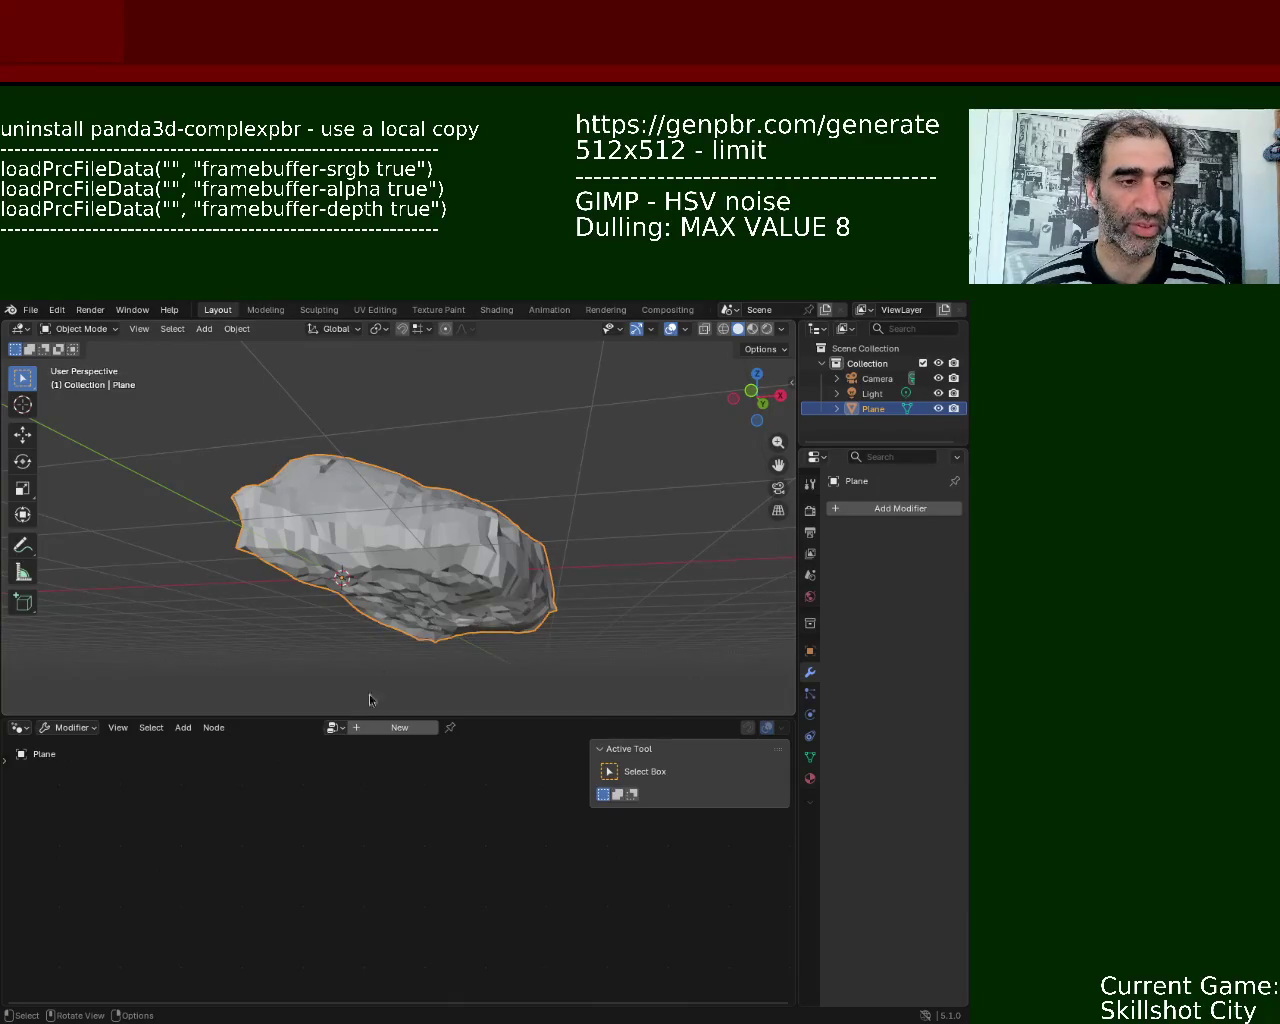
{"action": "mouse_move", "coordinate": [265, 525]}
{"action": "middle_mouse_down"}
{"action": "mouse_move", "coordinate": [505, 560]}
{"action": "mouse_move", "coordinate": [494, 537]}
{"action": "mouse_move", "coordinate": [514, 552]}
{"action": "mouse_move", "coordinate": [445, 570]}
{"action": "middle_mouse_up"}
- Re-enter Edit Mode and move a side vertex along X, then along Z
{"action": "key", "text": "Tab"}
{"action": "scroll", "coordinate": [443, 565], "scroll_direction": "up", "scroll_amount": 5}
{"action": "scroll", "coordinate": [443, 565], "scroll_direction": "down", "scroll_amount": 3}
{"action": "left_click", "coordinate": [514, 600]}
{"action": "left_click", "coordinate": [438, 571]}
{"action": "key", "text": "g"}
{"action": "key", "text": "x"}
{"action": "left_click", "coordinate": [525, 560]}
{"action": "key", "text": "g"}
{"action": "key", "text": "z"}
{"action": "left_click", "coordinate": [521, 533]}
- Select vertices on the rock's underside and shift one along Y
{"action": "middle_click_drag", "start_coordinate": [521, 533], "coordinate": [478, 532]}
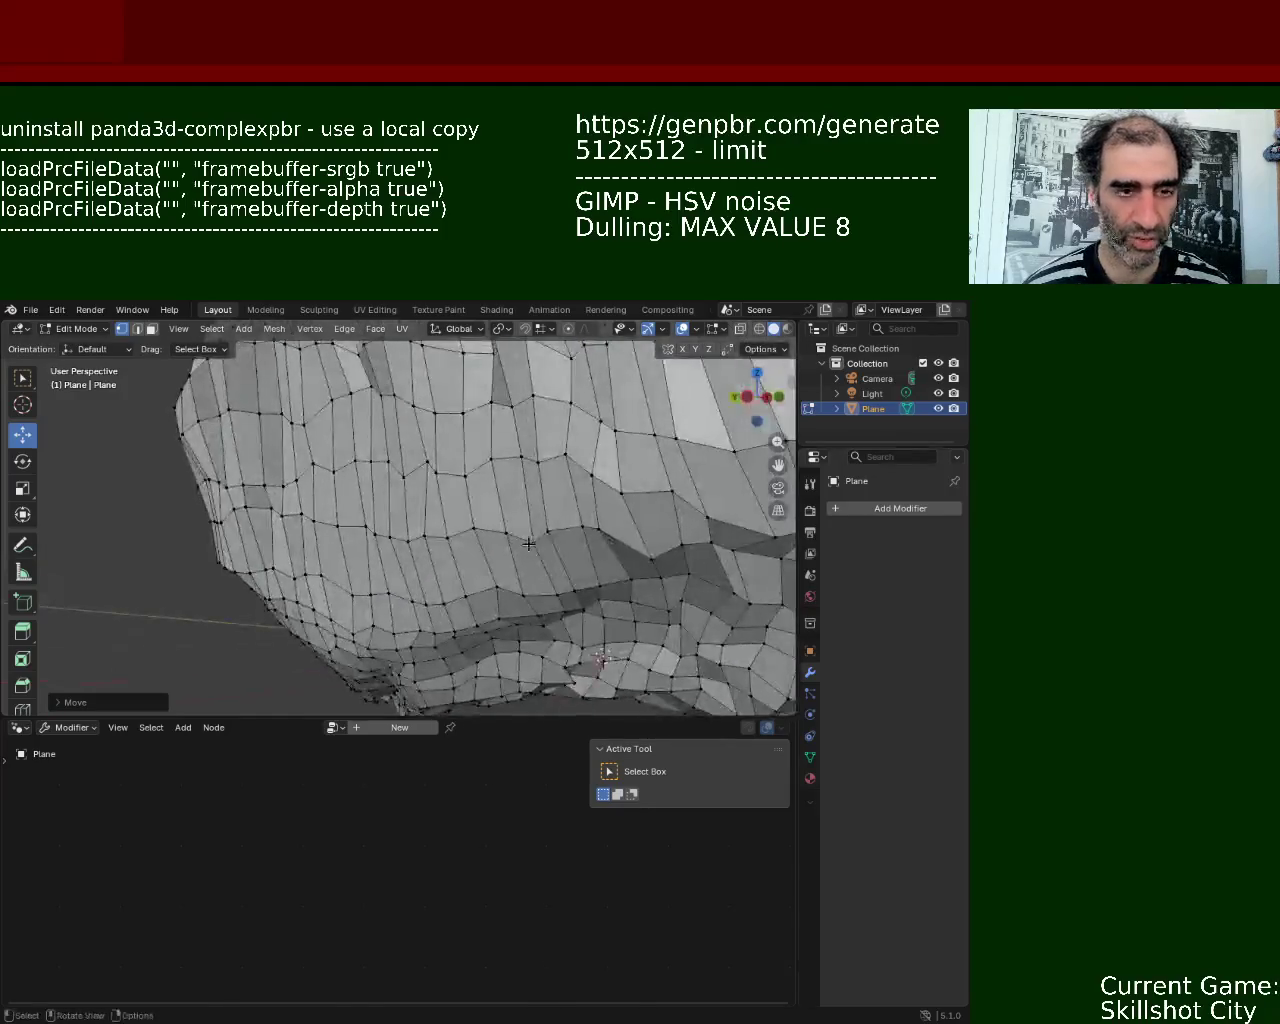
{"action": "left_click", "coordinate": [439, 527]}
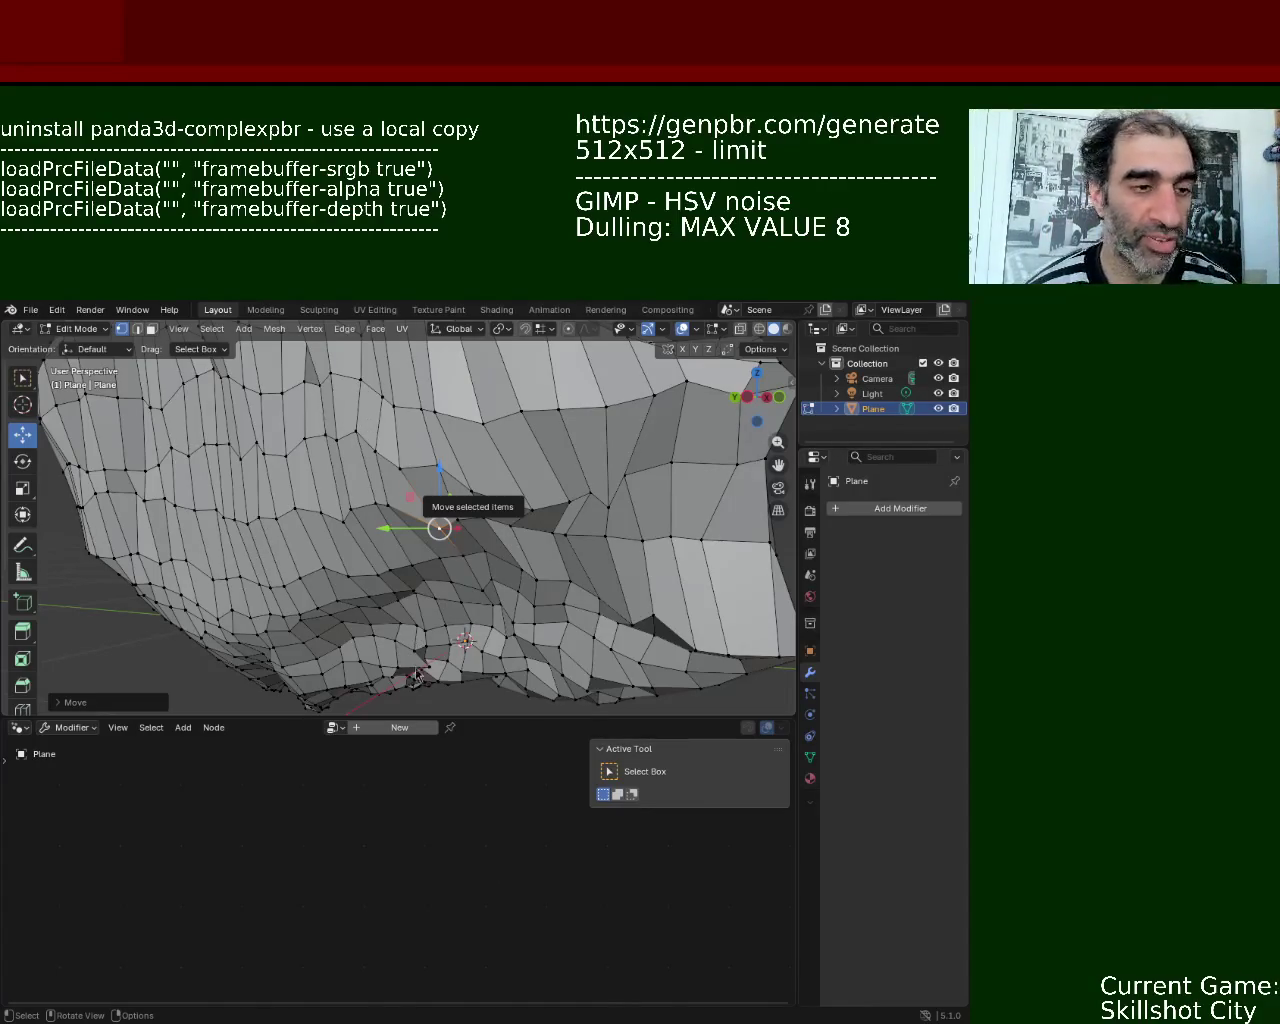
{"action": "left_click", "coordinate": [528, 508]}
{"action": "left_click", "coordinate": [472, 492]}
{"action": "mouse_move", "coordinate": [430, 492]}
{"action": "left_mouse_down"}
{"action": "mouse_move", "coordinate": [466, 488]}
{"action": "mouse_move", "coordinate": [488, 515]}
{"action": "mouse_move", "coordinate": [485, 487]}
{"action": "mouse_move", "coordinate": [515, 507]}
{"action": "left_mouse_up"}
{"action": "left_click", "coordinate": [530, 508]}
{"action": "left_click", "coordinate": [558, 498]}
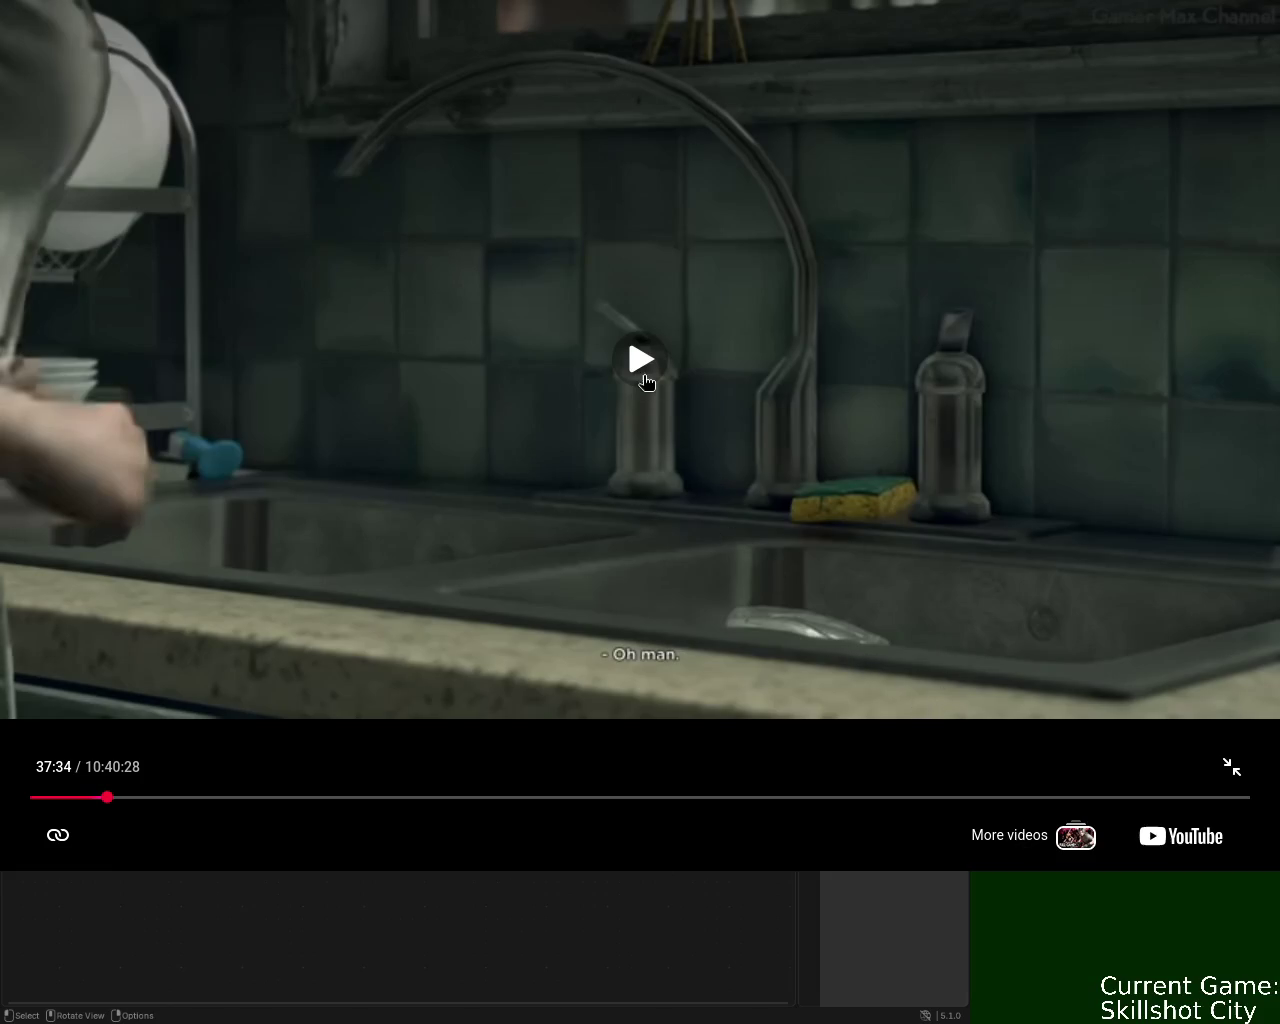
- Play the YouTube walkthrough, skipping ads, and pause it on the porch scene
{"action": "left_click", "coordinate": [636, 364]}
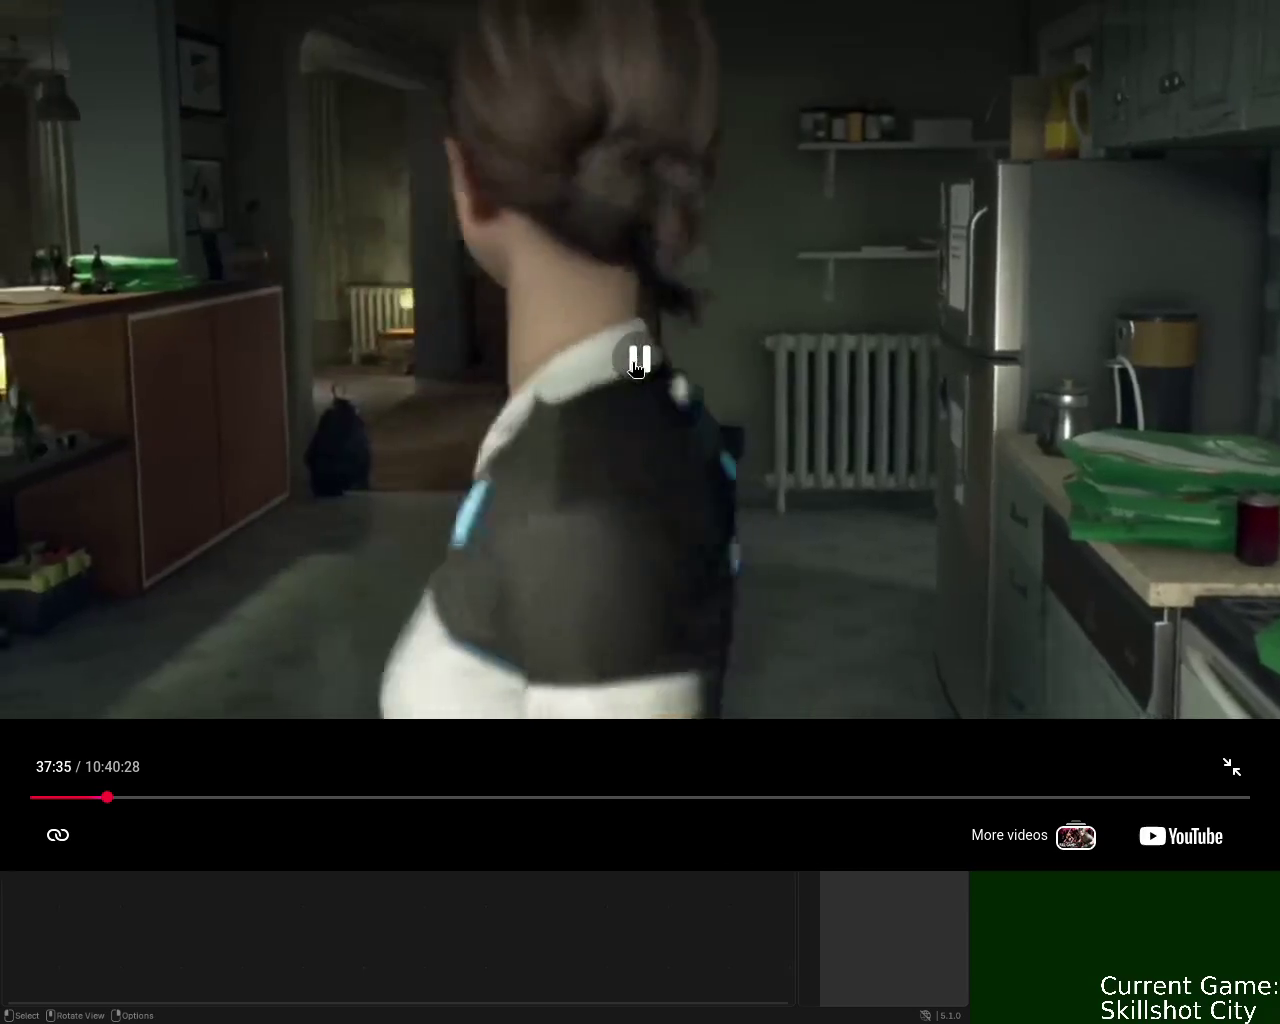
{"action": "left_click", "coordinate": [645, 380]}
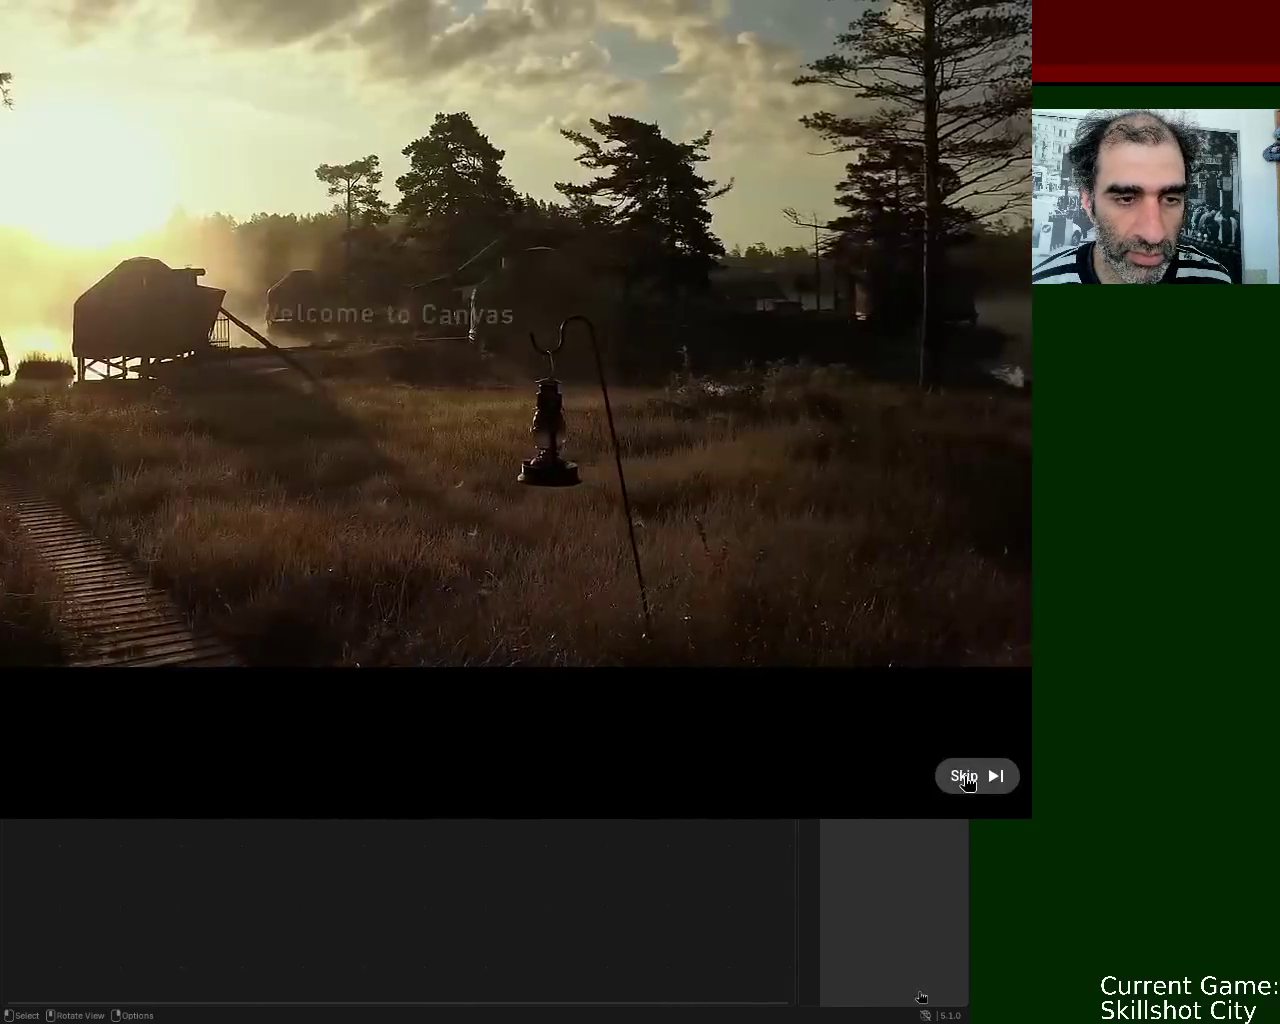
{"action": "left_click", "coordinate": [966, 776]}
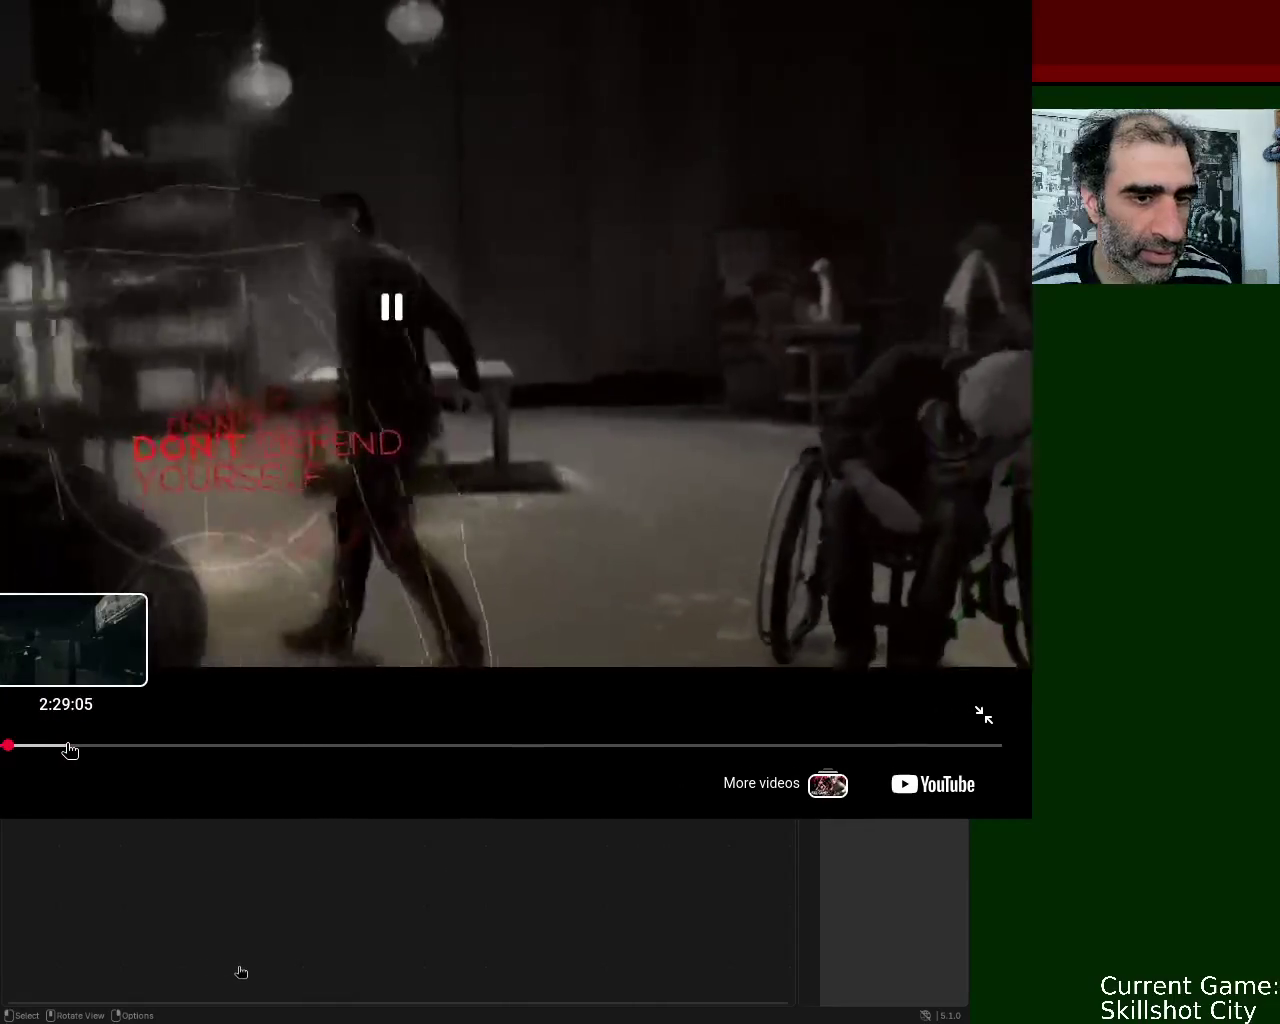
{"action": "left_click", "coordinate": [69, 749]}
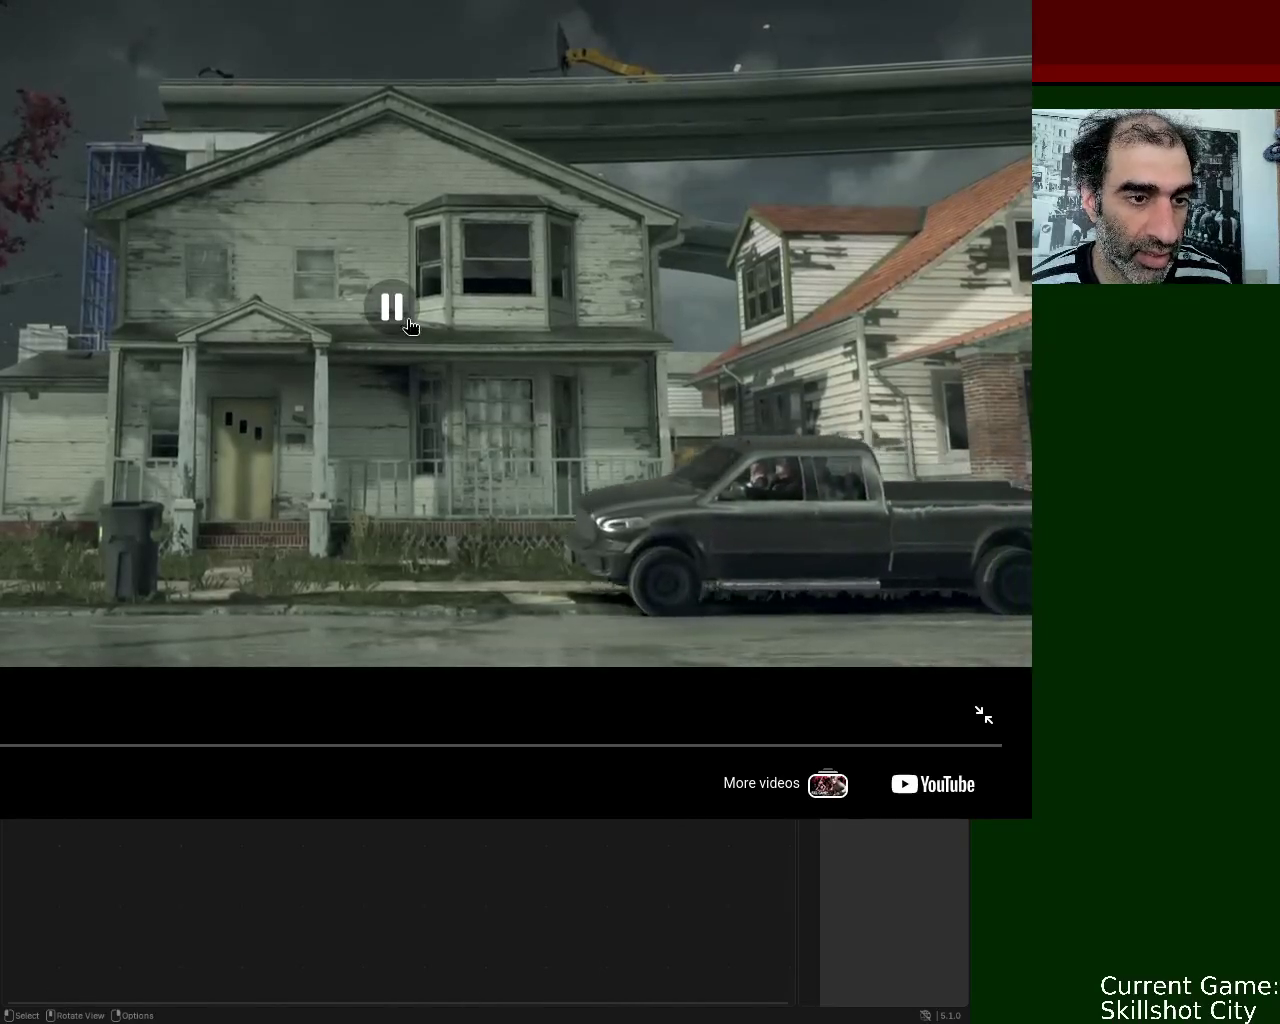
{"action": "left_click", "coordinate": [405, 325]}
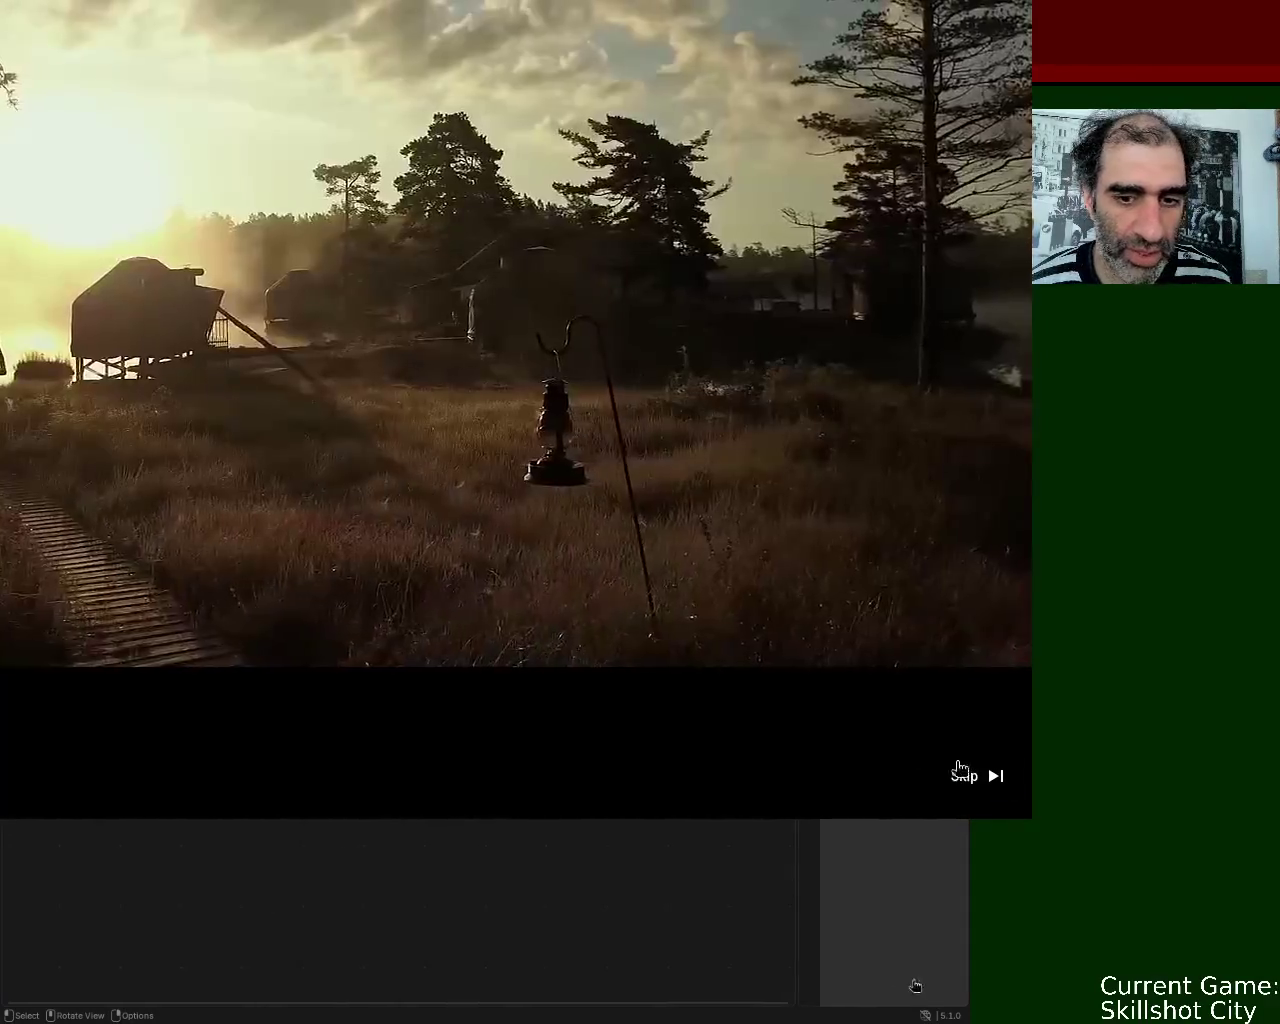
{"action": "left_click", "coordinate": [964, 773]}
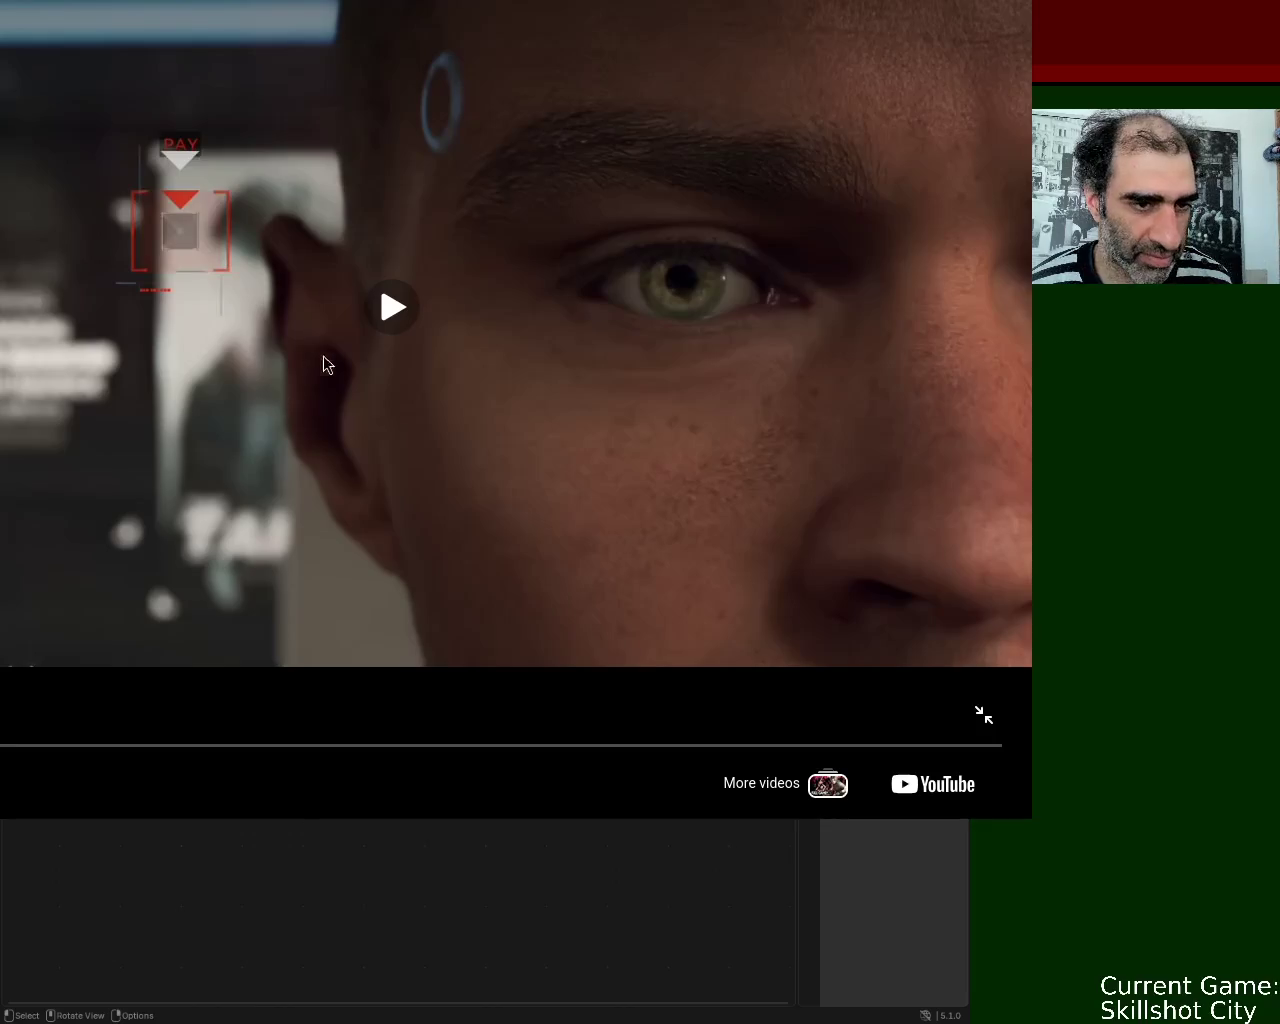
{"action": "left_click", "coordinate": [404, 322]}
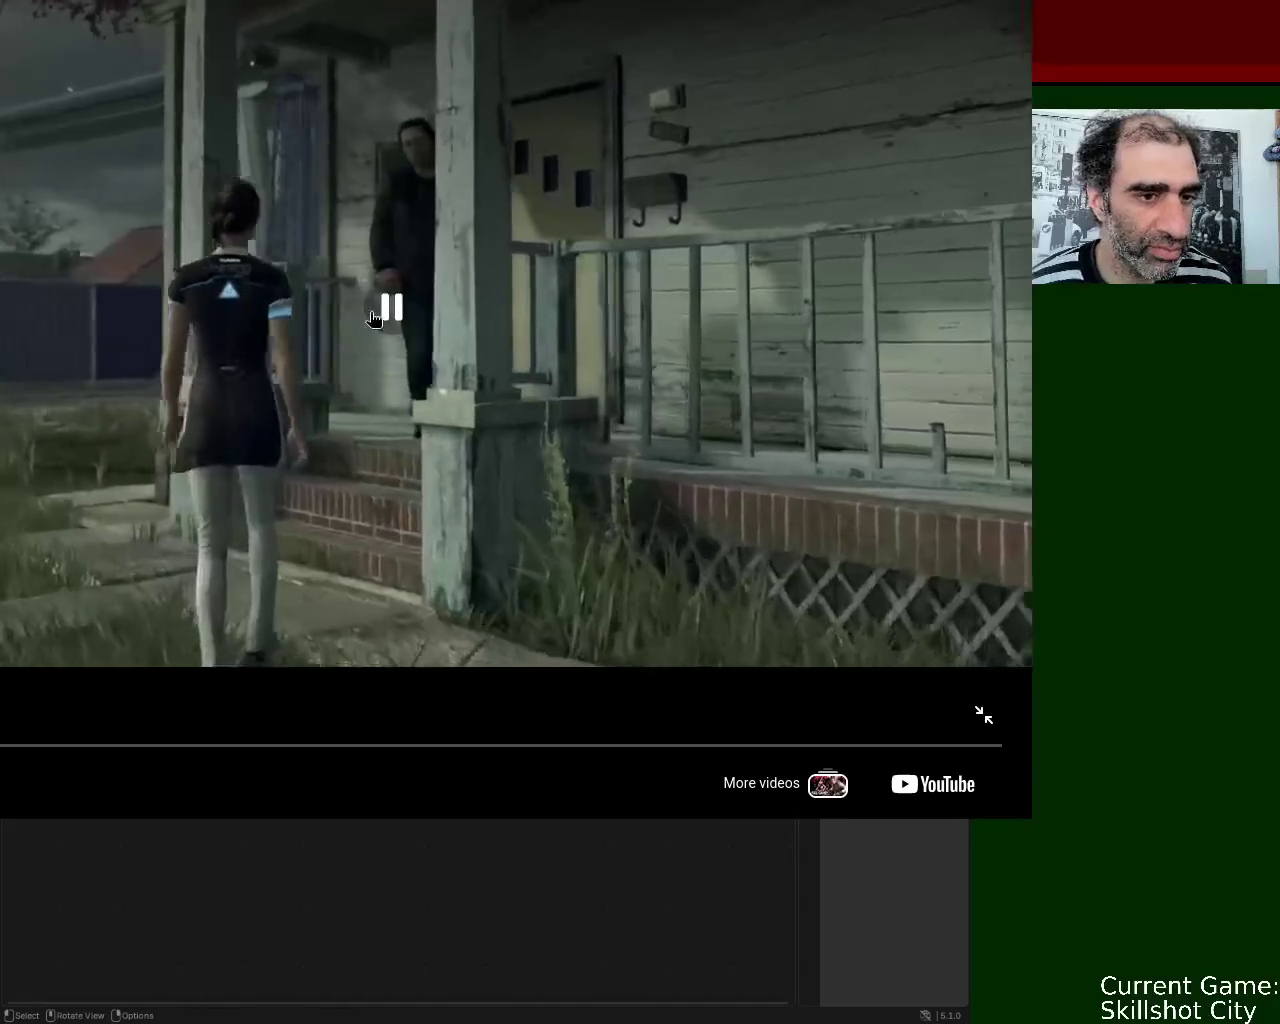
{"action": "left_click", "coordinate": [480, 405]}
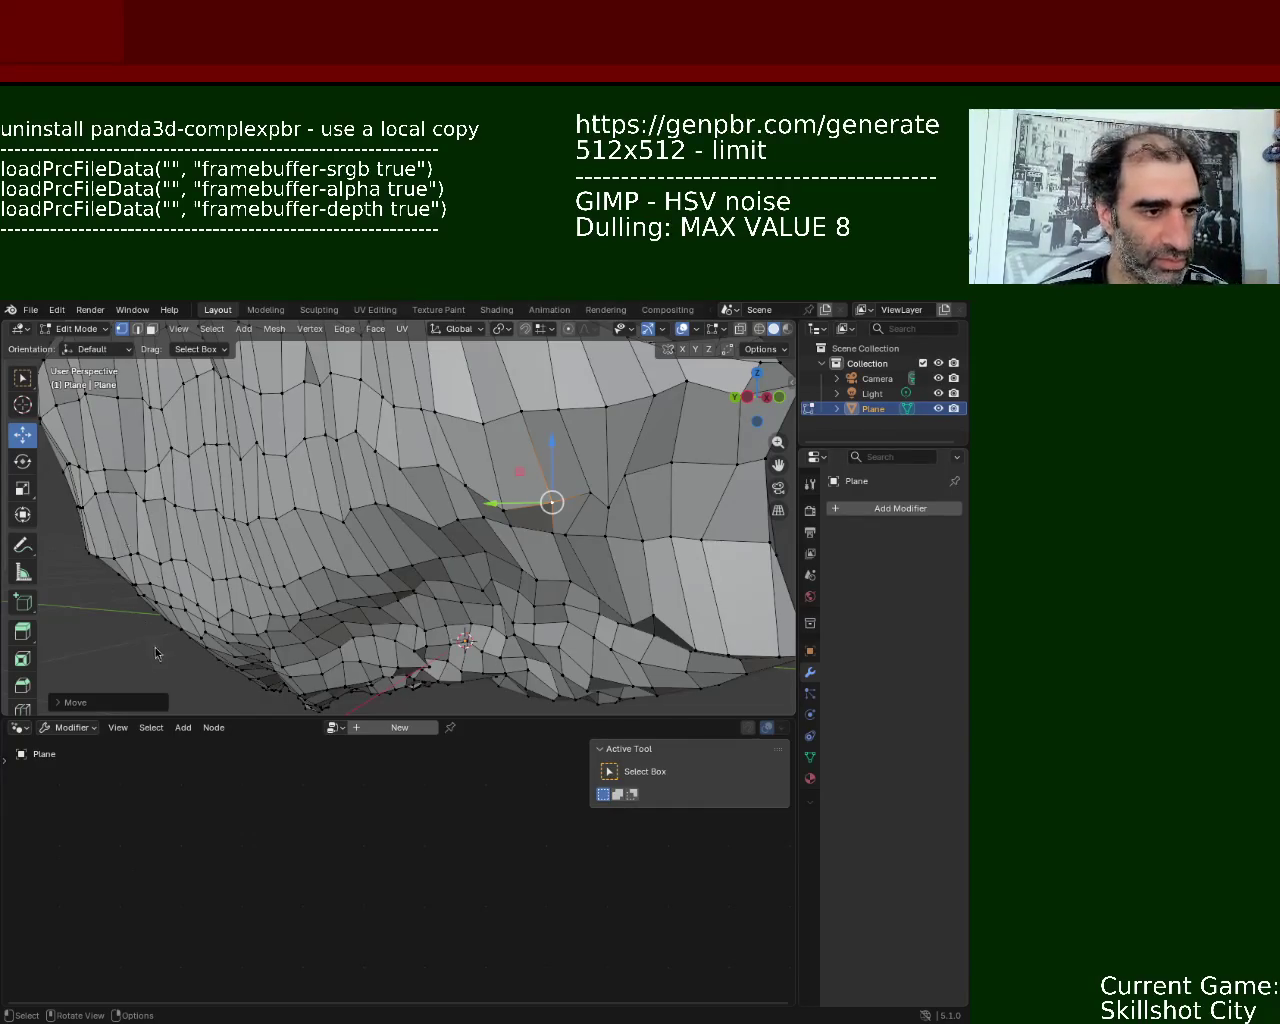
- Zoom in on the rock and raise a surface vertex along Z
{"action": "middle_click_drag", "start_coordinate": [263, 710], "coordinate": [420, 527]}
{"action": "scroll", "coordinate": [420, 527], "scroll_direction": "up", "scroll_amount": 3}
{"action": "scroll", "coordinate": [440, 520], "scroll_direction": "up", "scroll_amount": 3}
{"action": "scroll", "coordinate": [456, 516], "scroll_direction": "up", "scroll_amount": 1}
{"action": "left_click", "coordinate": [488, 512]}
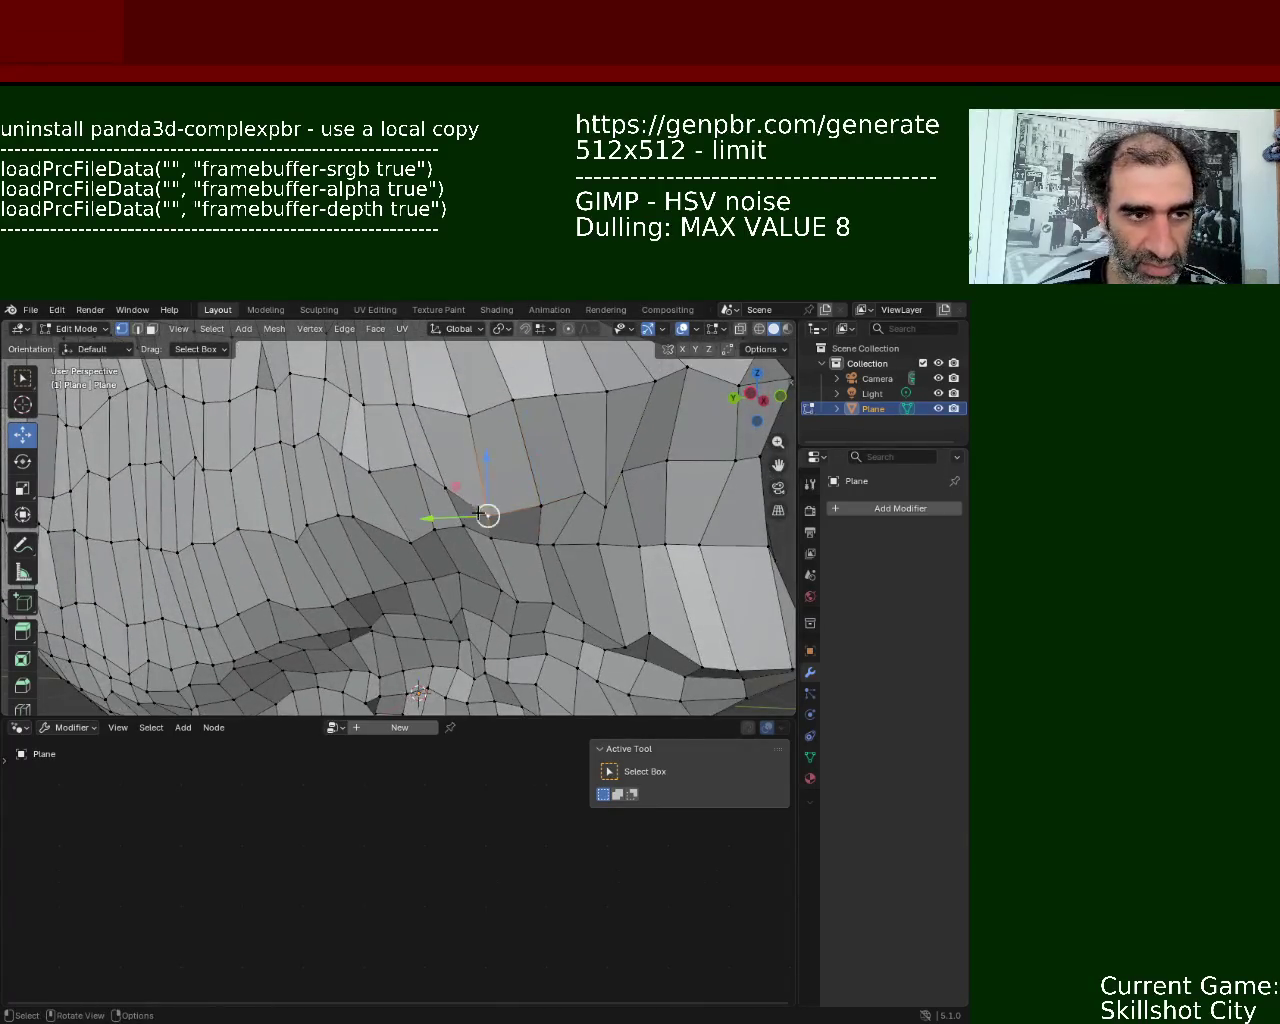
{"action": "left_click_drag", "start_coordinate": [488, 466], "coordinate": [485, 459]}
{"action": "left_click", "coordinate": [489, 512]}
- Change a neighbouring vertex's height along Z and pick the next vertex
{"action": "left_click", "coordinate": [415, 481]}
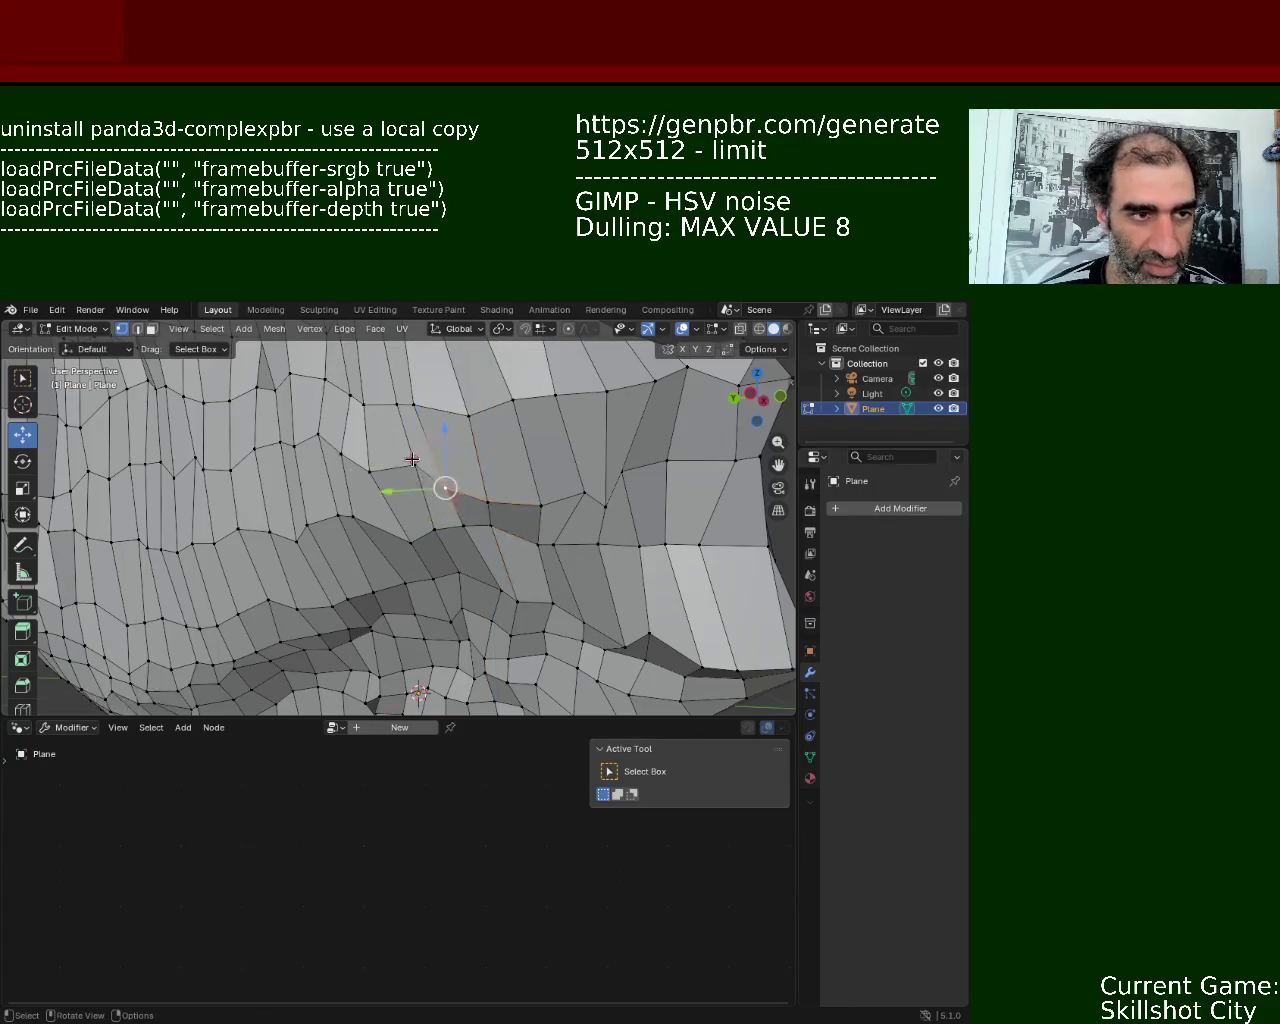
{"action": "key", "text": "g"}
{"action": "key", "text": "z"}
{"action": "left_click", "coordinate": [406, 440]}
{"action": "left_click", "coordinate": [434, 532]}
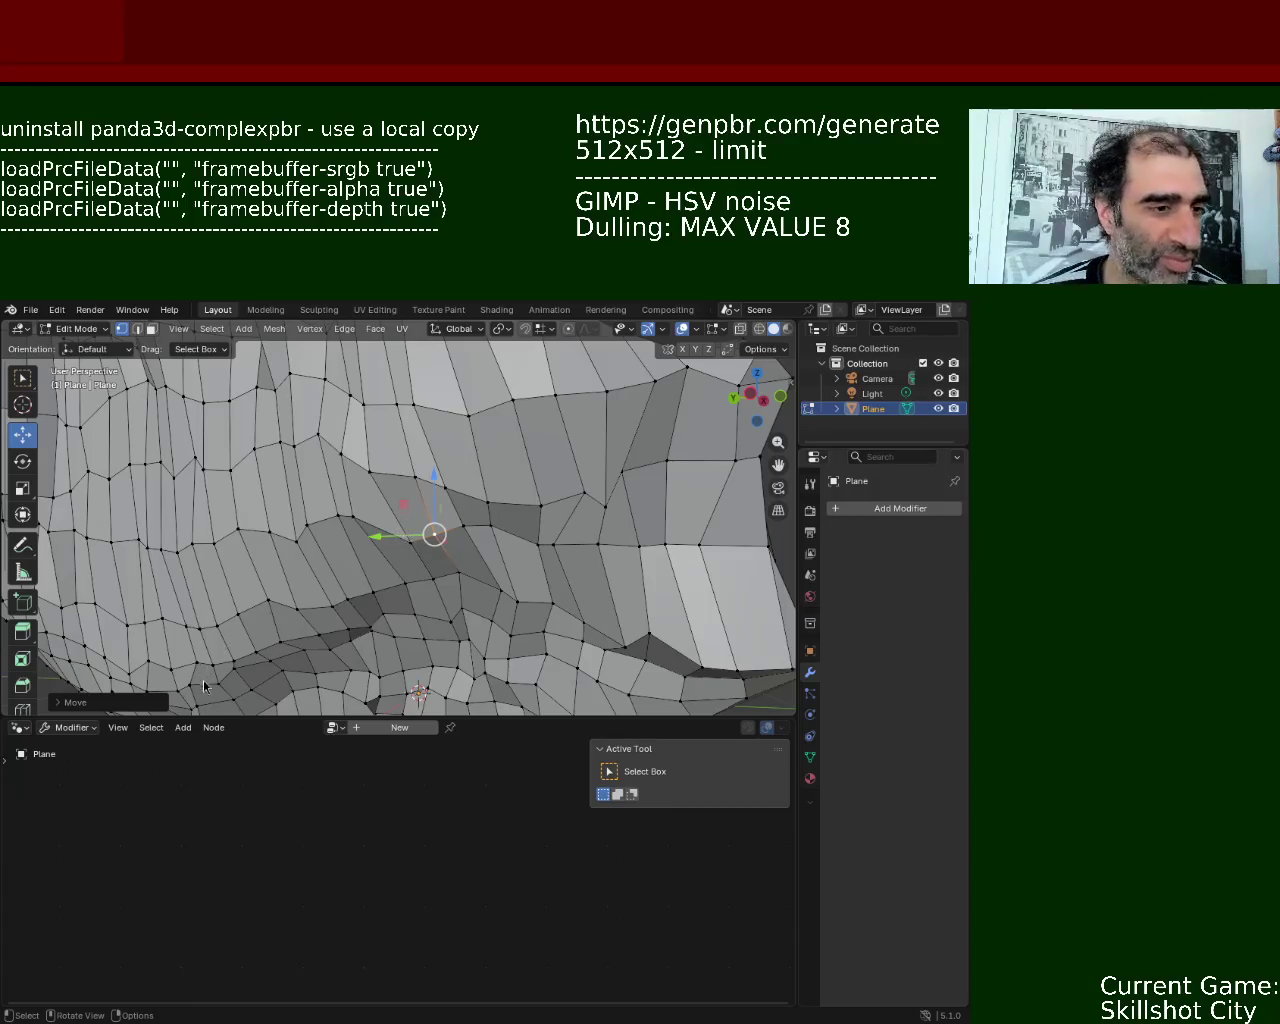
{"action": "middle_click_drag", "start_coordinate": [454, 501], "coordinate": [449, 461]}
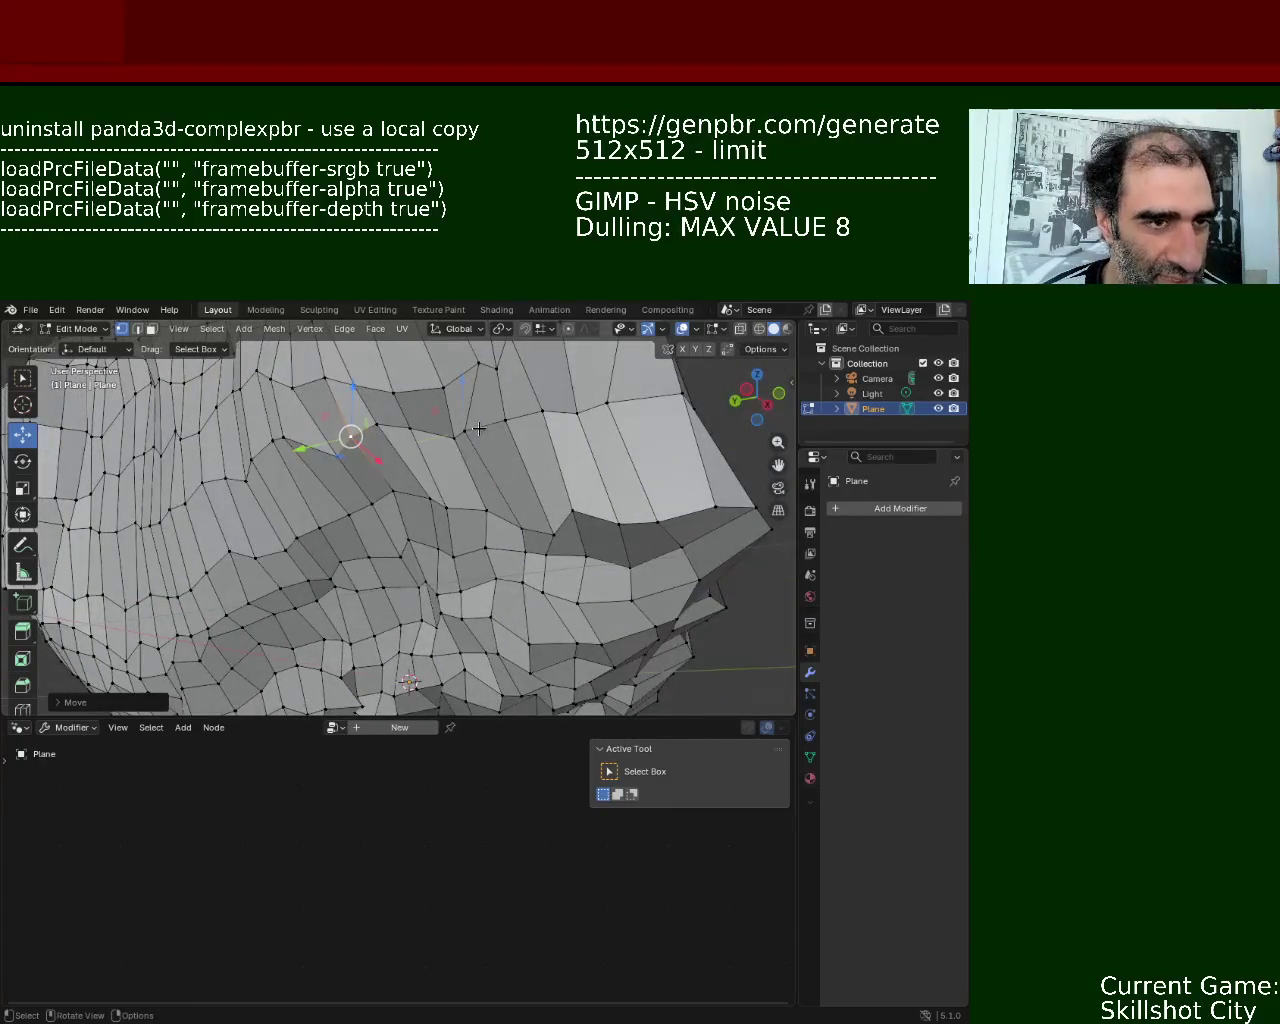
- Shift a vertex along Y and push two edge vertices to reshape the outline
{"action": "left_click_drag", "start_coordinate": [414, 442], "coordinate": [436, 443]}
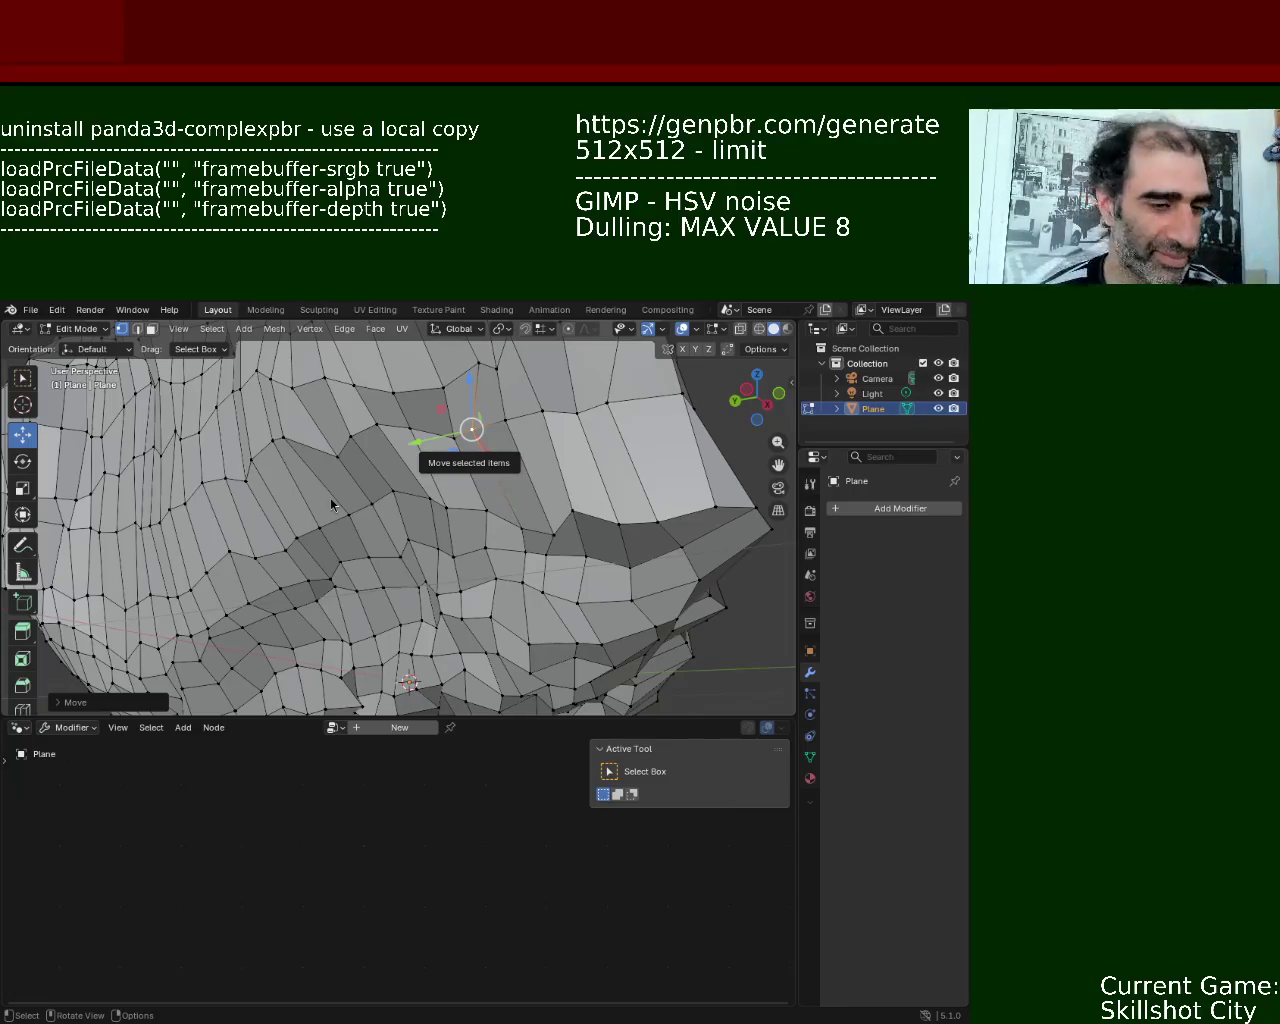
{"action": "mouse_move", "coordinate": [449, 489]}
{"action": "middle_mouse_down"}
{"action": "mouse_move", "coordinate": [406, 505]}
{"action": "mouse_move", "coordinate": [546, 528]}
{"action": "middle_mouse_up"}
{"action": "left_click", "coordinate": [556, 488]}
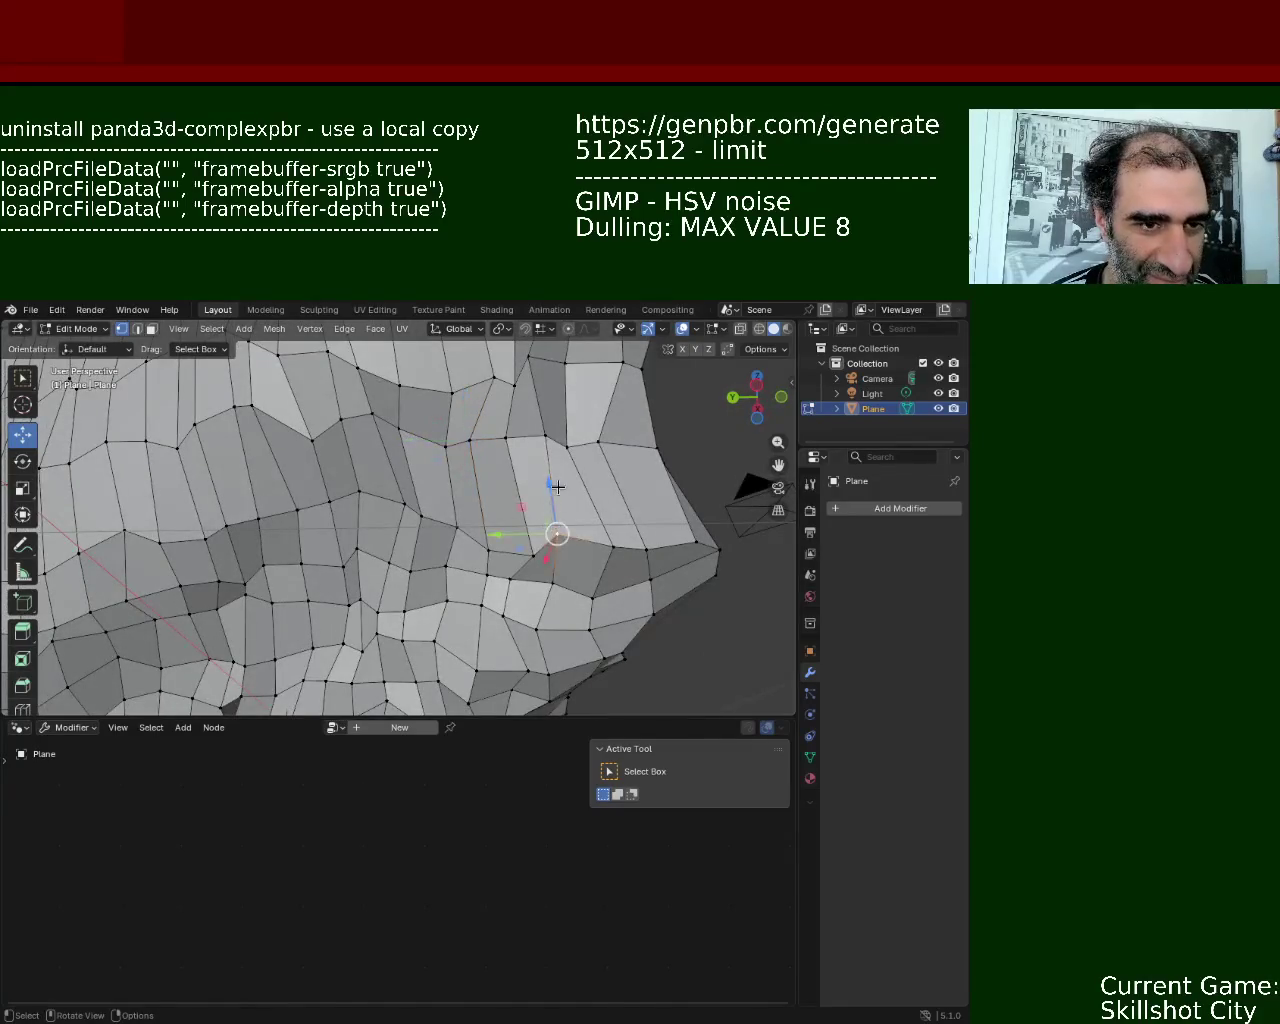
{"action": "left_click_drag", "start_coordinate": [556, 488], "coordinate": [558, 551]}
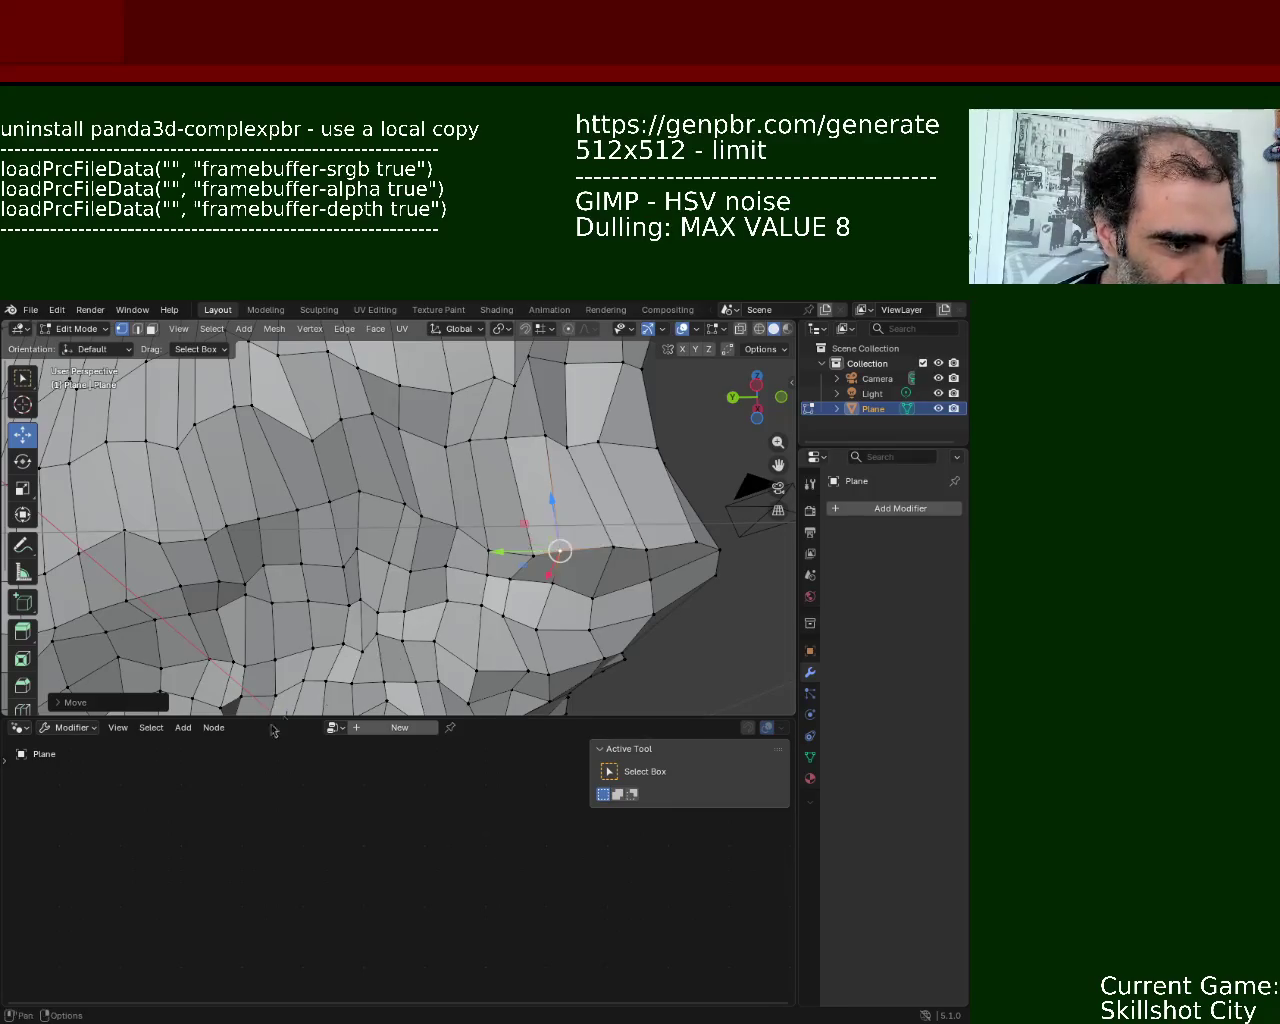
{"action": "left_click", "coordinate": [576, 458]}
{"action": "left_click_drag", "start_coordinate": [545, 443], "coordinate": [566, 364]}
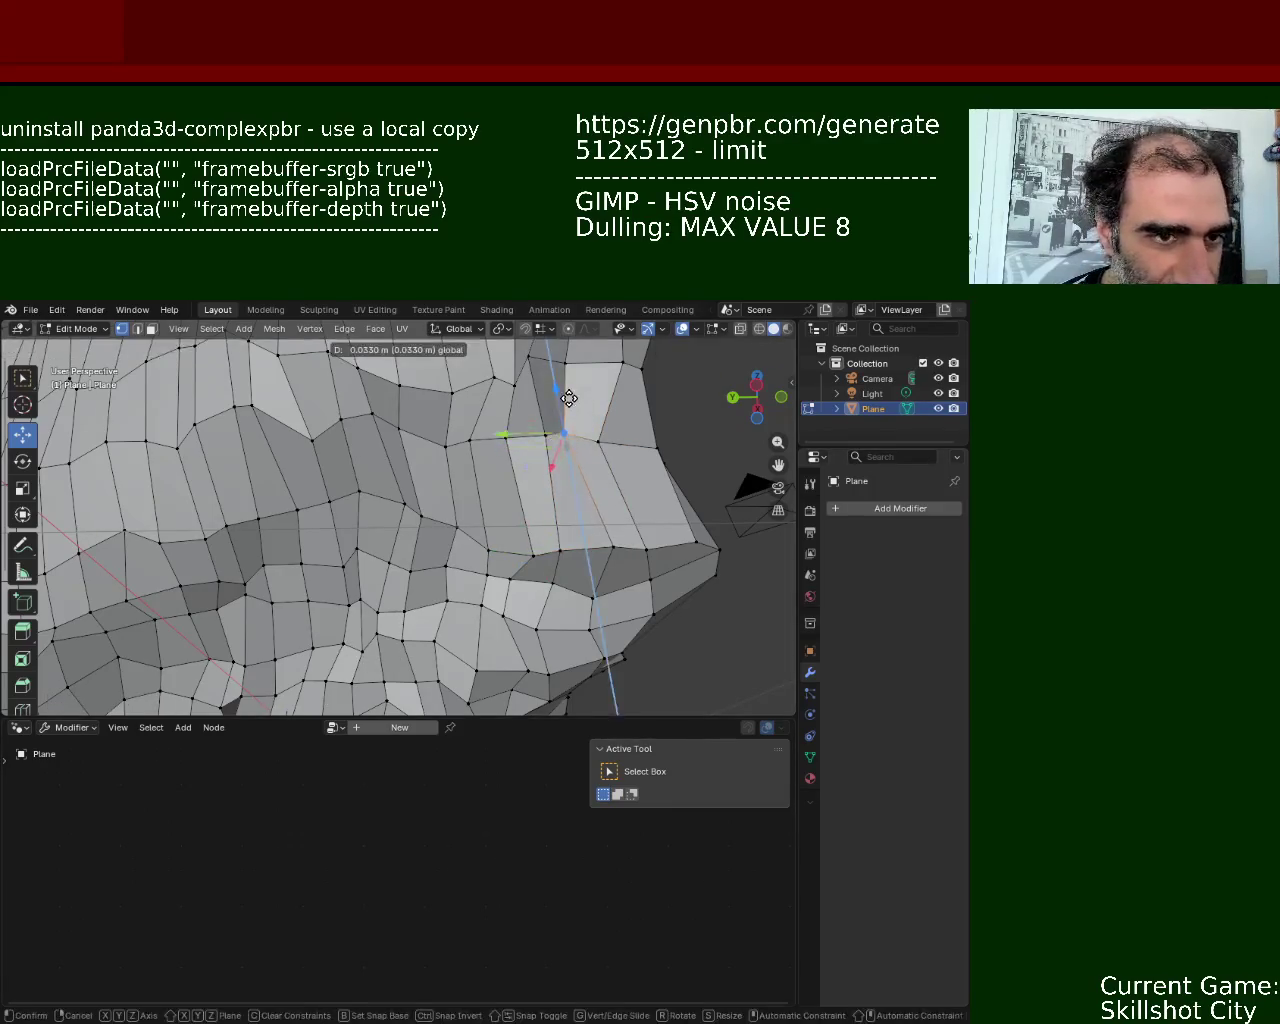
- Lower an edge vertex along Z and move its neighbour along Y
{"action": "middle_click_drag", "start_coordinate": [566, 364], "coordinate": [480, 500]}
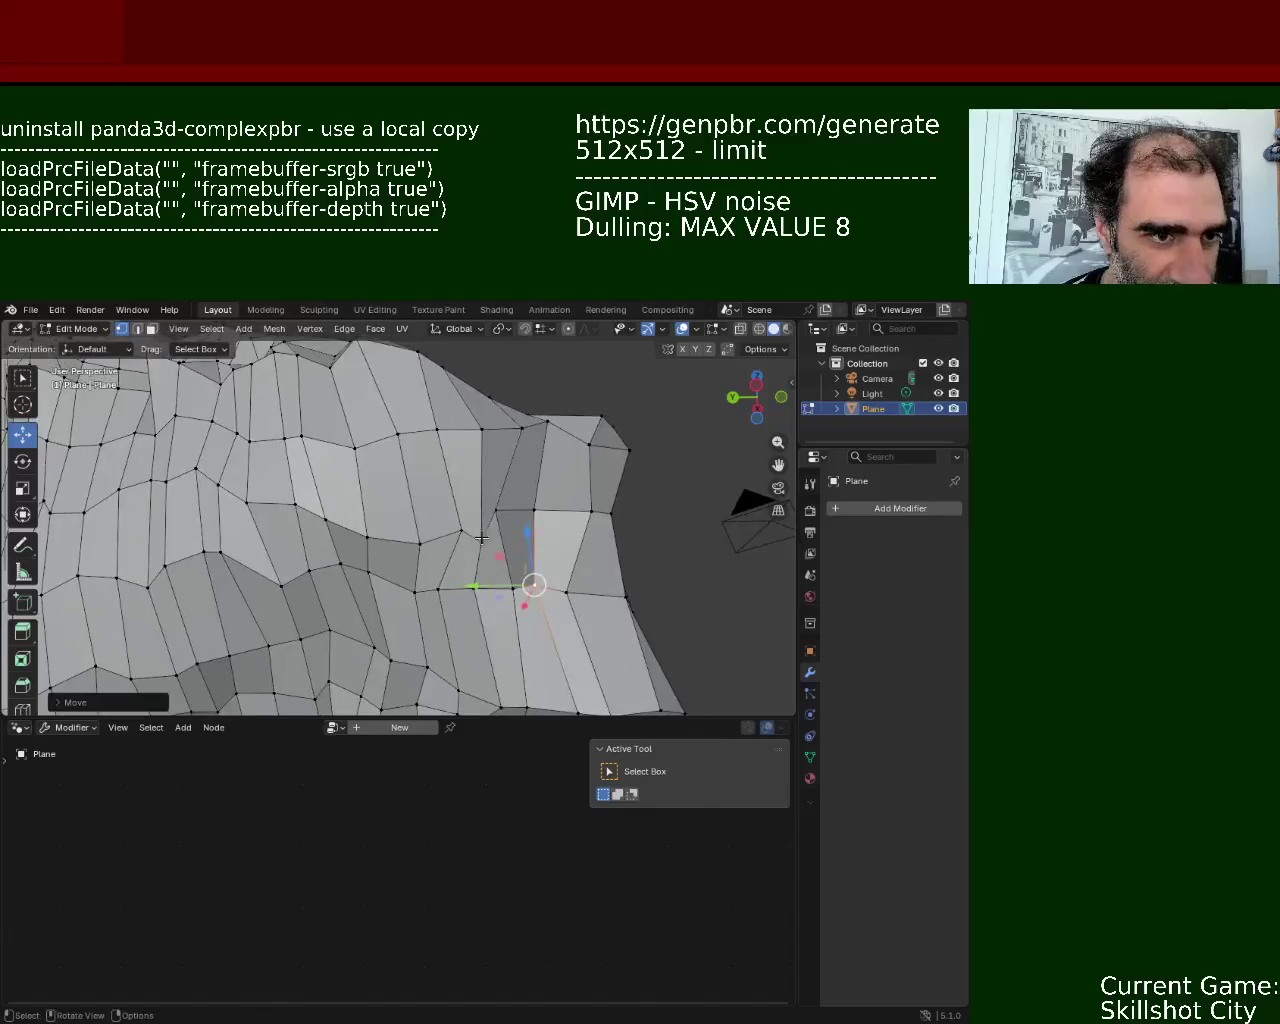
{"action": "left_click_drag", "start_coordinate": [496, 478], "coordinate": [498, 488]}
{"action": "left_click", "coordinate": [497, 515]}
{"action": "left_click", "coordinate": [461, 530]}
{"action": "key", "text": "y"}
{"action": "left_click", "coordinate": [430, 535]}
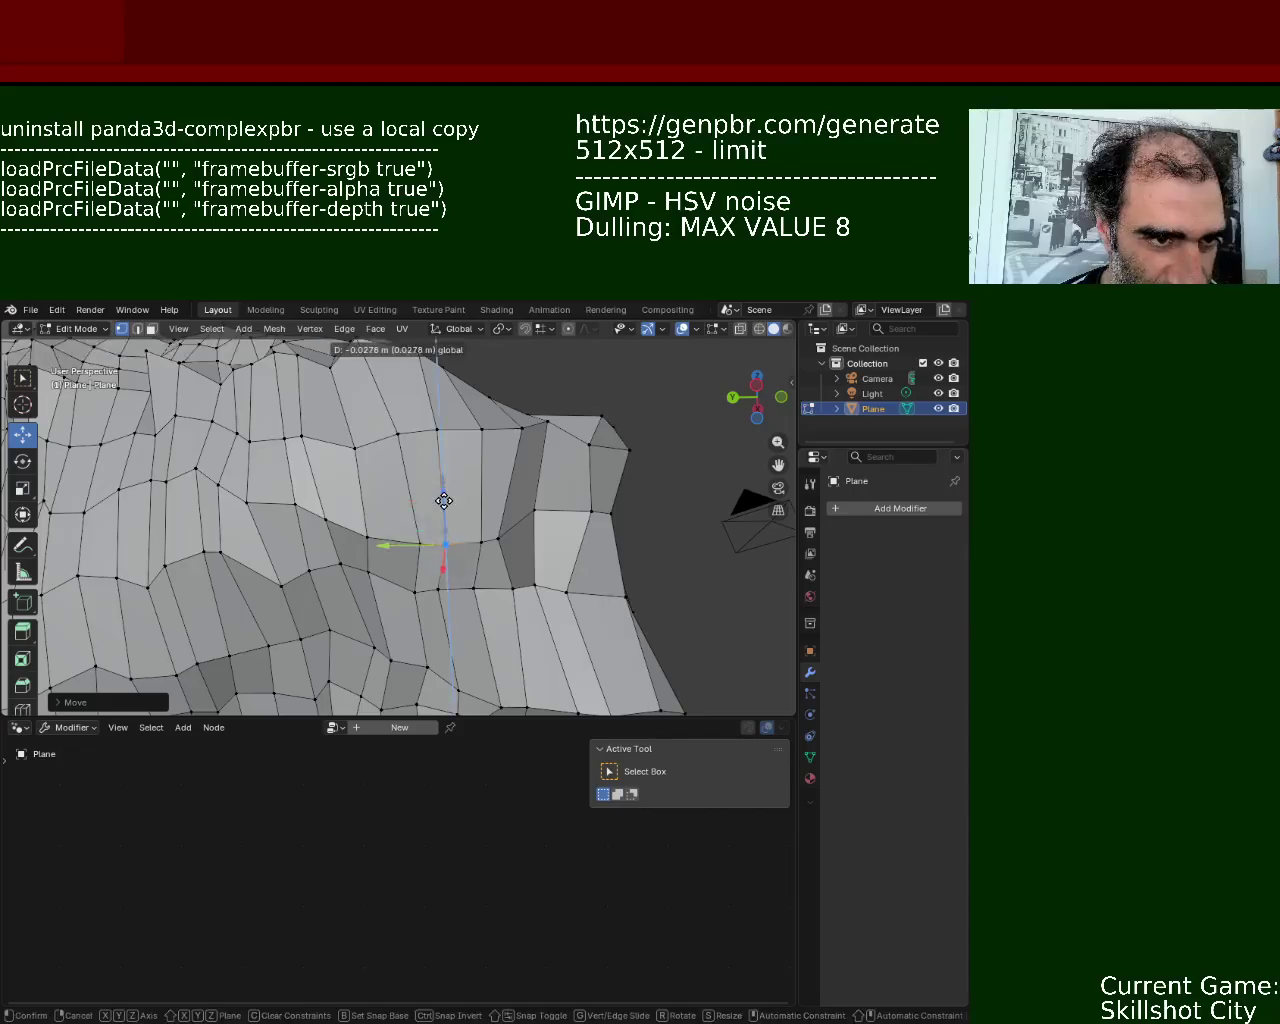
{"action": "key", "text": "g"}
{"action": "left_click", "coordinate": [515, 452]}
- Raise a vertex on the rock's top along Z
{"action": "middle_click_drag", "start_coordinate": [528, 447], "coordinate": [374, 543]}
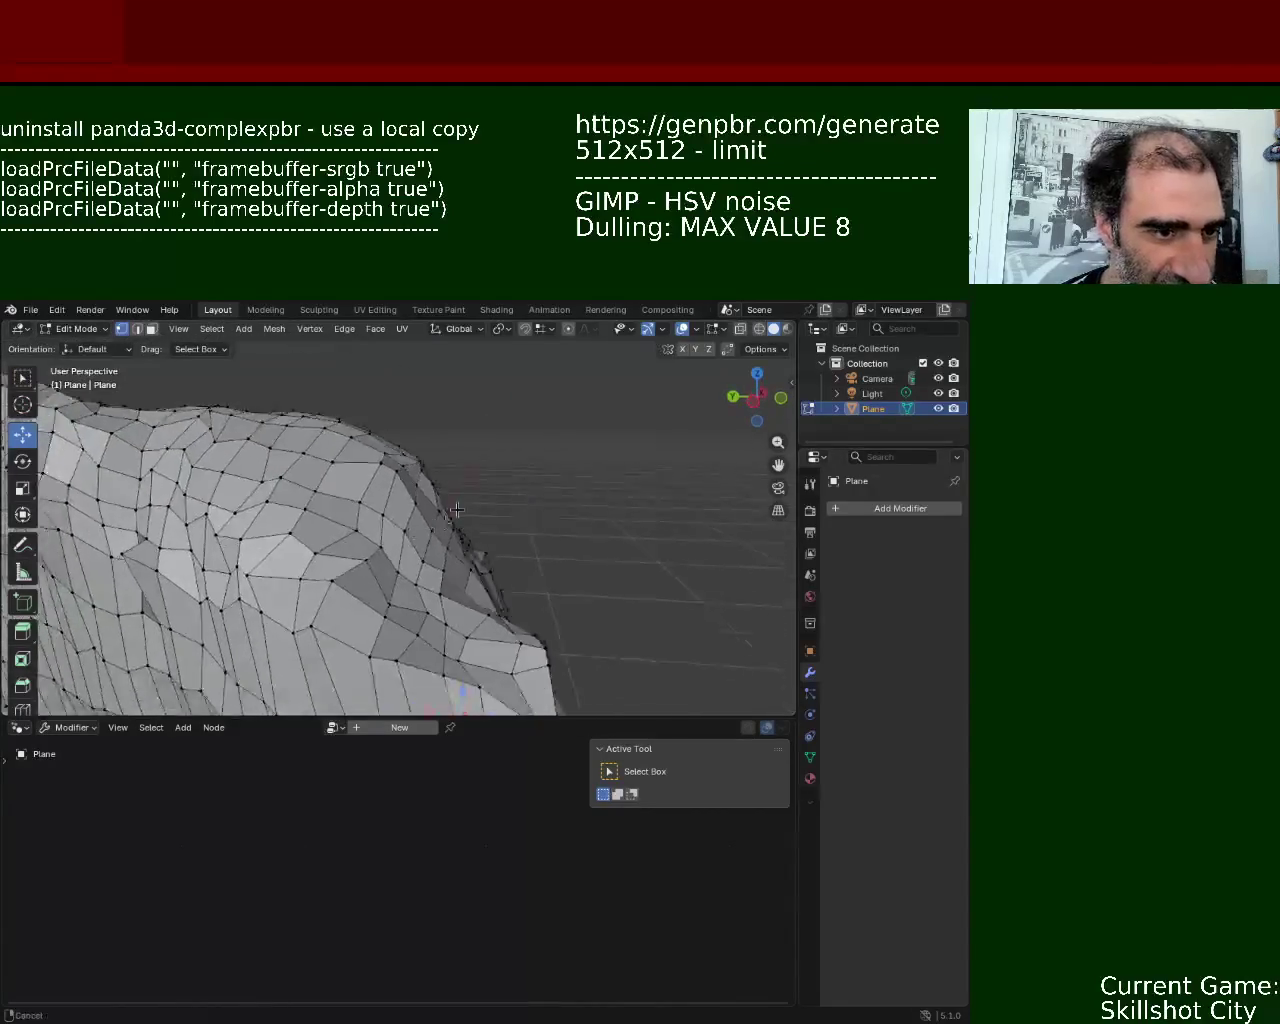
{"action": "middle_click_drag", "start_coordinate": [374, 543], "coordinate": [320, 450]}
{"action": "left_click", "coordinate": [318, 441]}
{"action": "key", "text": "g"}
{"action": "key", "text": "z"}
{"action": "left_click", "coordinate": [318, 441]}
{"action": "left_click", "coordinate": [351, 489]}
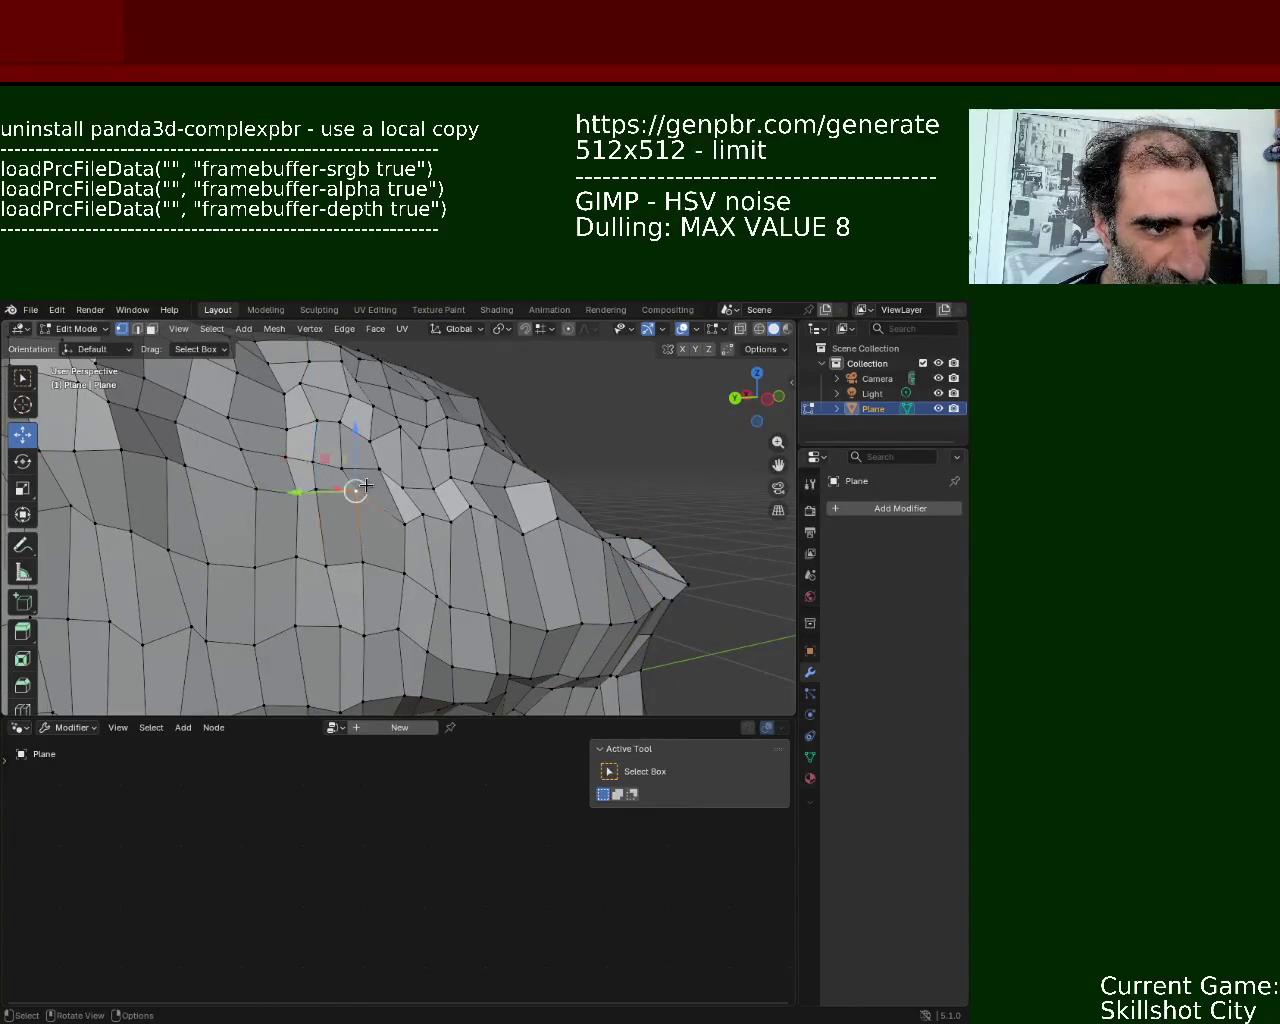
{"action": "left_click", "coordinate": [370, 442]}
- Slide a top vertex along Y and move another vertex along Z
{"action": "middle_click_drag", "start_coordinate": [293, 482], "coordinate": [400, 515]}
{"action": "left_click", "coordinate": [378, 528]}
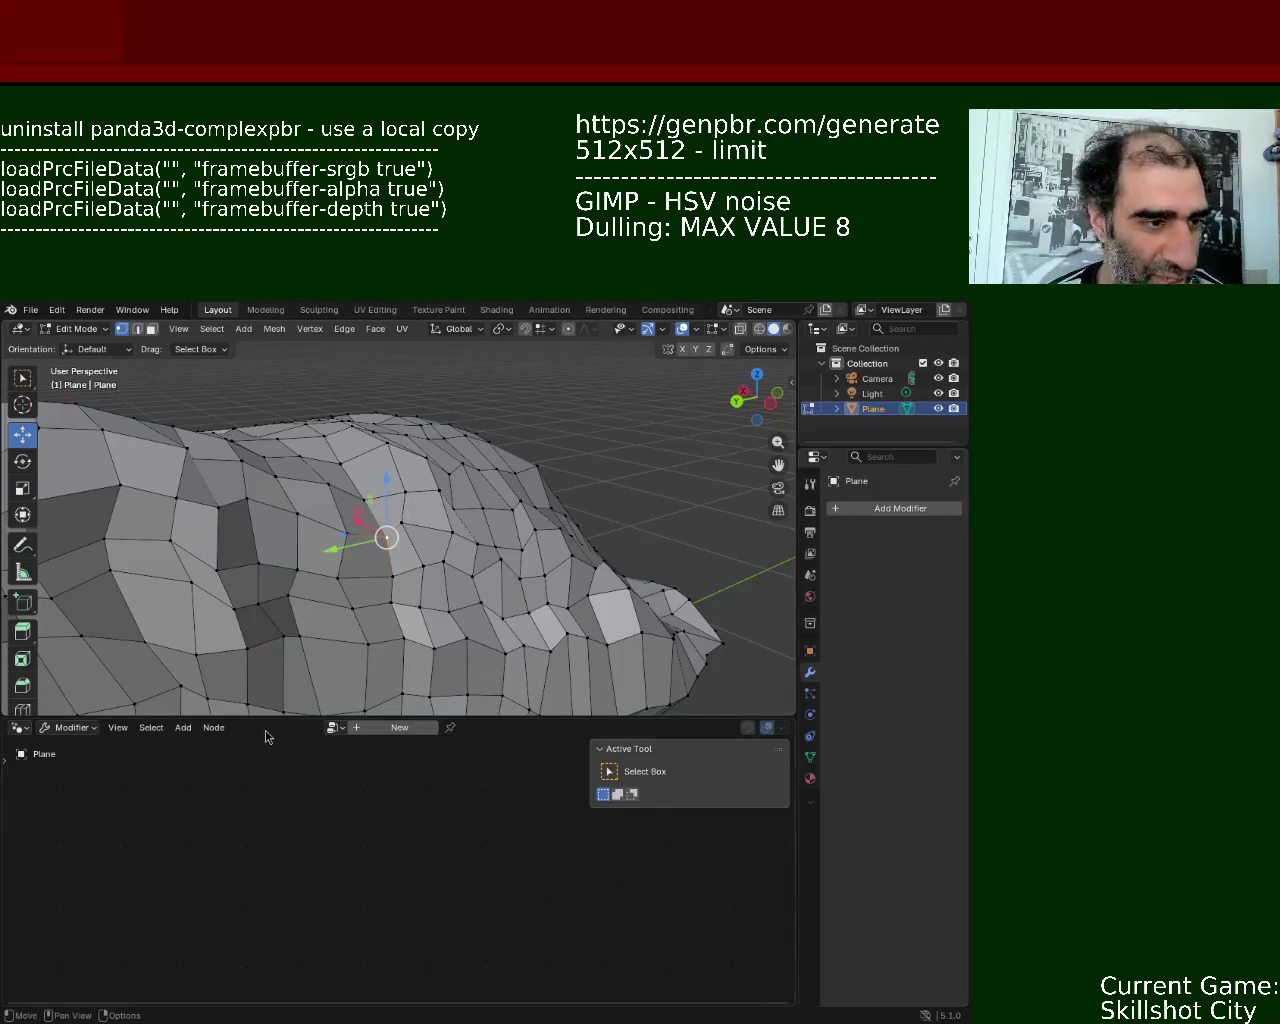
{"action": "left_click", "coordinate": [400, 522]}
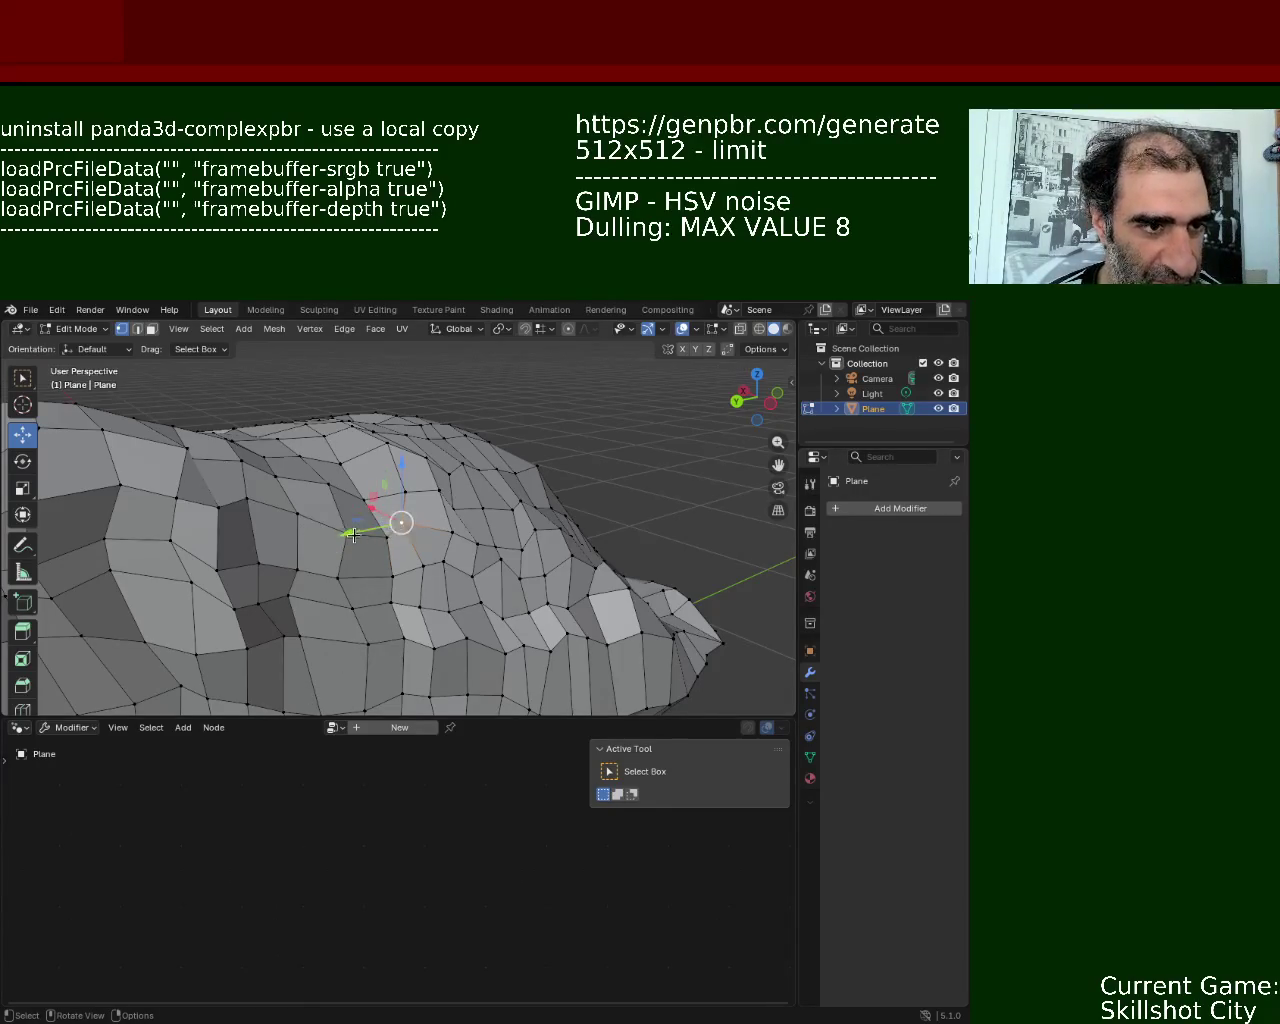
{"action": "left_click_drag", "start_coordinate": [352, 534], "coordinate": [300, 530]}
{"action": "left_click", "coordinate": [218, 485]}
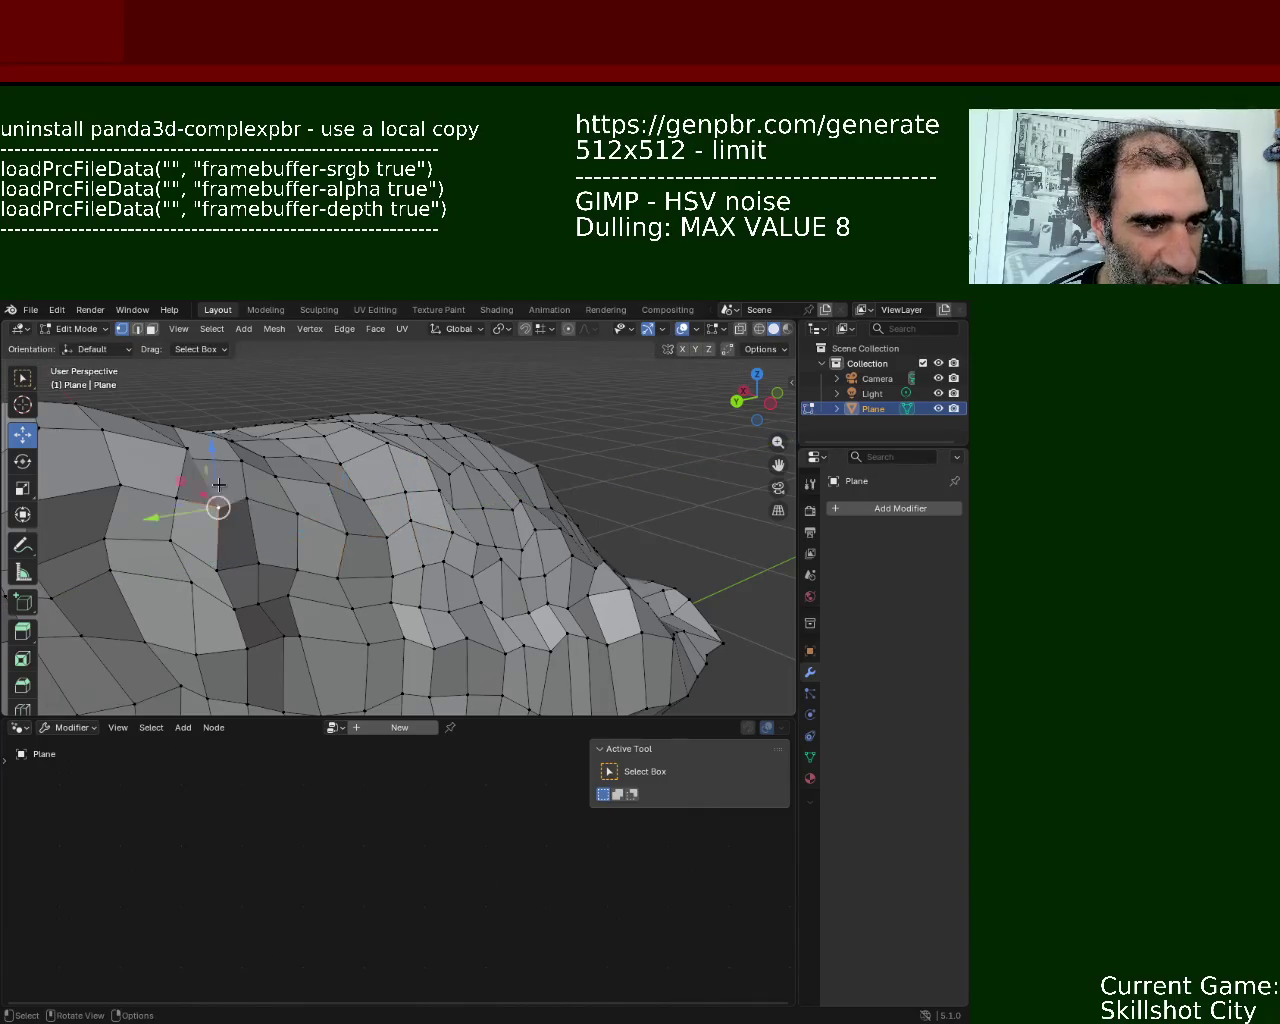
{"action": "key", "text": "g"}
{"action": "key", "text": "z"}
{"action": "left_click", "coordinate": [249, 508]}
- Slide a vertex on the rock's side along Y
{"action": "mouse_move", "coordinate": [249, 508]}
{"action": "middle_mouse_down"}
{"action": "mouse_move", "coordinate": [190, 487]}
{"action": "mouse_move", "coordinate": [300, 560]}
{"action": "middle_mouse_up"}
{"action": "left_click", "coordinate": [320, 571]}
{"action": "left_click", "coordinate": [341, 545]}
{"action": "left_click_drag", "start_coordinate": [341, 545], "coordinate": [305, 551]}
{"action": "left_click", "coordinate": [313, 526]}
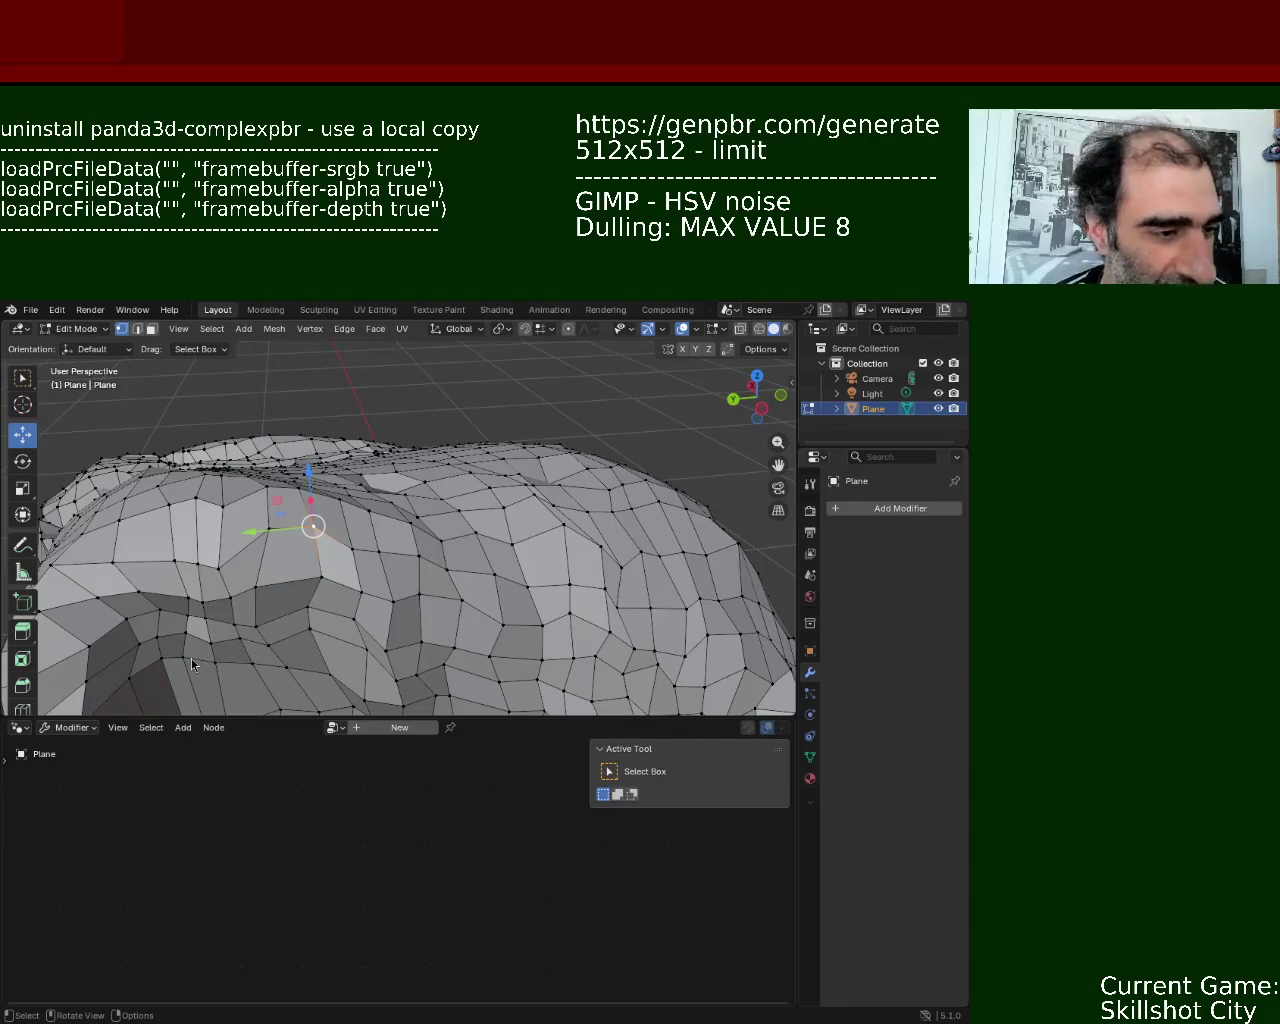
- Shift a lower vertex on the rock along Y
{"action": "left_click", "coordinate": [305, 600]}
{"action": "left_click", "coordinate": [268, 528]}
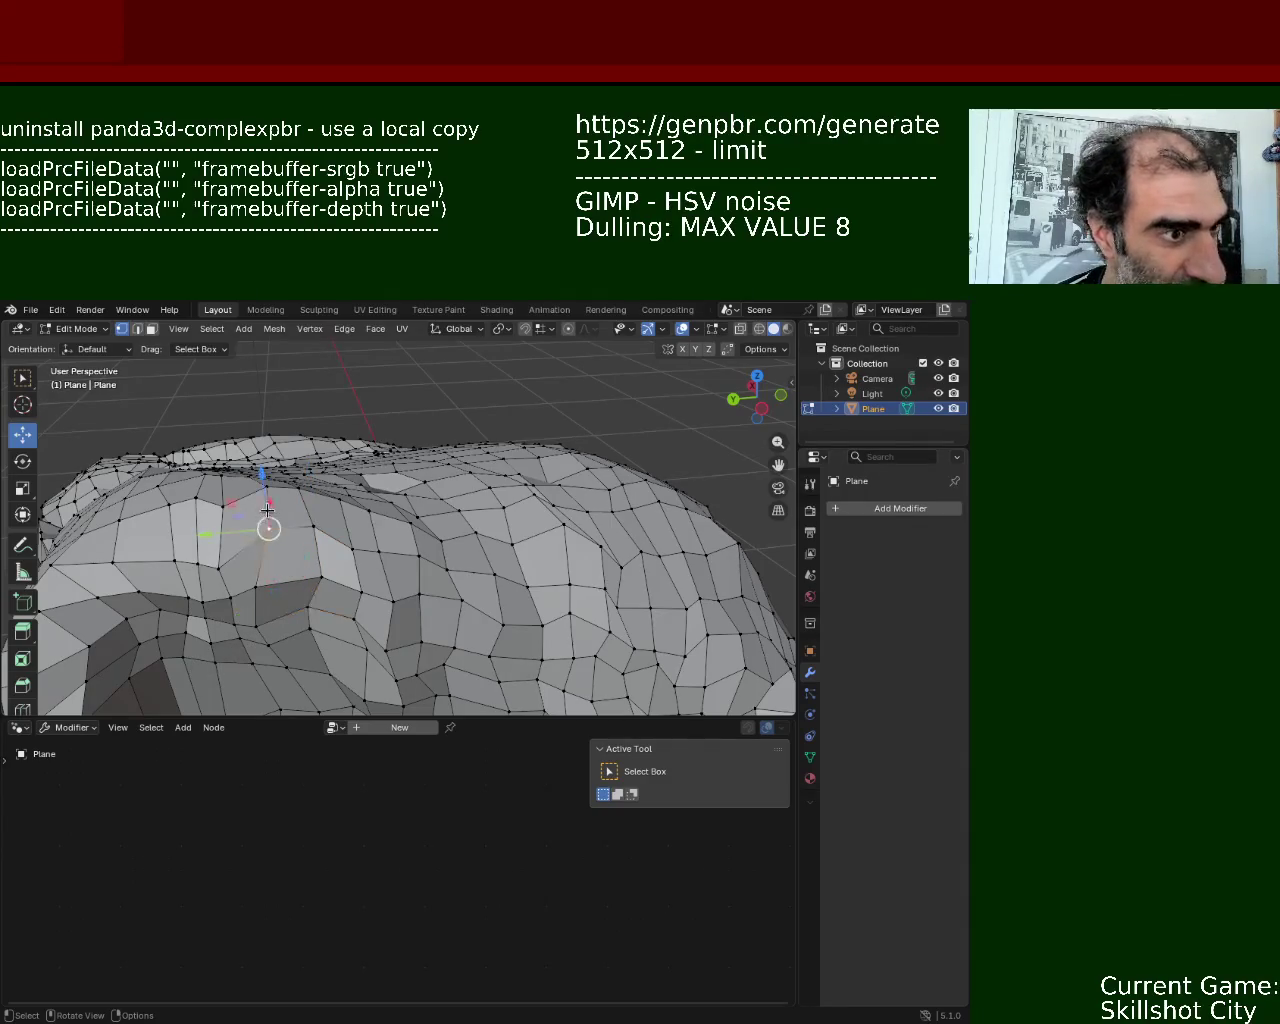
{"action": "left_click", "coordinate": [258, 586]}
{"action": "left_click_drag", "start_coordinate": [225, 590], "coordinate": [222, 590]}
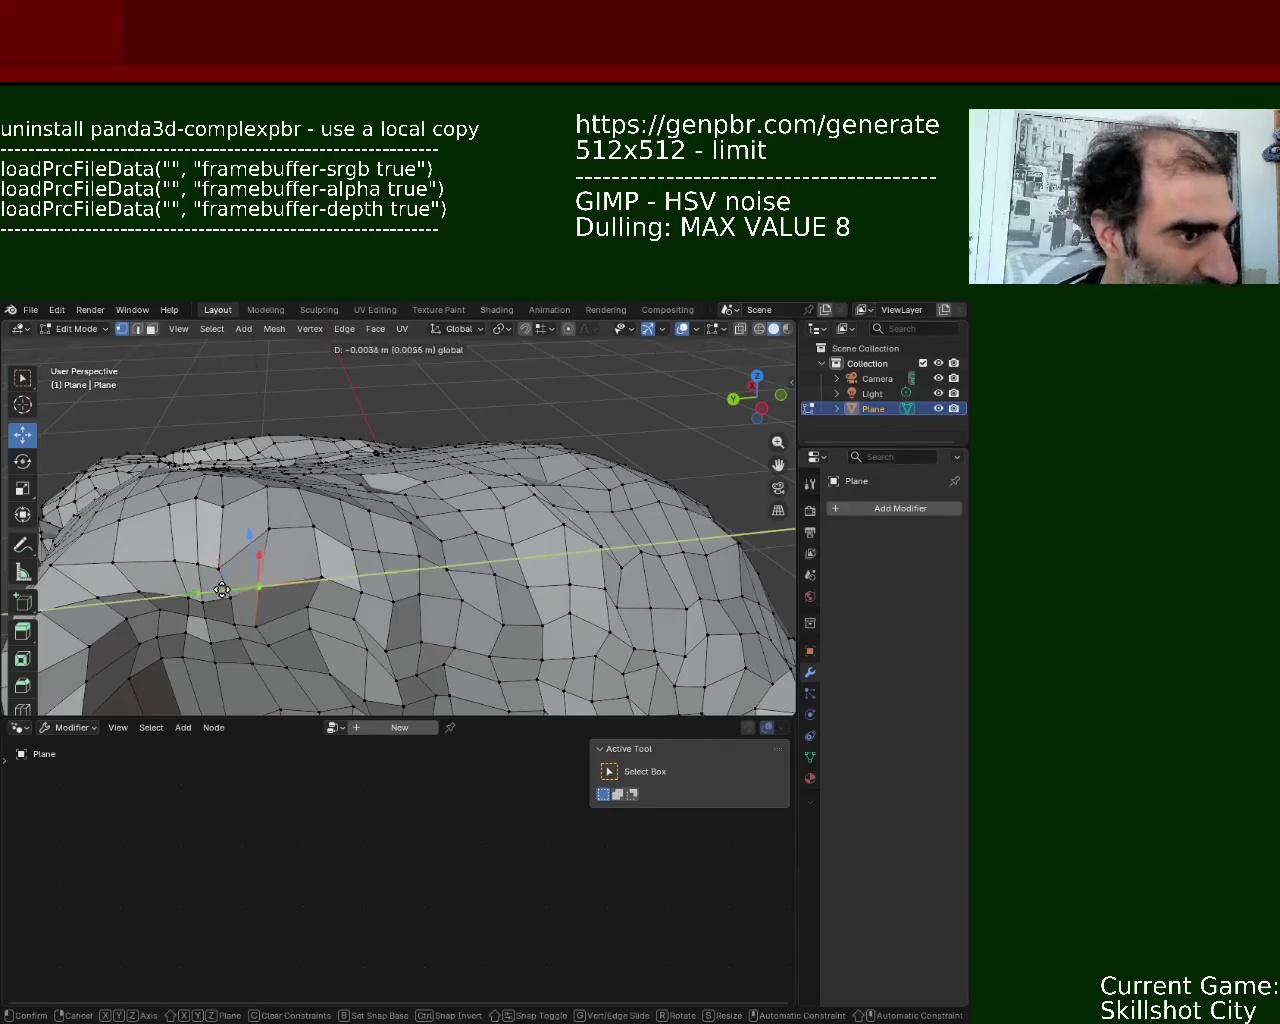
{"action": "left_click", "coordinate": [222, 590]}
{"action": "left_click", "coordinate": [307, 606]}
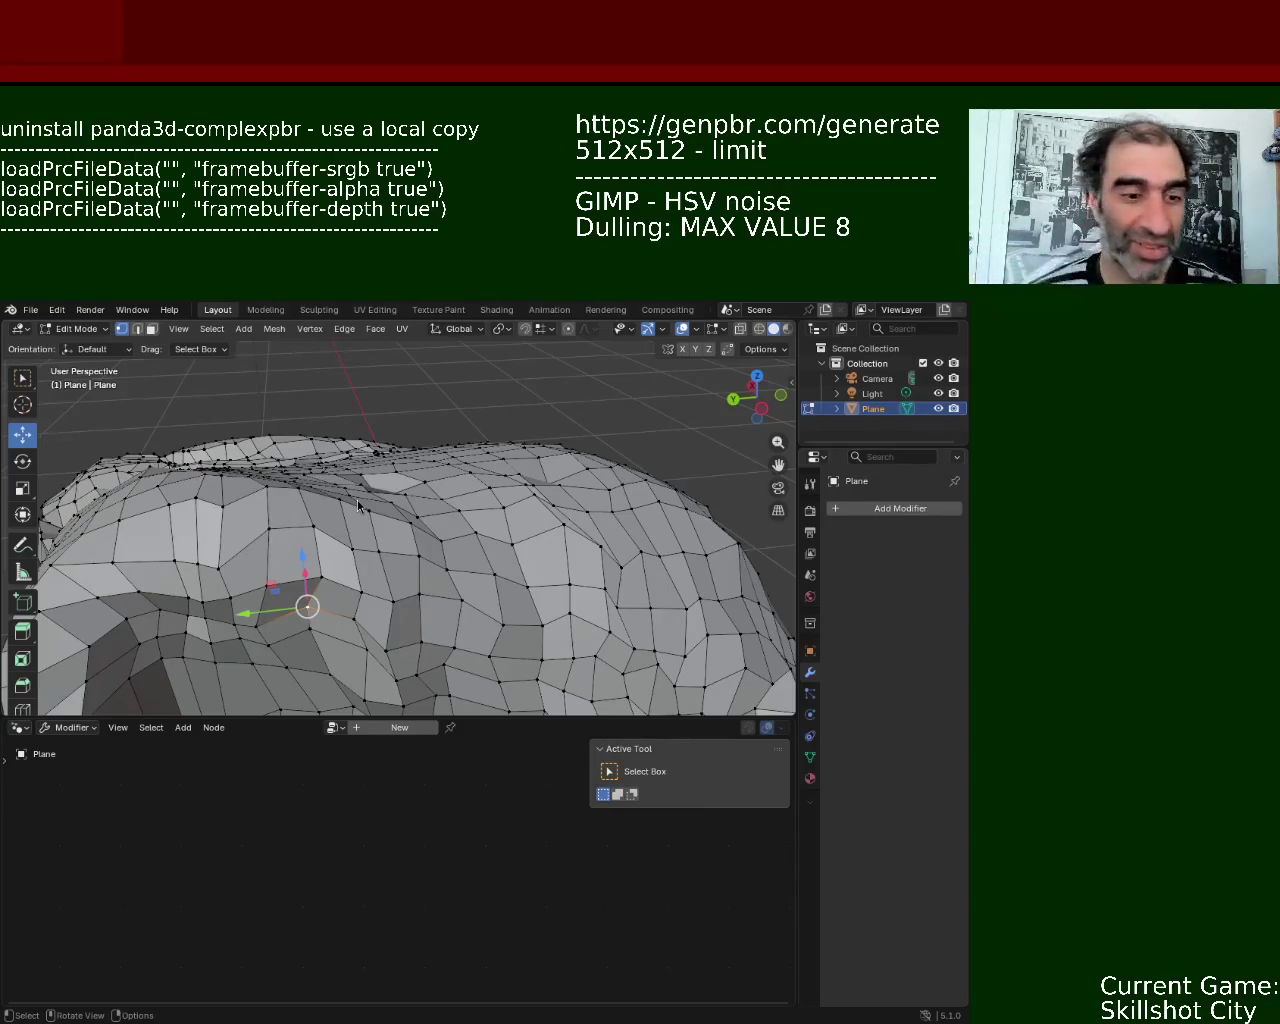
- Move a vertex along X and select another vertex to adjust
{"action": "mouse_move", "coordinate": [237, 710]}
{"action": "middle_mouse_down"}
{"action": "mouse_move", "coordinate": [547, 462]}
{"action": "mouse_move", "coordinate": [451, 549]}
{"action": "middle_mouse_up"}
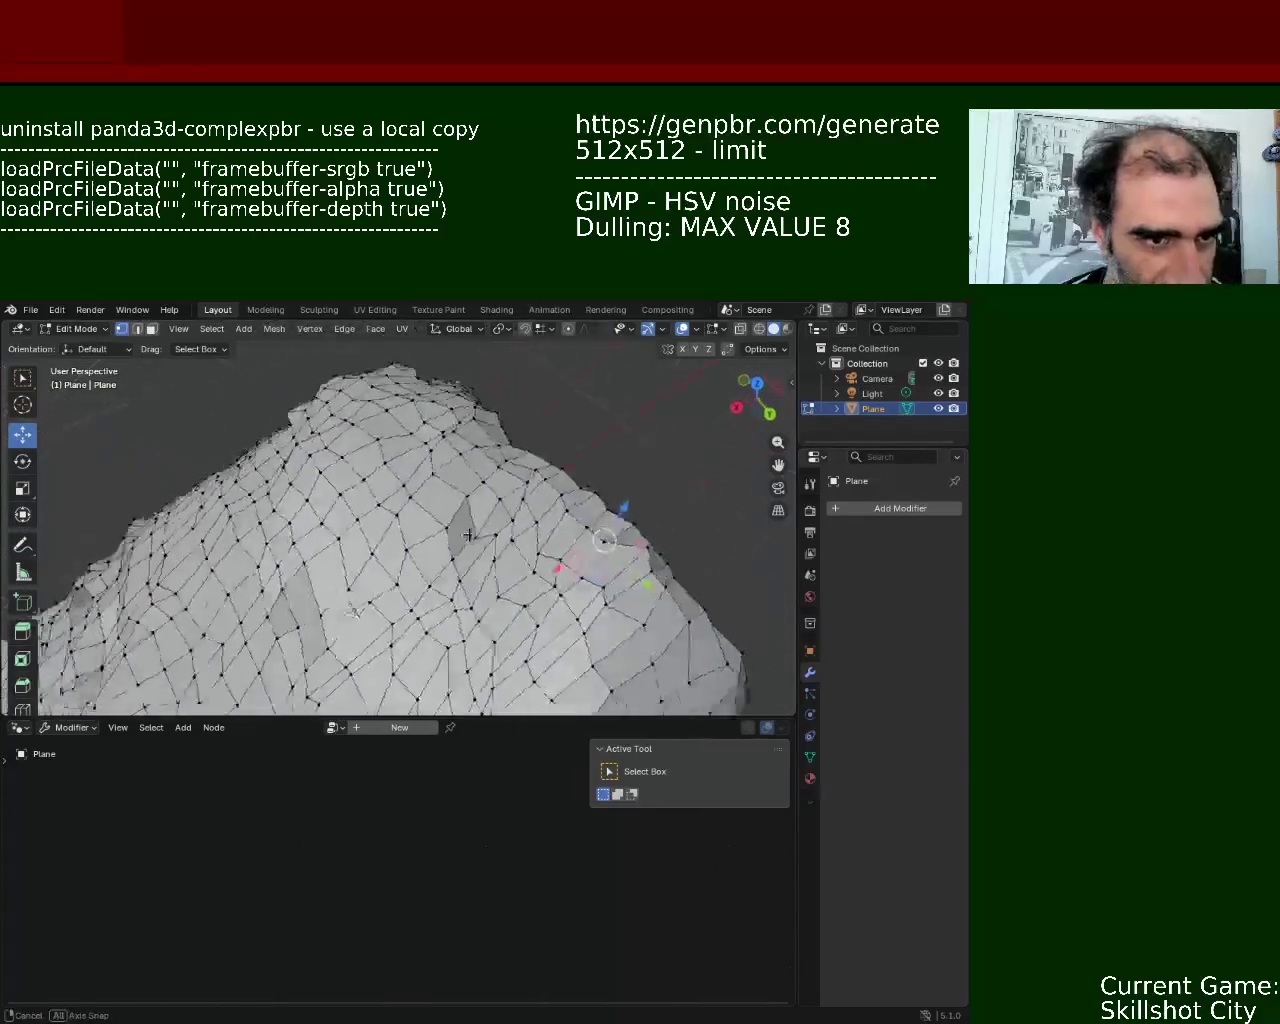
{"action": "key", "text": "g"}
{"action": "key", "text": "x"}
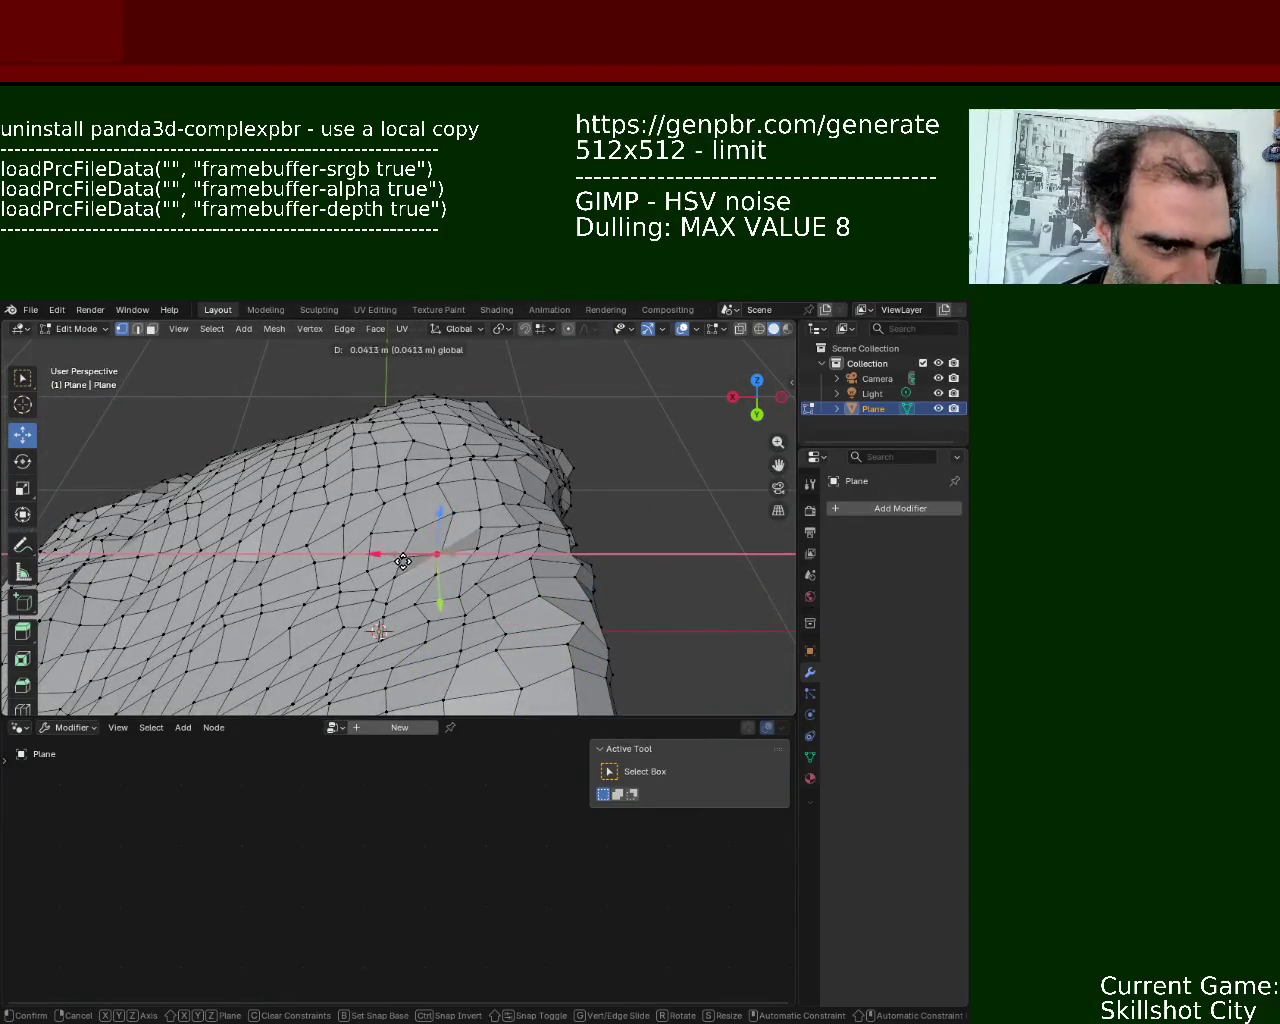
{"action": "left_click", "coordinate": [402, 560]}
{"action": "mouse_move", "coordinate": [402, 560]}
{"action": "middle_mouse_down"}
{"action": "mouse_move", "coordinate": [428, 518]}
{"action": "mouse_move", "coordinate": [512, 490]}
{"action": "mouse_move", "coordinate": [453, 481]}
{"action": "mouse_move", "coordinate": [474, 478]}
{"action": "middle_mouse_up"}
{"action": "left_click", "coordinate": [514, 491]}
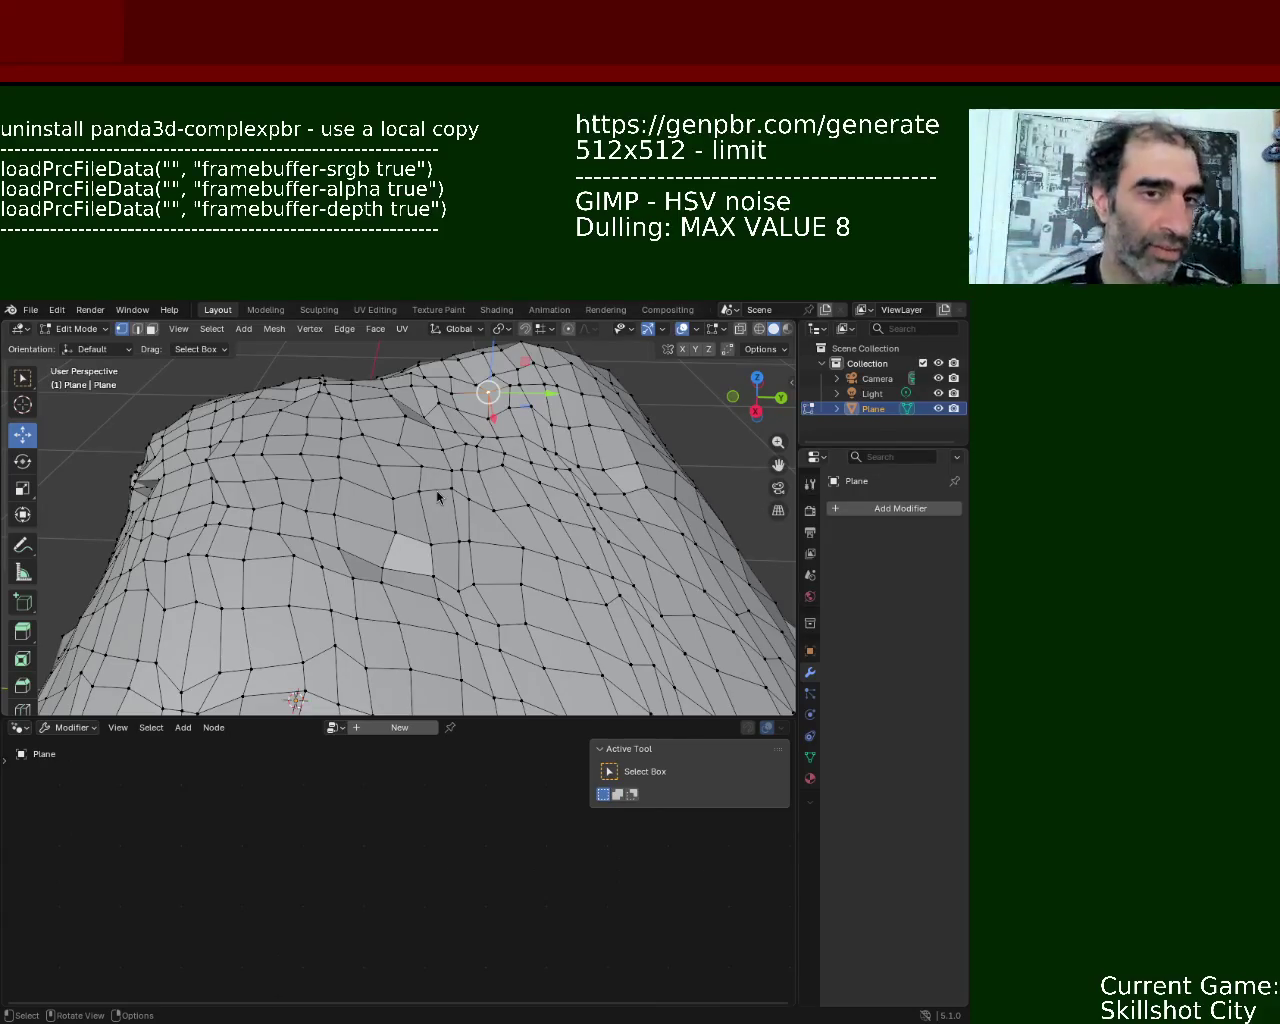
{"action": "mouse_move", "coordinate": [295, 688]}
{"action": "middle_mouse_down"}
{"action": "mouse_move", "coordinate": [545, 585]}
{"action": "mouse_move", "coordinate": [502, 550]}
{"action": "middle_mouse_up"}
- Raise one edge vertex of the rock along Z, then select two other vertices
{"action": "left_click", "coordinate": [408, 474]}
{"action": "left_click_drag", "start_coordinate": [425, 435], "coordinate": [432, 422]}
{"action": "mouse_move", "coordinate": [432, 422]}
{"action": "middle_mouse_down"}
{"action": "mouse_move", "coordinate": [456, 452]}
{"action": "mouse_move", "coordinate": [549, 455]}
{"action": "mouse_move", "coordinate": [590, 606]}
{"action": "middle_mouse_up"}
{"action": "left_click", "coordinate": [591, 610]}
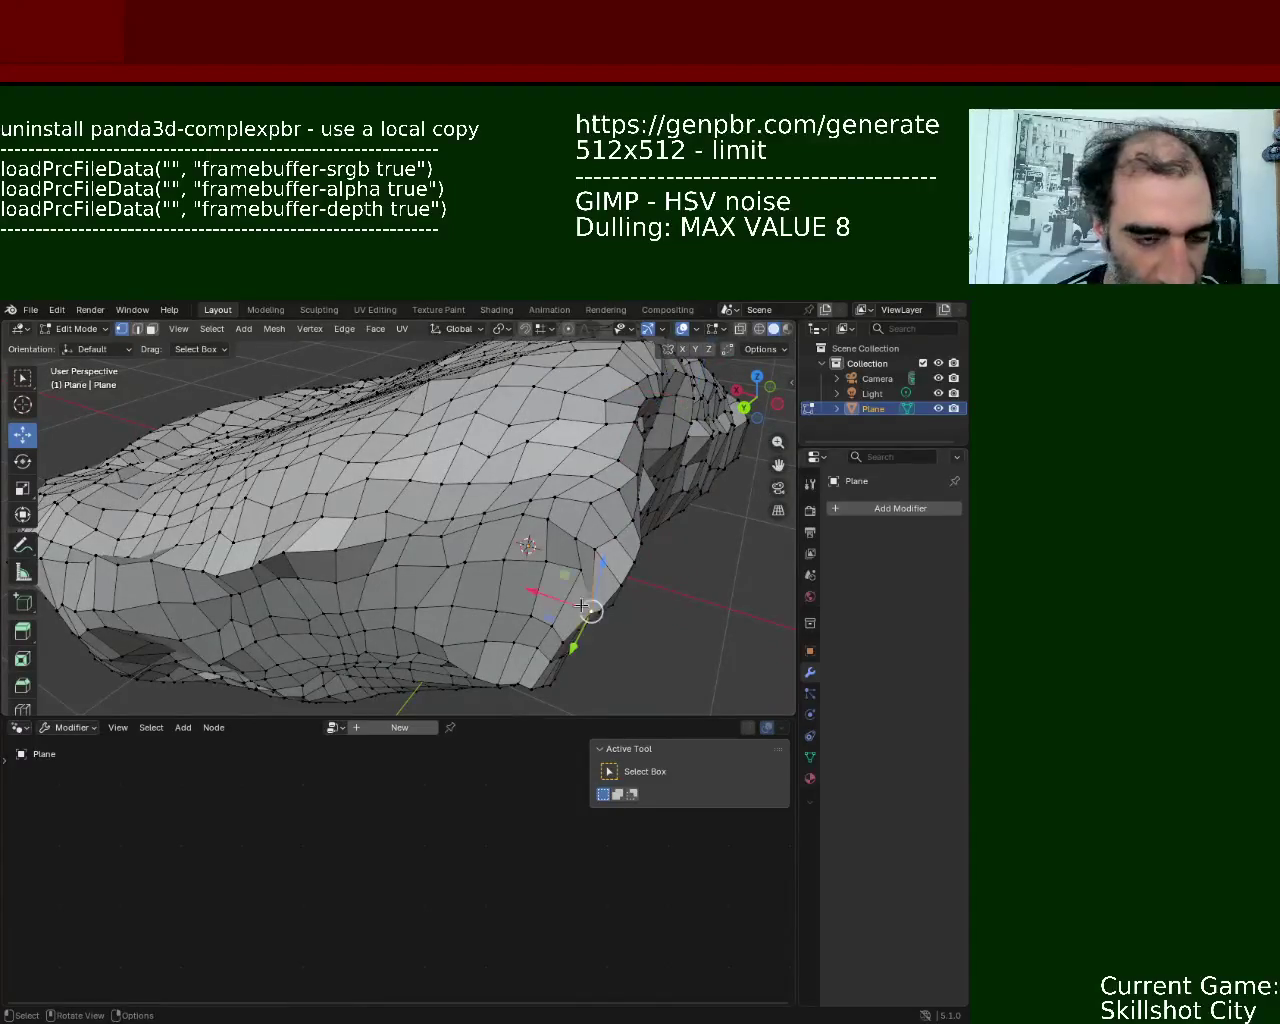
{"action": "left_click", "coordinate": [563, 641], "text": "shift"}
{"action": "scroll", "coordinate": [608, 623], "scroll_direction": "up", "scroll_amount": 3}
{"action": "middle_click_drag", "start_coordinate": [608, 623], "coordinate": [564, 497]}
- Shift the two selected vertices sideways along X, up along Z, then left along X
{"action": "key", "text": "g"}
{"action": "key", "text": "x"}
{"action": "left_click", "coordinate": [509, 503]}
{"action": "key", "text": "g"}
{"action": "key", "text": "z"}
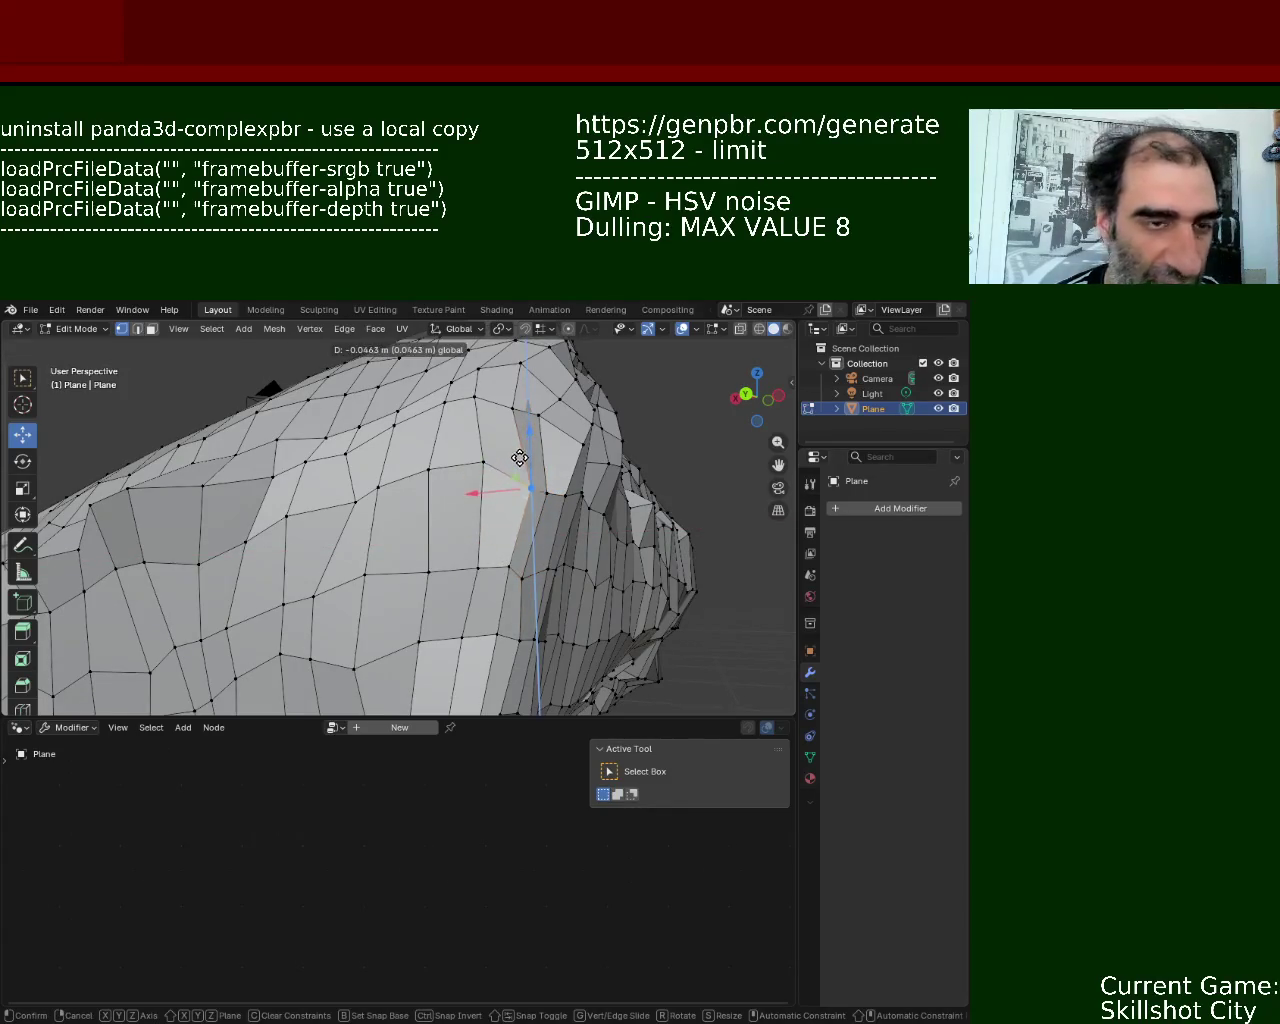
{"action": "left_click", "coordinate": [520, 465]}
{"action": "key", "text": "g"}
{"action": "key", "text": "x"}
{"action": "left_click", "coordinate": [460, 497]}
- Abandon a Y-axis move and slide a different edge vertex along X instead
{"action": "mouse_move", "coordinate": [589, 438]}
{"action": "middle_mouse_down"}
{"action": "mouse_move", "coordinate": [443, 452]}
{"action": "mouse_move", "coordinate": [500, 526]}
{"action": "mouse_move", "coordinate": [516, 576]}
{"action": "middle_mouse_up"}
{"action": "left_click", "coordinate": [519, 540]}
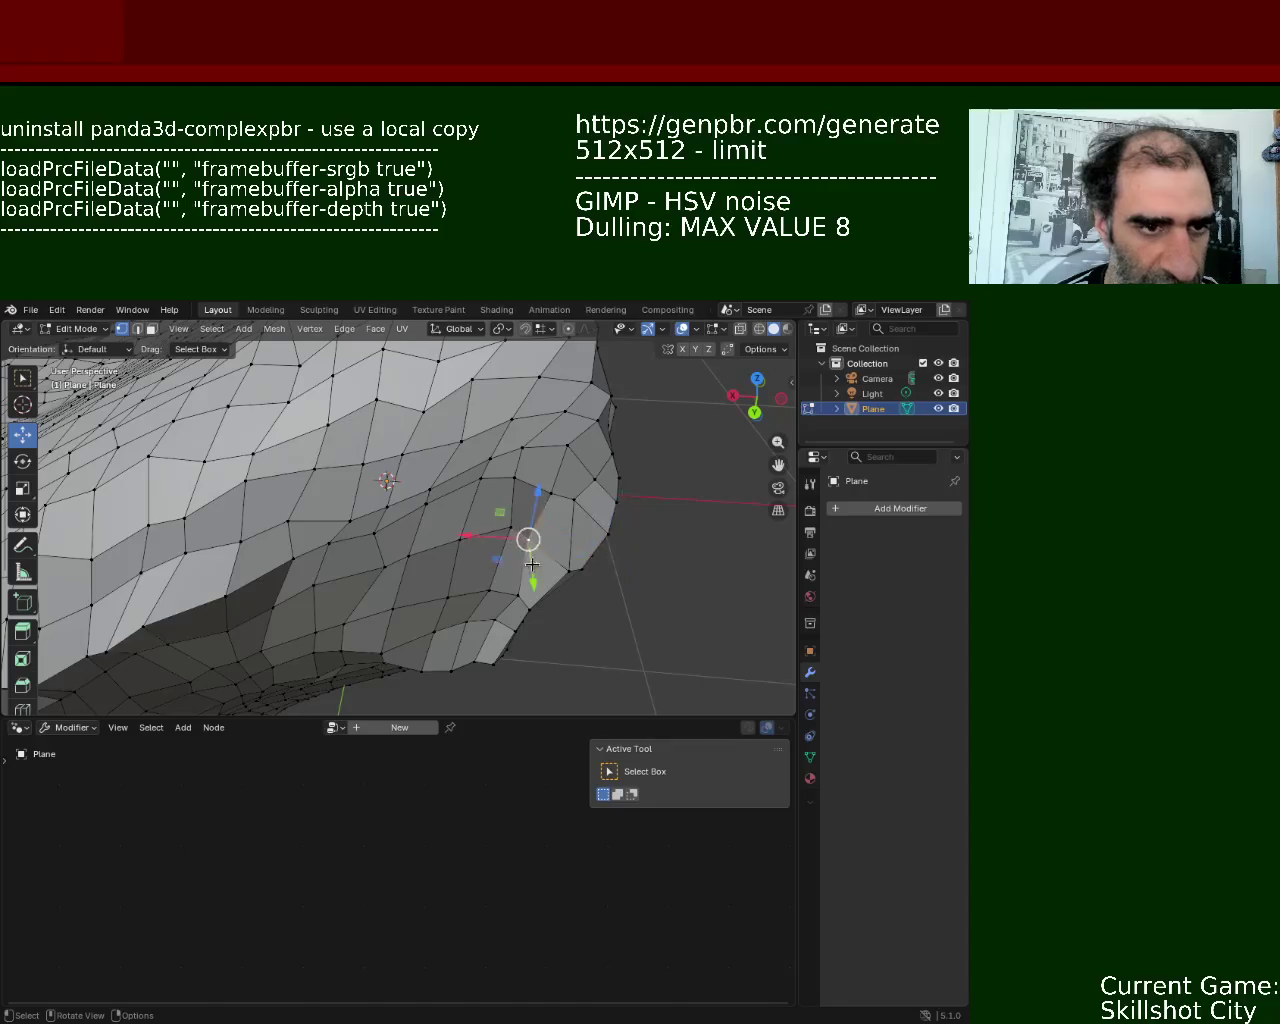
{"action": "key", "text": "g"}
{"action": "key", "text": "y"}
{"action": "right_click", "coordinate": [530, 594]}
{"action": "middle_click_drag", "start_coordinate": [530, 580], "coordinate": [534, 528]}
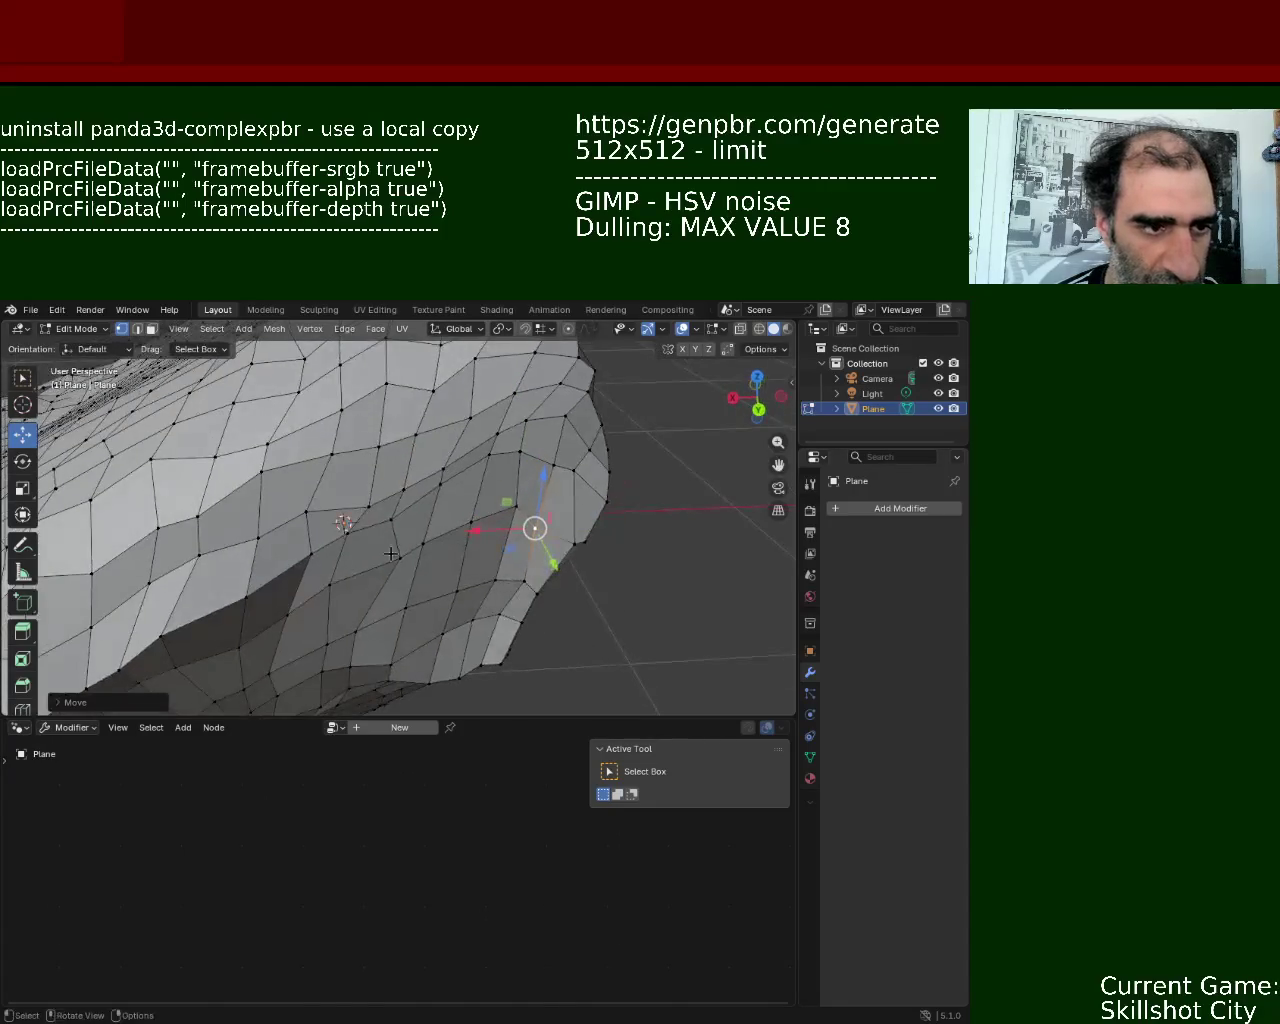
{"action": "left_click", "coordinate": [397, 558]}
{"action": "key", "text": "g"}
{"action": "key", "text": "x"}
{"action": "left_click", "coordinate": [338, 568]}
- Move another edge vertex along X, then adjust its height along Z
{"action": "left_click", "coordinate": [347, 517]}
{"action": "key", "text": "g"}
{"action": "key", "text": "x"}
{"action": "left_click", "coordinate": [372, 450]}
{"action": "key", "text": "g"}
{"action": "key", "text": "z"}
{"action": "left_click", "coordinate": [412, 451]}
- Change the height of two more edge vertices along Z
{"action": "left_click", "coordinate": [306, 513]}
{"action": "key", "text": "g"}
{"action": "key", "text": "z"}
{"action": "left_click", "coordinate": [306, 489]}
{"action": "left_click", "coordinate": [456, 465]}
{"action": "key", "text": "g"}
{"action": "key", "text": "z"}
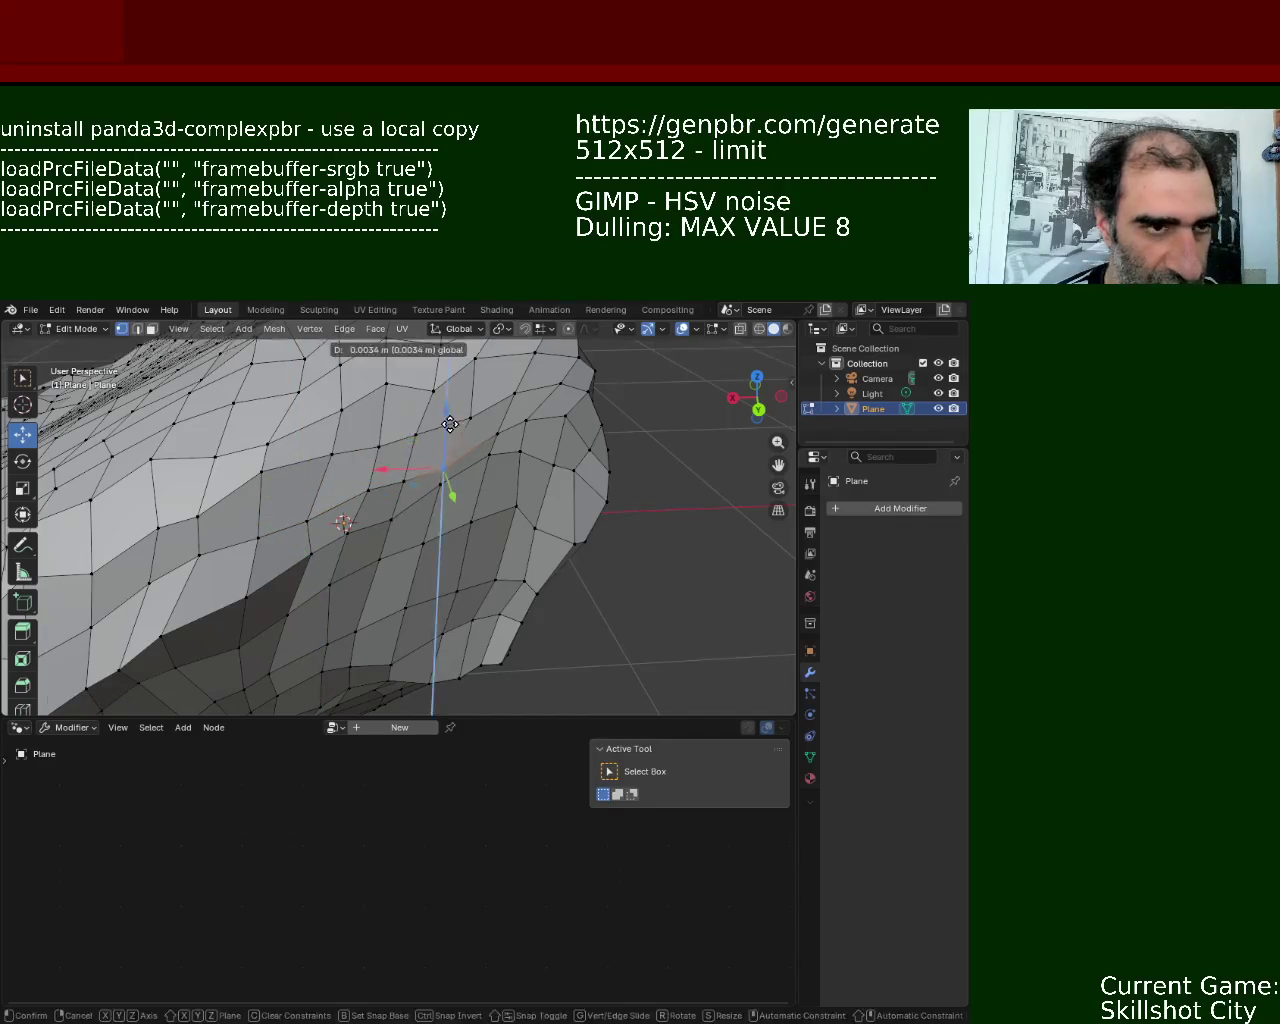
{"action": "left_click", "coordinate": [449, 423]}
{"action": "scroll", "coordinate": [264, 467], "scroll_direction": "down", "scroll_amount": 3}
{"action": "middle_click_drag", "start_coordinate": [264, 467], "coordinate": [375, 478]}
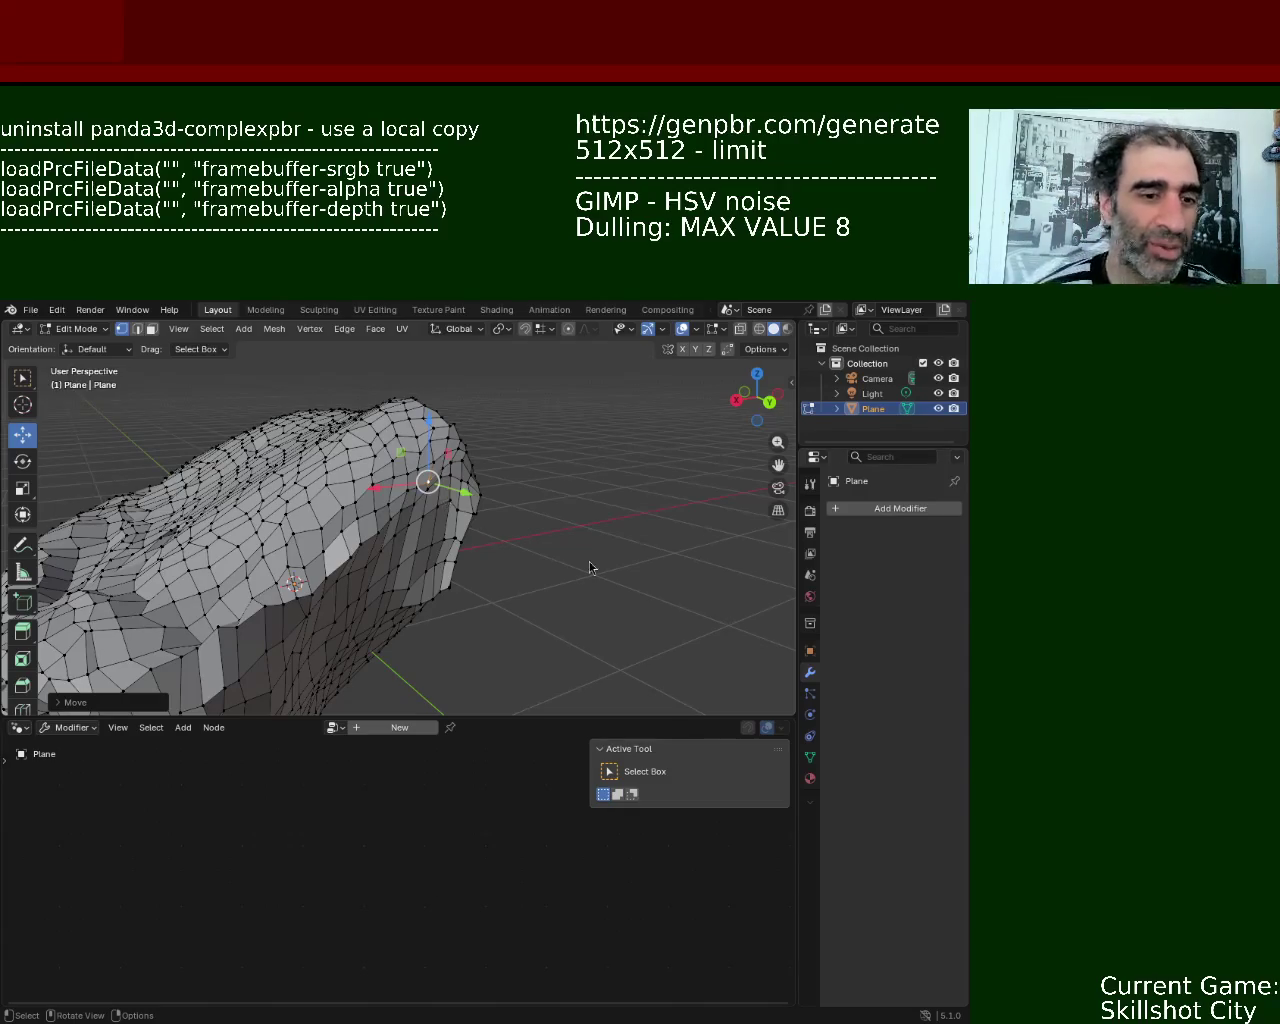
{"action": "mouse_move", "coordinate": [306, 611]}
{"action": "middle_mouse_down"}
{"action": "mouse_move", "coordinate": [282, 518]}
{"action": "mouse_move", "coordinate": [447, 442]}
{"action": "middle_mouse_up"}
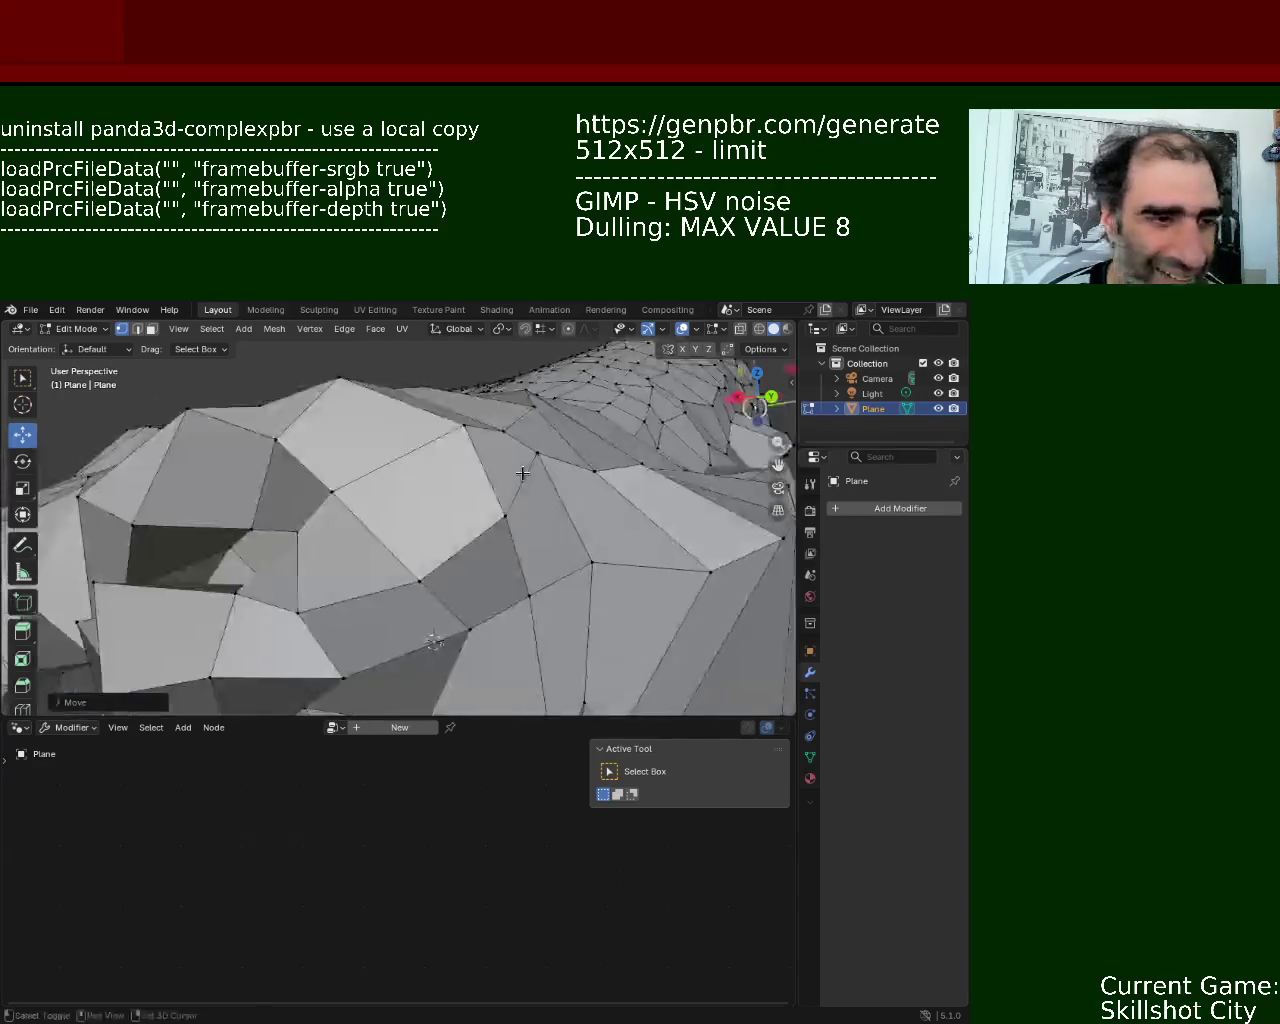
- Pull a surface vertex down, then pull two ridge vertices downward to dent the surface
{"action": "left_click_drag", "start_coordinate": [447, 442], "coordinate": [481, 470]}
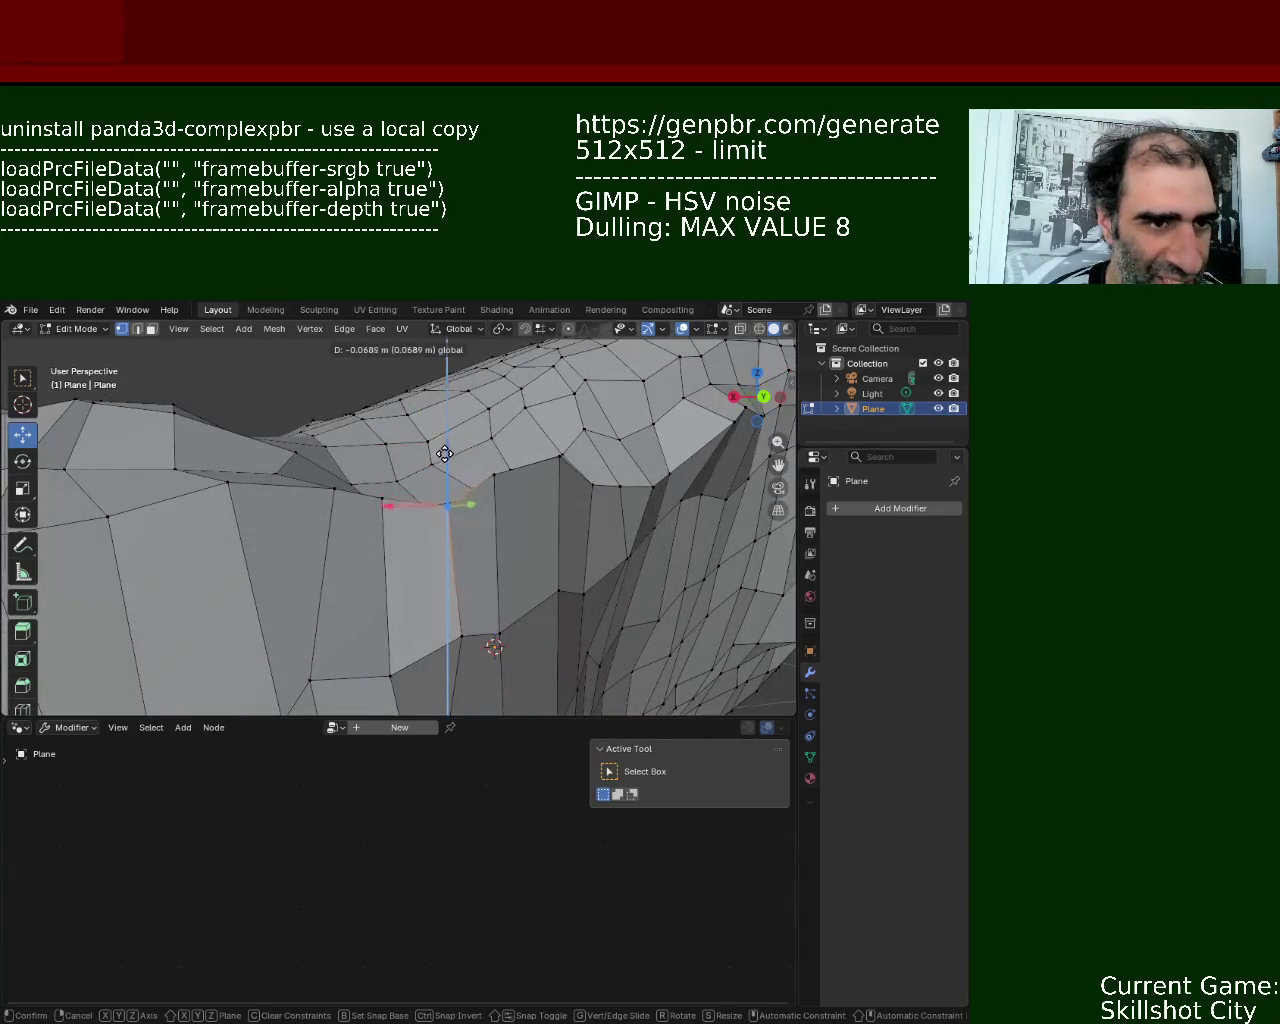
{"action": "left_click", "coordinate": [495, 475]}
{"action": "left_click", "coordinate": [562, 457], "text": "shift"}
{"action": "left_click", "coordinate": [562, 457]}
{"action": "left_click", "coordinate": [497, 475], "text": "shift"}
{"action": "left_click_drag", "start_coordinate": [506, 477], "coordinate": [510, 530]}
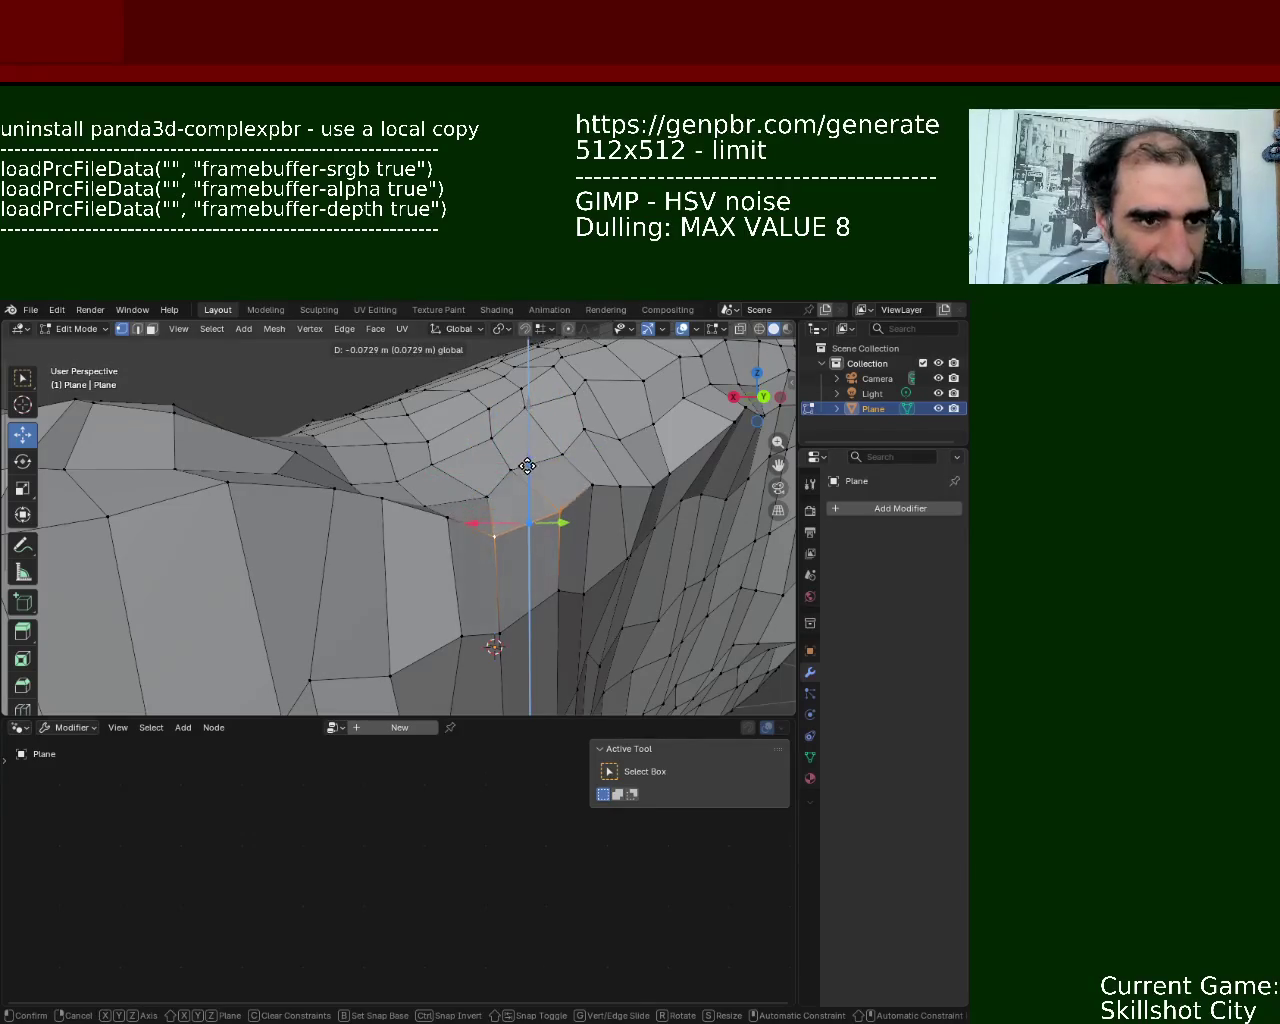
- Move the selected vertex along Z, then shift it left along X
{"action": "scroll", "coordinate": [374, 567], "scroll_direction": "down", "scroll_amount": 3}
{"action": "scroll", "coordinate": [461, 462], "scroll_direction": "up", "scroll_amount": 3}
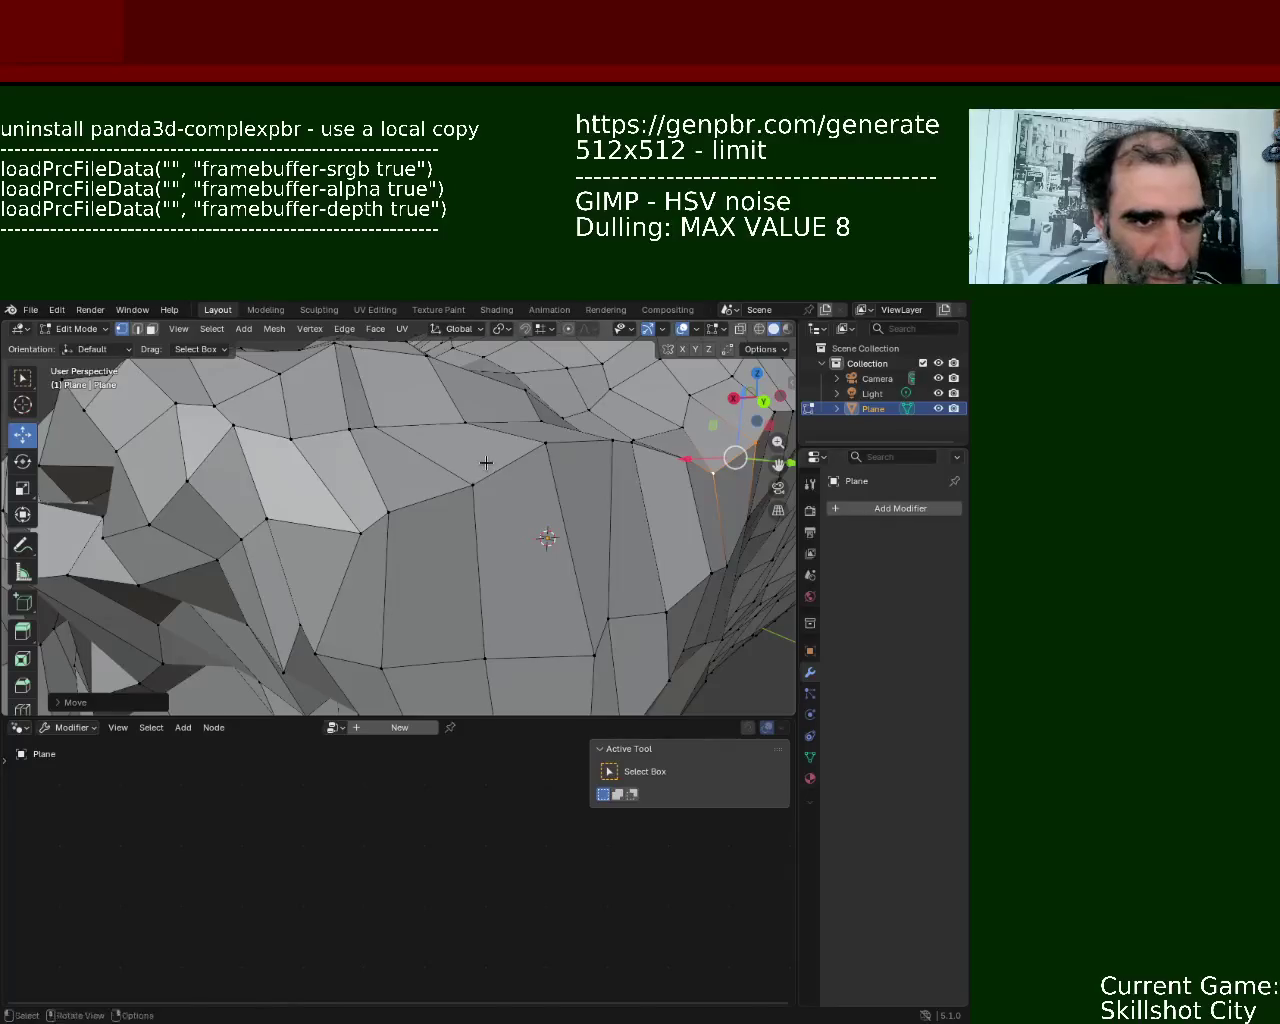
{"action": "middle_click_drag", "start_coordinate": [471, 465], "coordinate": [455, 455]}
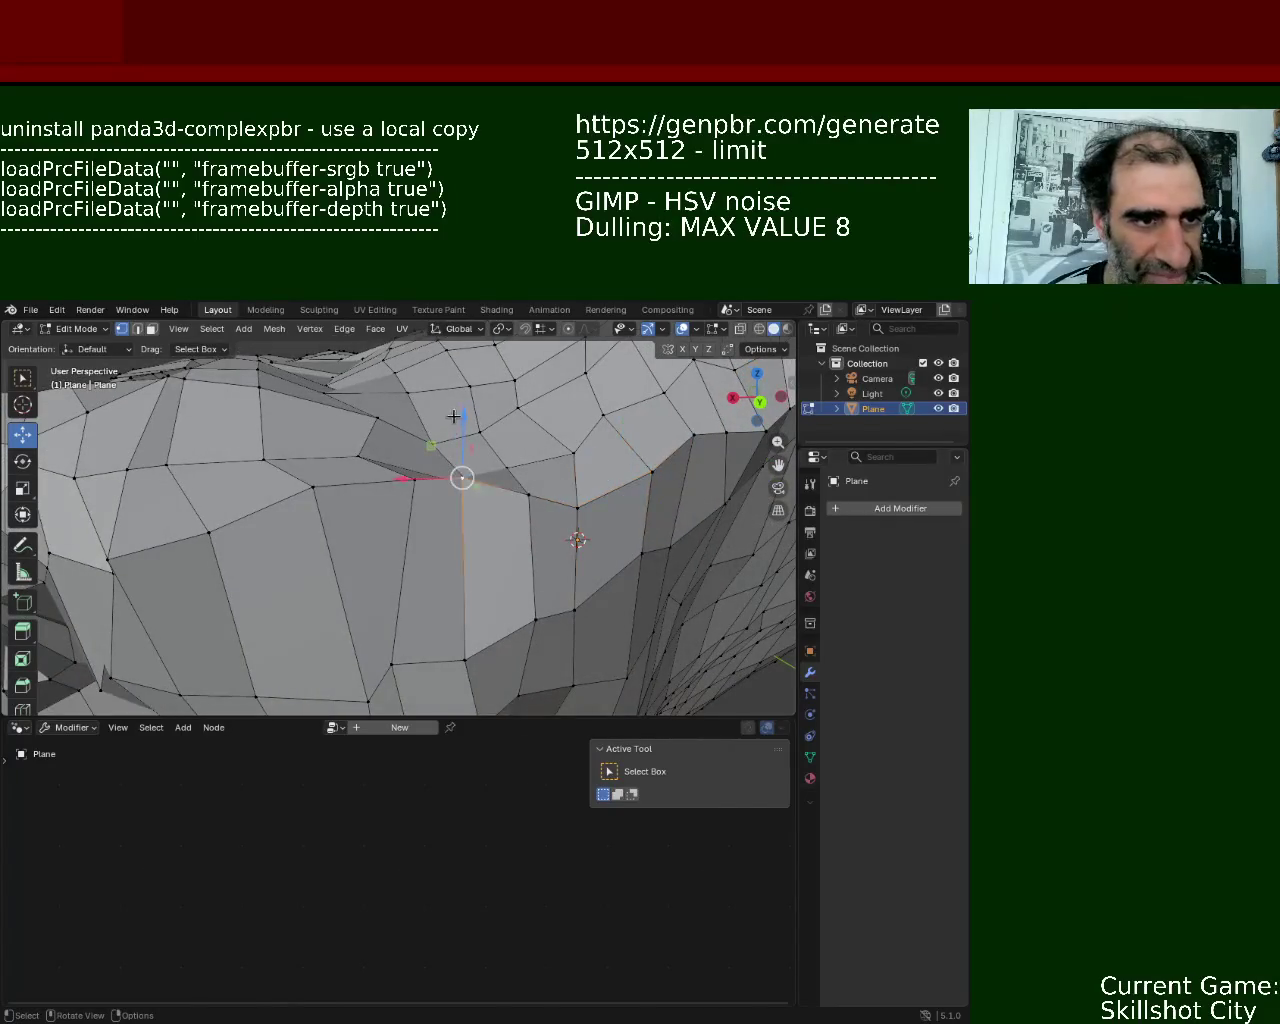
{"action": "key", "text": "g"}
{"action": "key", "text": "z"}
{"action": "left_click", "coordinate": [456, 450]}
{"action": "key", "text": "g"}
{"action": "key", "text": "x"}
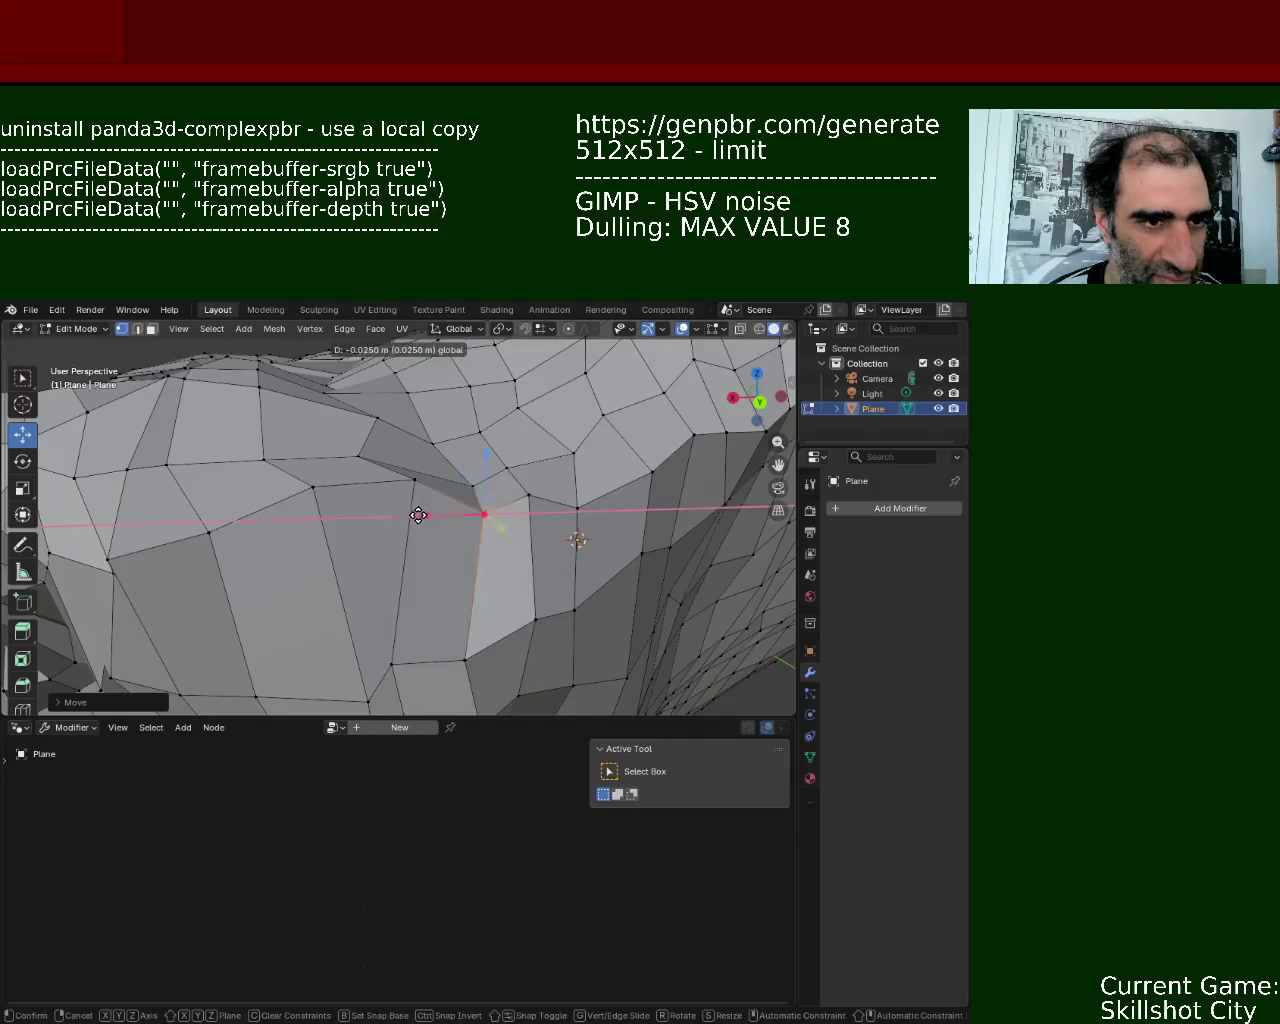
{"action": "left_click", "coordinate": [416, 463]}
- Lower the vertex along Z, shift it left along X, and readjust its Z height
{"action": "key", "text": "g"}
{"action": "key", "text": "z"}
{"action": "left_click", "coordinate": [384, 513]}
{"action": "key", "text": "g"}
{"action": "key", "text": "x"}
{"action": "left_click", "coordinate": [290, 505]}
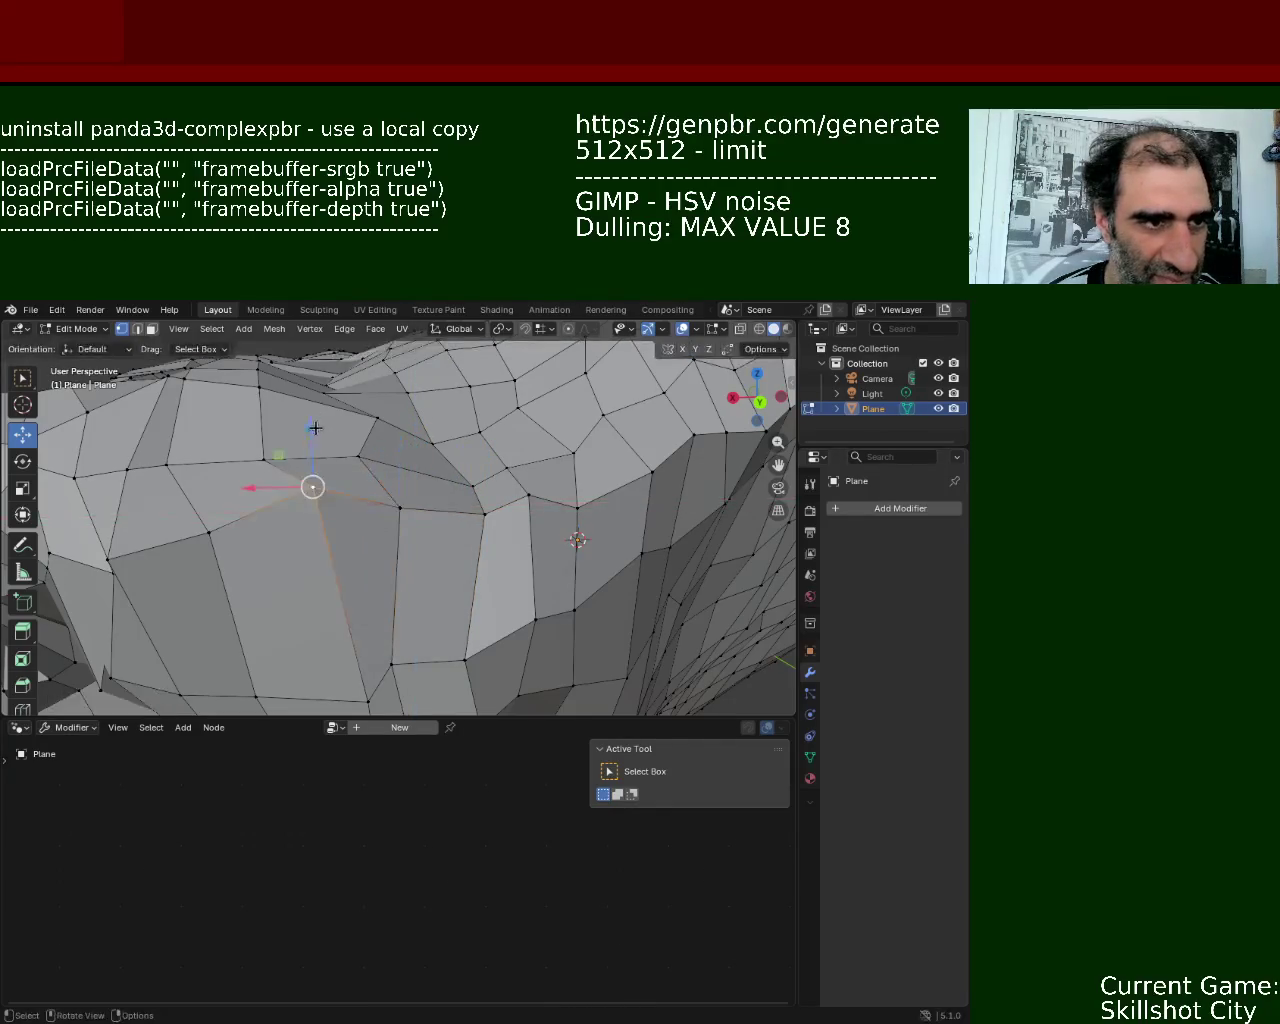
{"action": "key", "text": "g"}
{"action": "key", "text": "z"}
{"action": "left_click", "coordinate": [300, 457]}
- From a new viewing angle, slide a vertex on the rock along X
{"action": "middle_click_drag", "start_coordinate": [300, 457], "coordinate": [560, 620]}
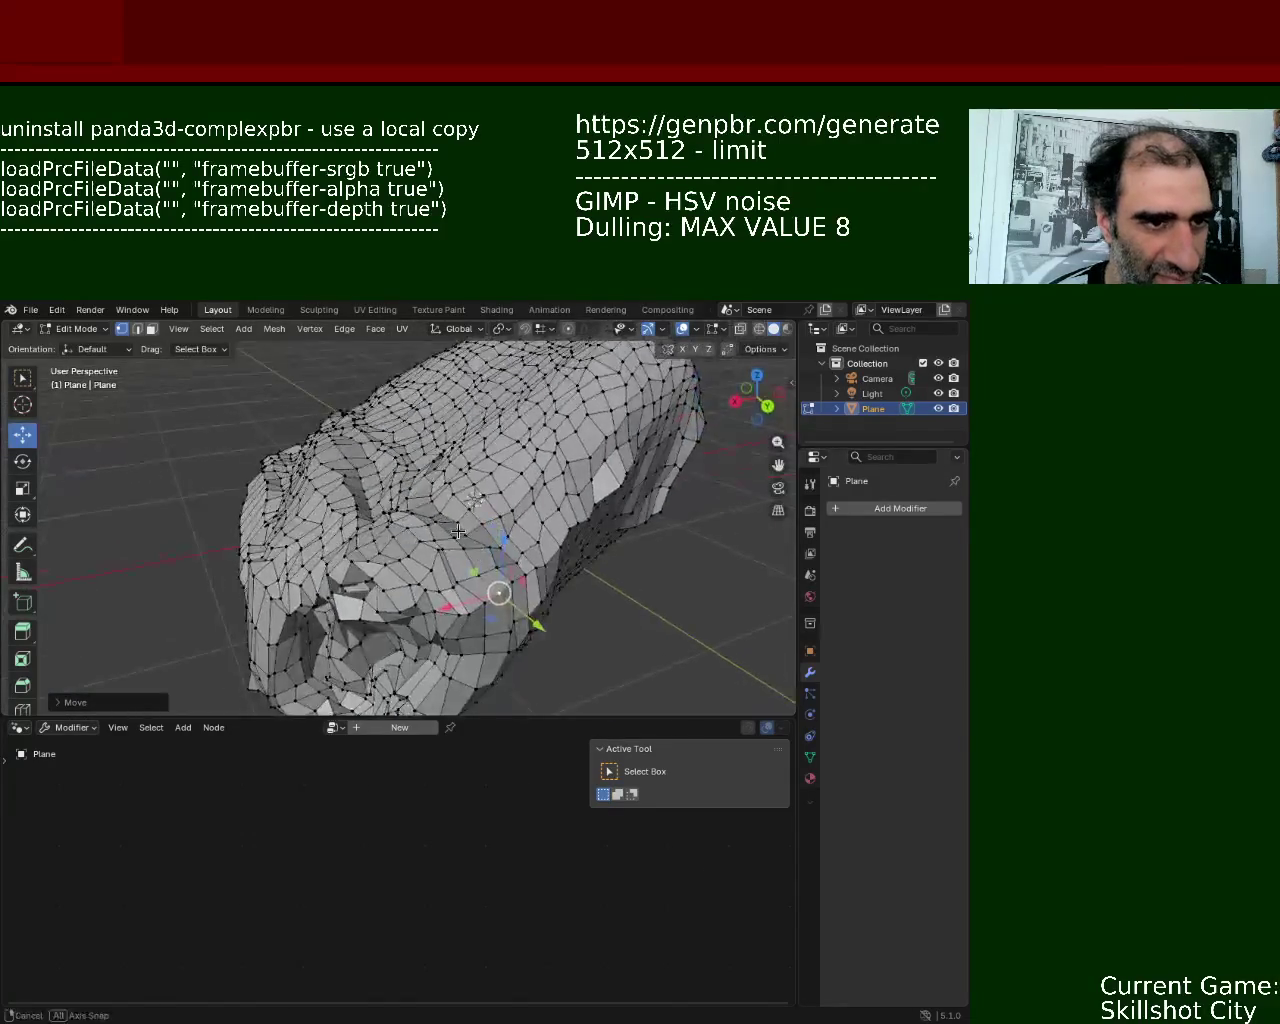
{"action": "scroll", "coordinate": [506, 509], "scroll_direction": "up", "scroll_amount": 2}
{"action": "mouse_move", "coordinate": [506, 509]}
{"action": "middle_mouse_down"}
{"action": "mouse_move", "coordinate": [455, 468]}
{"action": "mouse_move", "coordinate": [569, 585]}
{"action": "mouse_move", "coordinate": [520, 610]}
{"action": "middle_mouse_up"}
{"action": "scroll", "coordinate": [455, 468], "scroll_direction": "up", "scroll_amount": 5}
{"action": "key", "text": "g"}
{"action": "key", "text": "x"}
{"action": "left_click", "coordinate": [465, 470]}
- Move the vertex along Z, then start another X-axis move on the rock's side
{"action": "key", "text": "g"}
{"action": "key", "text": "z"}
{"action": "left_click", "coordinate": [575, 620]}
{"action": "key", "text": "g"}
{"action": "key", "text": "x"}
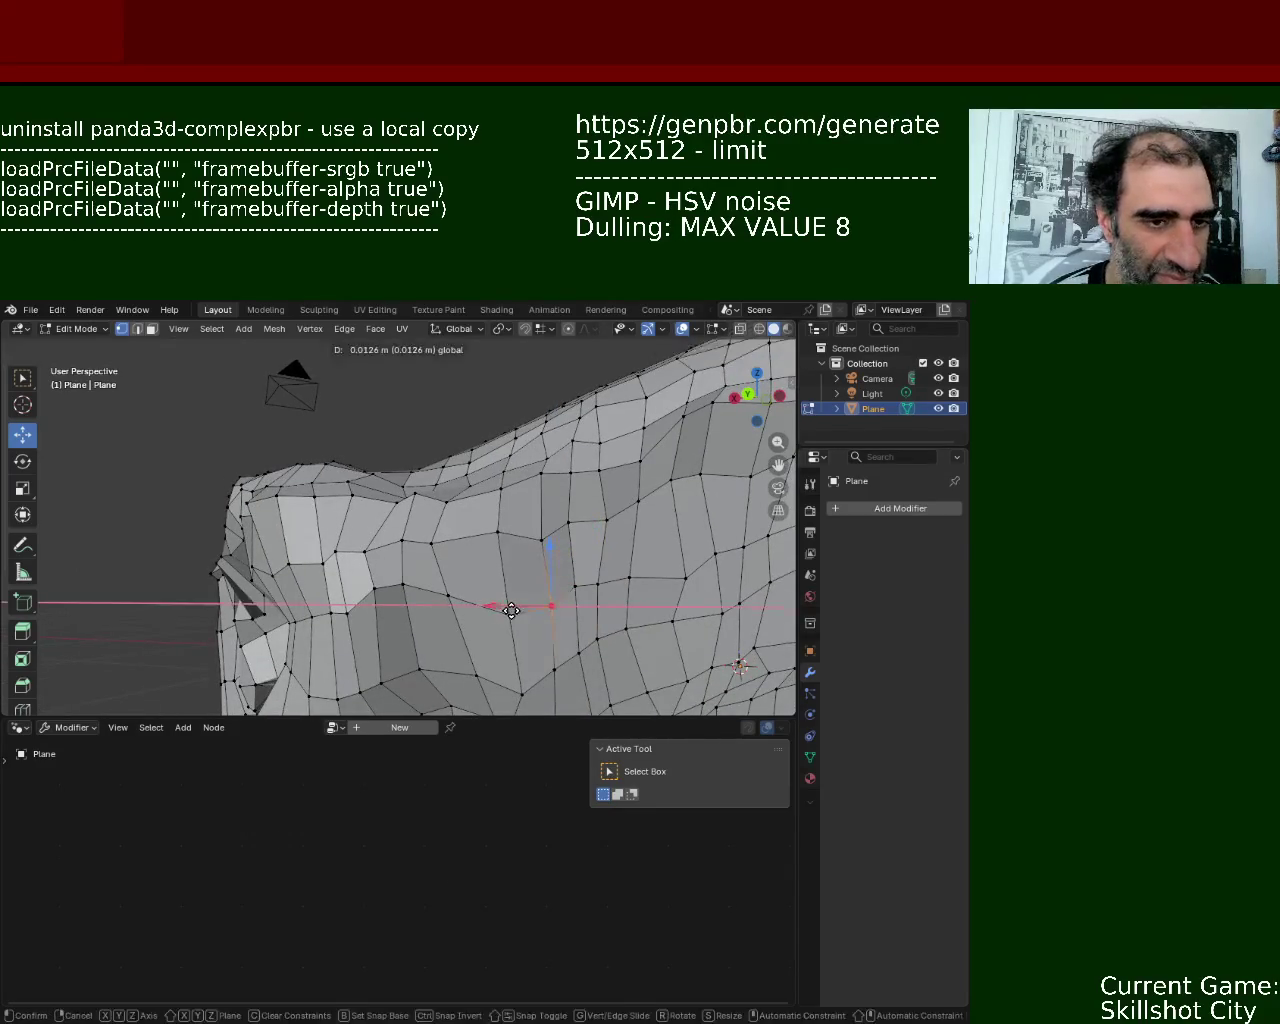
{"action": "left_click", "coordinate": [515, 612]}
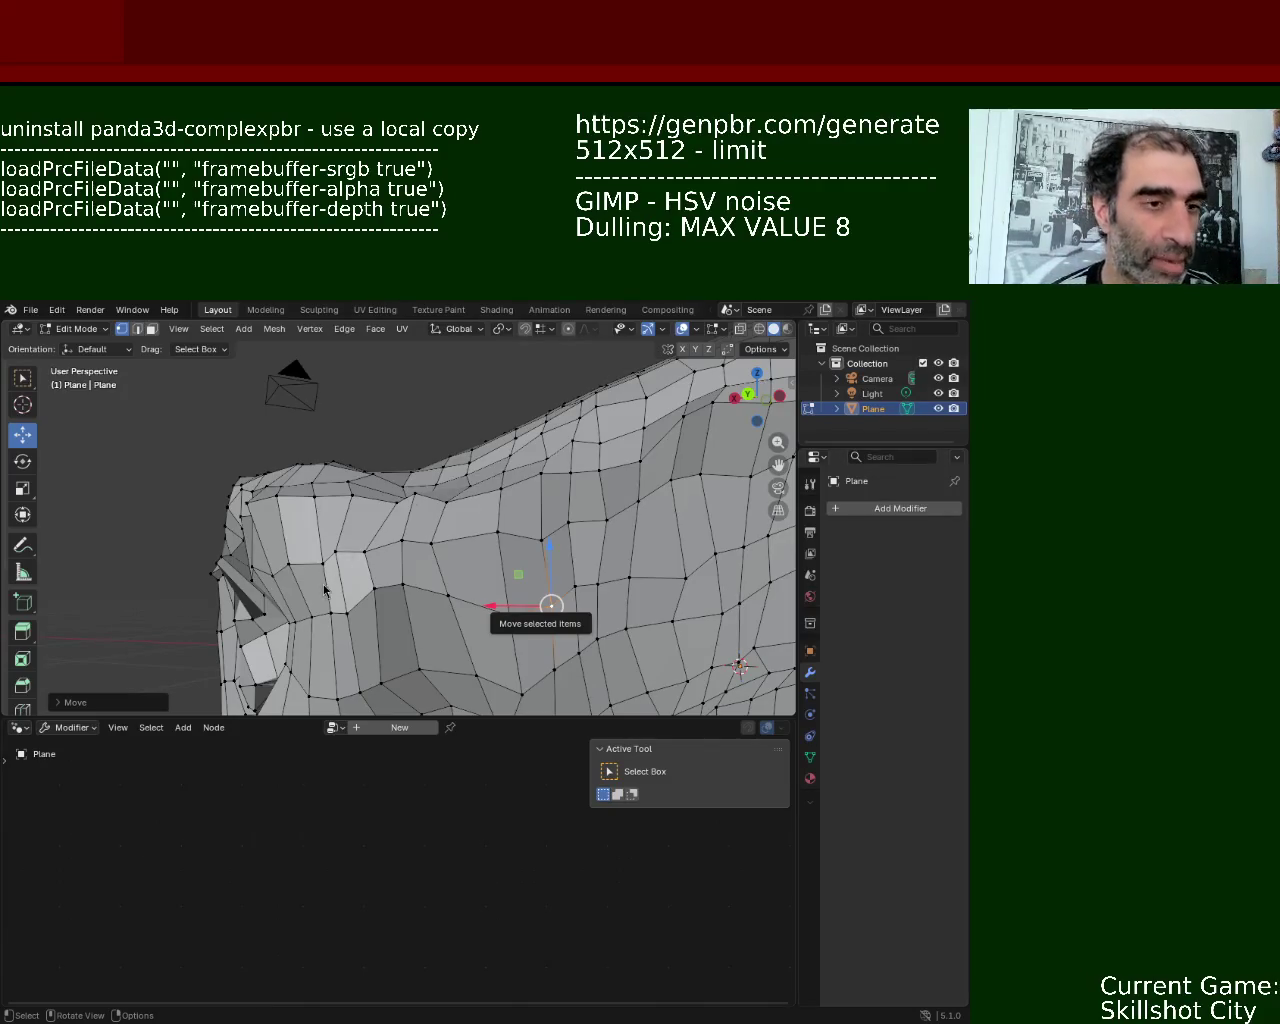
- Slide a vertex on the rock's side to the right along X
{"action": "middle_click_drag", "start_coordinate": [320, 571], "coordinate": [431, 507]}
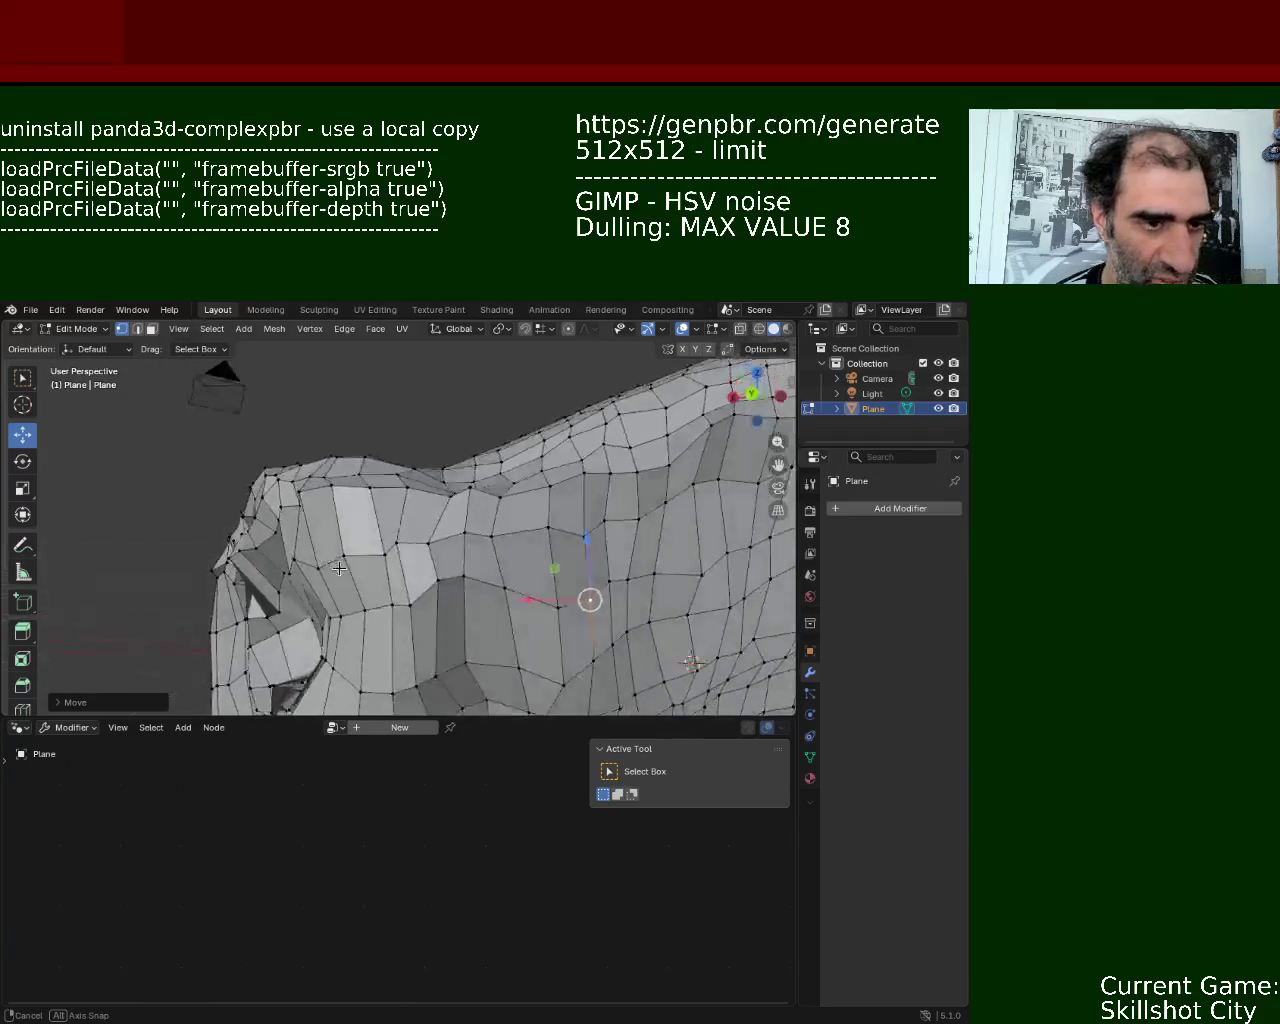
{"action": "left_click", "coordinate": [431, 507]}
{"action": "left_click", "coordinate": [386, 519]}
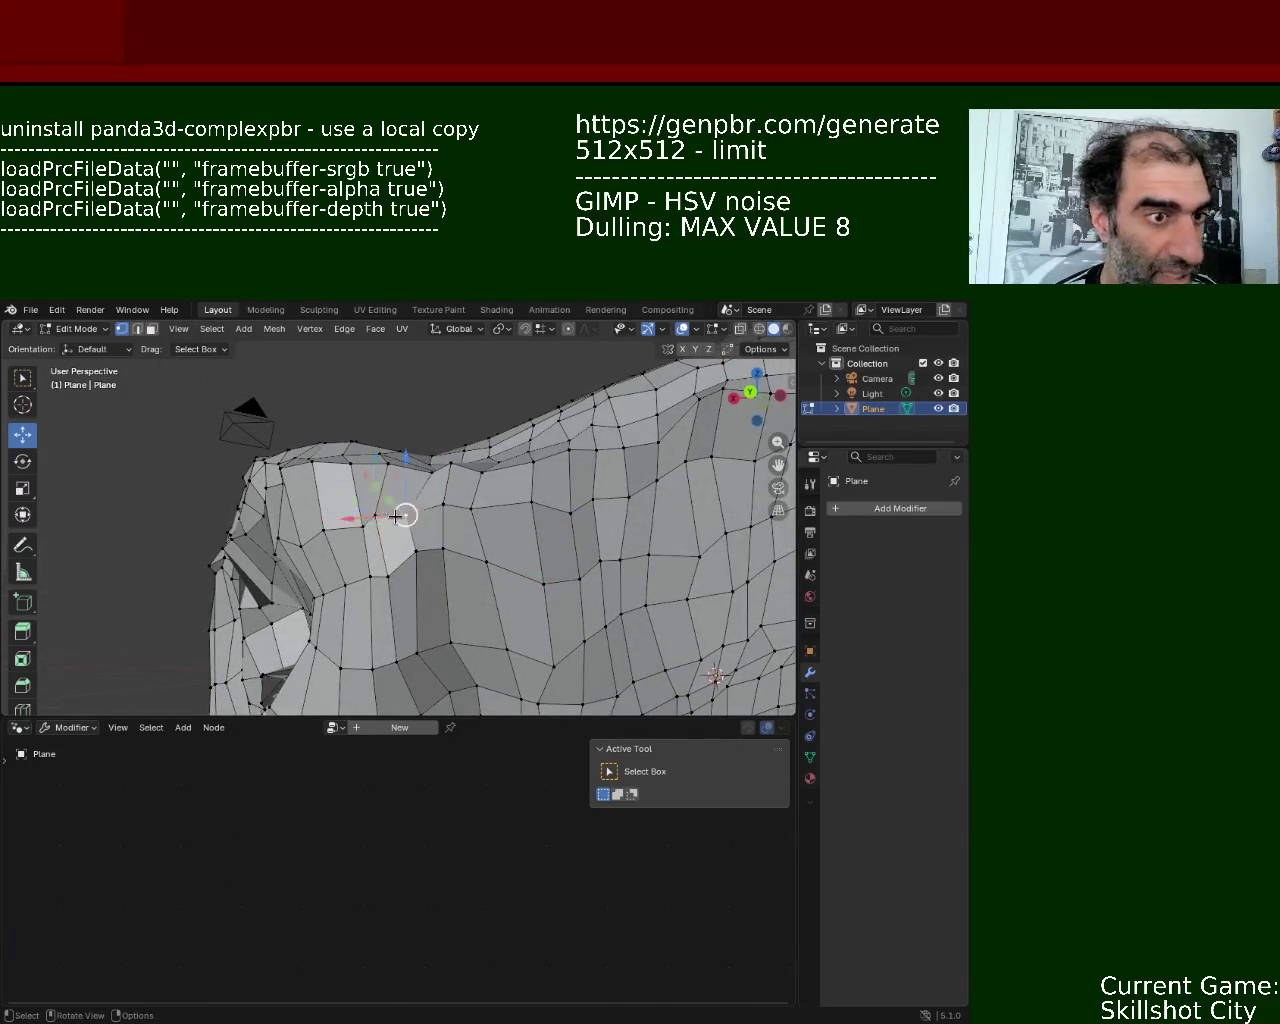
{"action": "key", "text": "g"}
{"action": "key", "text": "x"}
{"action": "left_click", "coordinate": [385, 465]}
- Select a vertex on the rock's top edge and move it along Z
{"action": "left_click", "coordinate": [385, 465]}
{"action": "left_click", "coordinate": [439, 465]}
{"action": "left_click", "coordinate": [447, 463]}
{"action": "key", "text": "g"}
{"action": "key", "text": "z"}
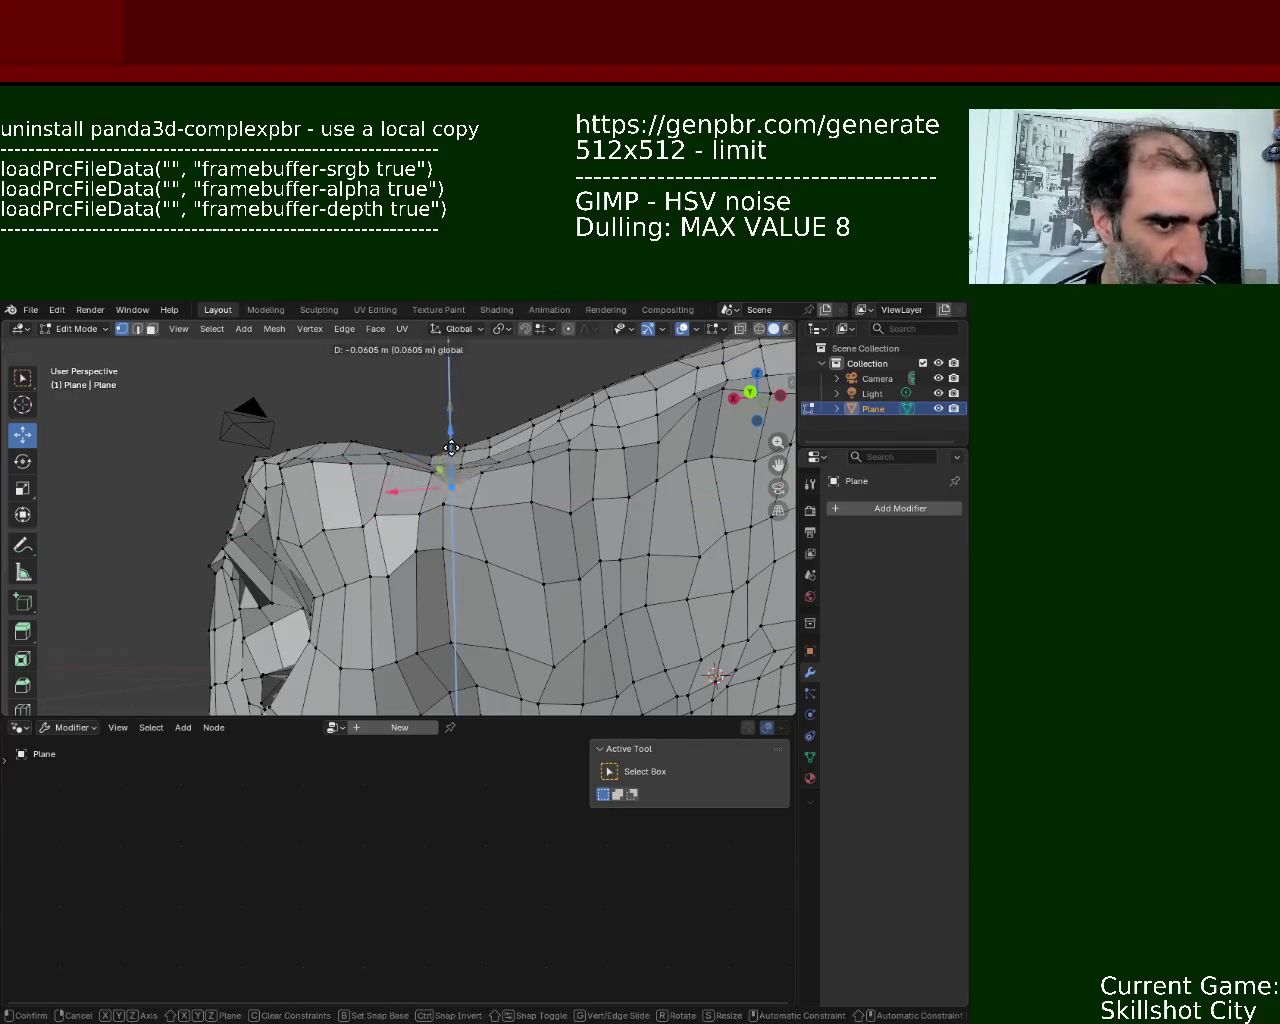
{"action": "left_click", "coordinate": [447, 458]}
- Cancel one last move, zoom out over the whole roughened rock, and select all vertices
{"action": "mouse_move", "coordinate": [443, 470]}
{"action": "middle_mouse_down"}
{"action": "mouse_move", "coordinate": [442, 490]}
{"action": "mouse_move", "coordinate": [423, 478]}
{"action": "mouse_move", "coordinate": [420, 426]}
{"action": "mouse_move", "coordinate": [399, 541]}
{"action": "middle_mouse_up"}
{"action": "scroll", "coordinate": [378, 413], "scroll_direction": "up", "scroll_amount": 3}
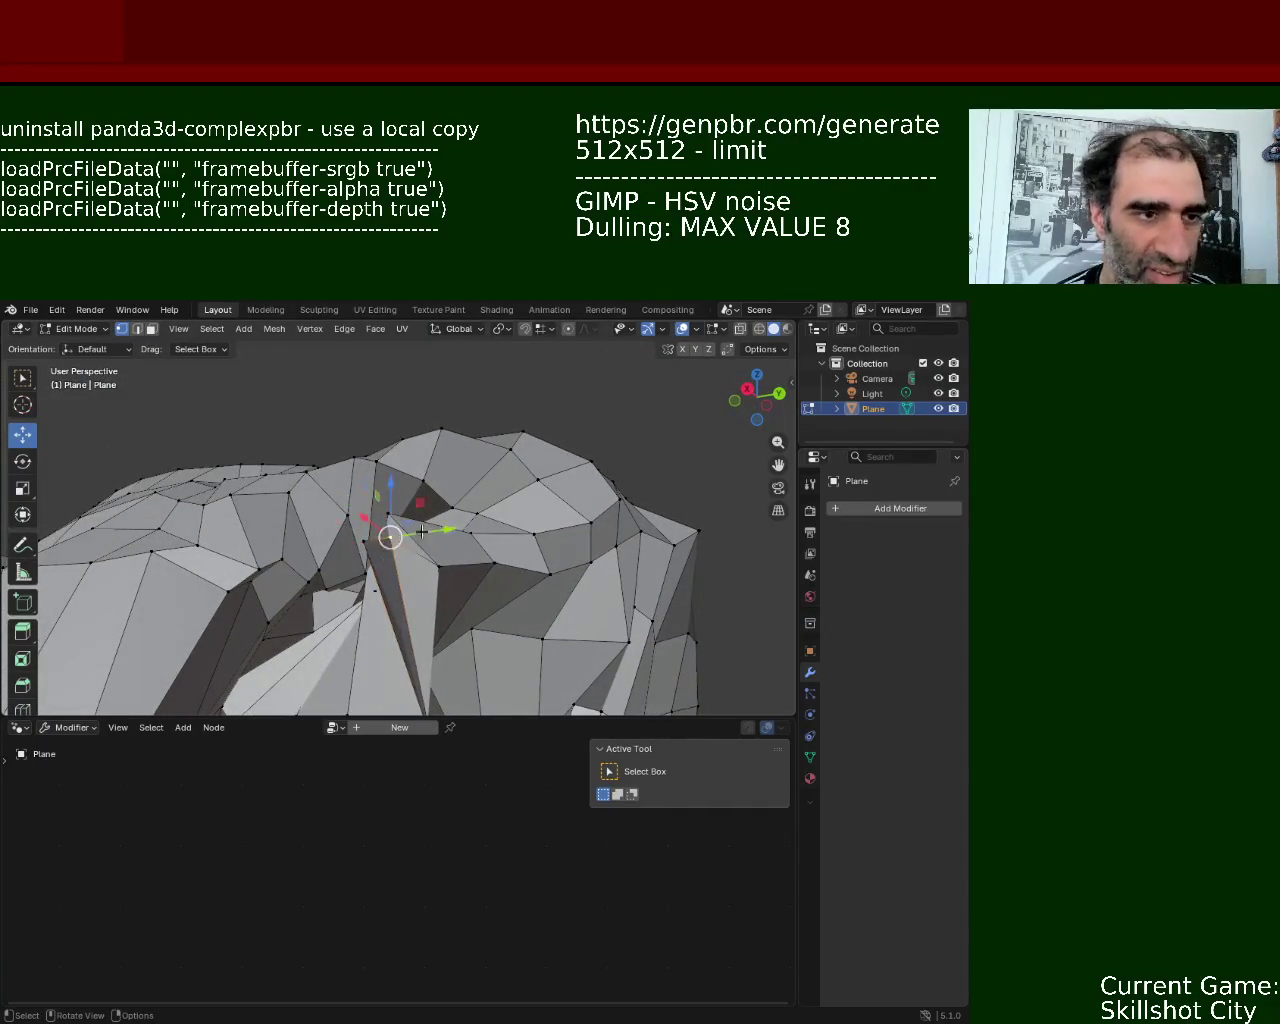
{"action": "key", "text": "g"}
{"action": "key", "text": "Escape"}
{"action": "mouse_move", "coordinate": [375, 535]}
{"action": "middle_mouse_down"}
{"action": "mouse_move", "coordinate": [388, 504]}
{"action": "mouse_move", "coordinate": [429, 689]}
{"action": "mouse_move", "coordinate": [620, 663]}
{"action": "mouse_move", "coordinate": [621, 634]}
{"action": "mouse_move", "coordinate": [551, 560]}
{"action": "mouse_move", "coordinate": [471, 557]}
{"action": "middle_mouse_up"}
{"action": "scroll", "coordinate": [388, 504], "scroll_direction": "up", "scroll_amount": 2}
{"action": "scroll", "coordinate": [390, 515], "scroll_direction": "down", "scroll_amount": 2}
{"action": "scroll", "coordinate": [393, 530], "scroll_direction": "down", "scroll_amount": 4}
{"action": "scroll", "coordinate": [397, 548], "scroll_direction": "down", "scroll_amount": 2}
{"action": "scroll", "coordinate": [449, 563], "scroll_direction": "down", "scroll_amount": 3}
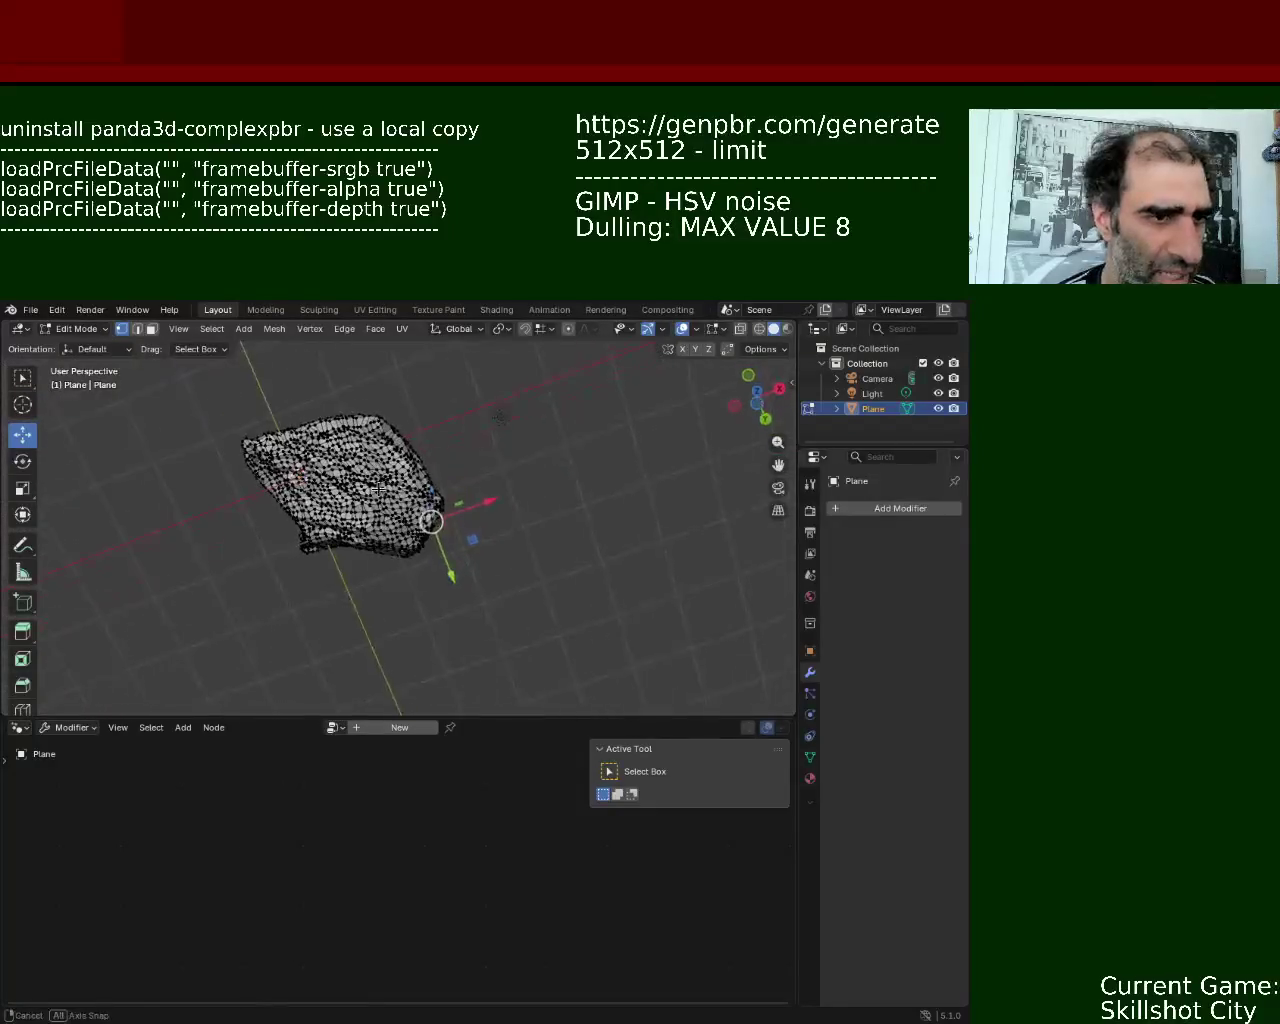
{"action": "scroll", "coordinate": [409, 484], "scroll_direction": "up", "scroll_amount": 2}
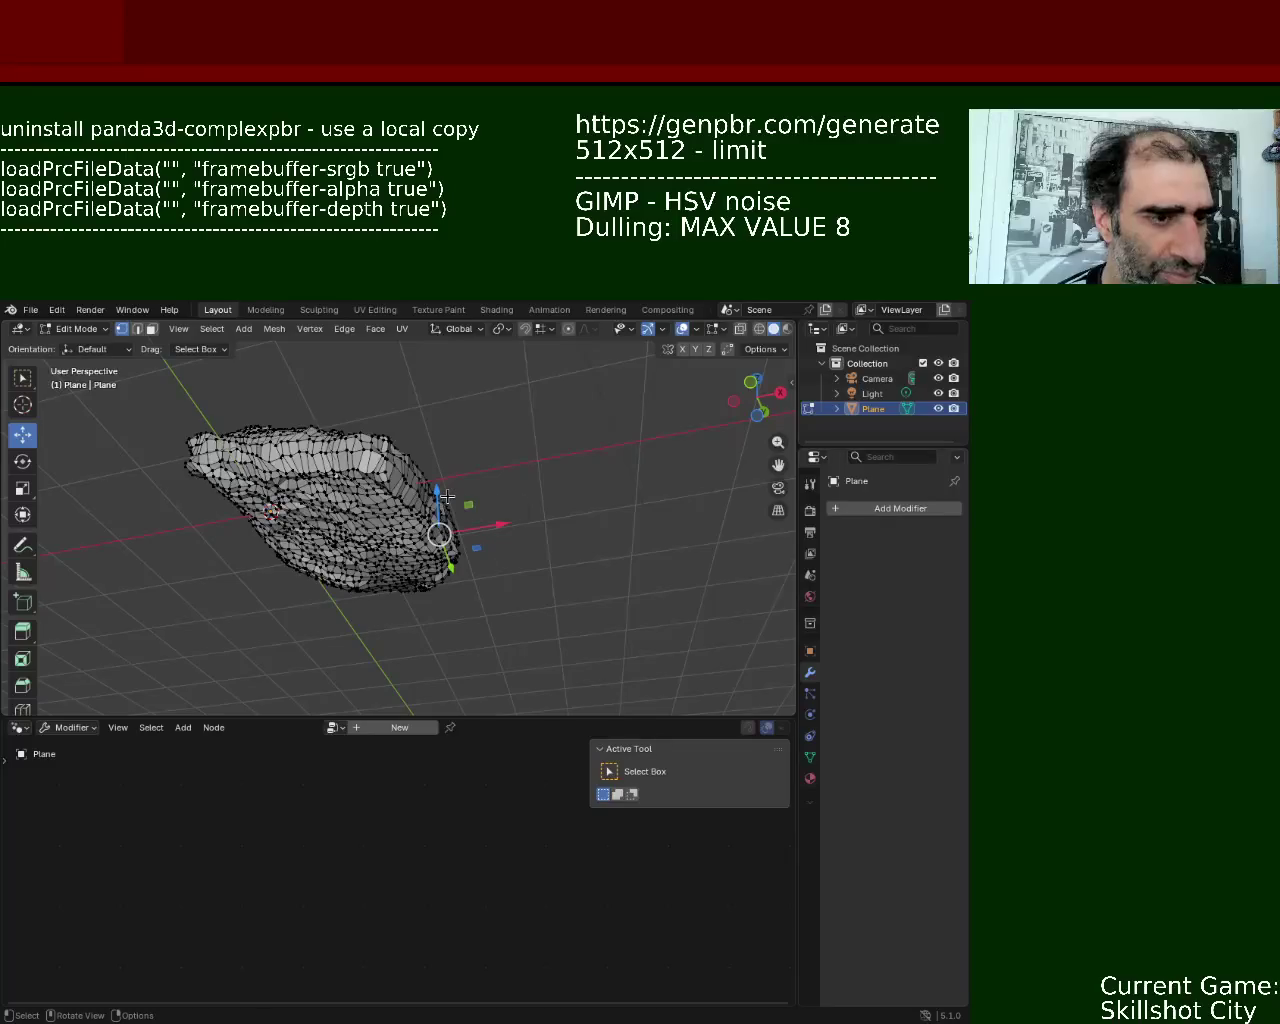
{"action": "key", "text": "a"}
{"action": "middle_click_drag", "start_coordinate": [447, 500], "coordinate": [695, 508]}
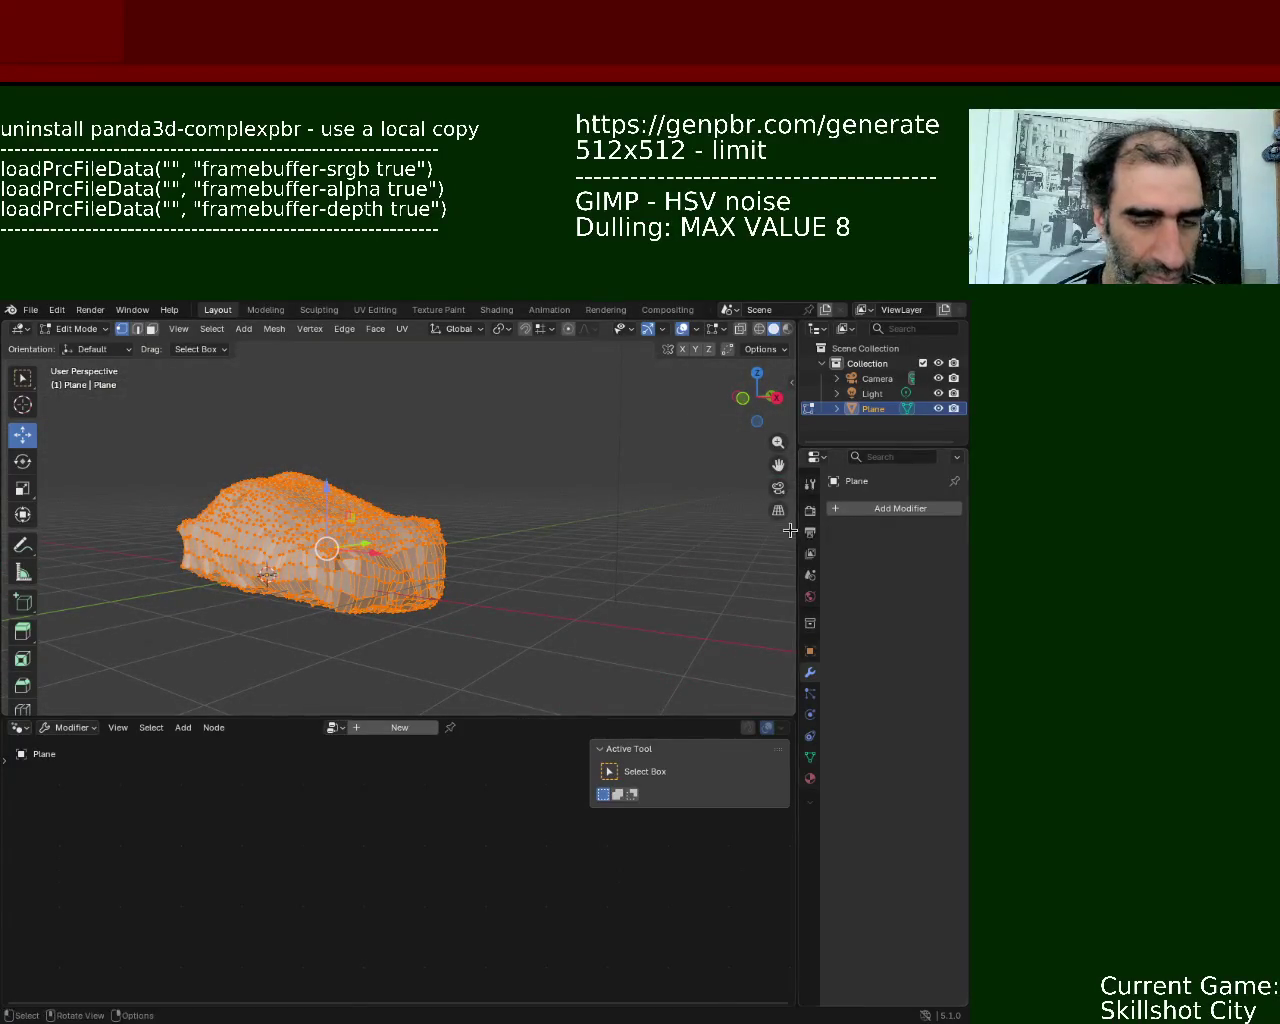
{"action": "left_click", "coordinate": [854, 513]}
{"action": "type", "text": "SIMPL"}
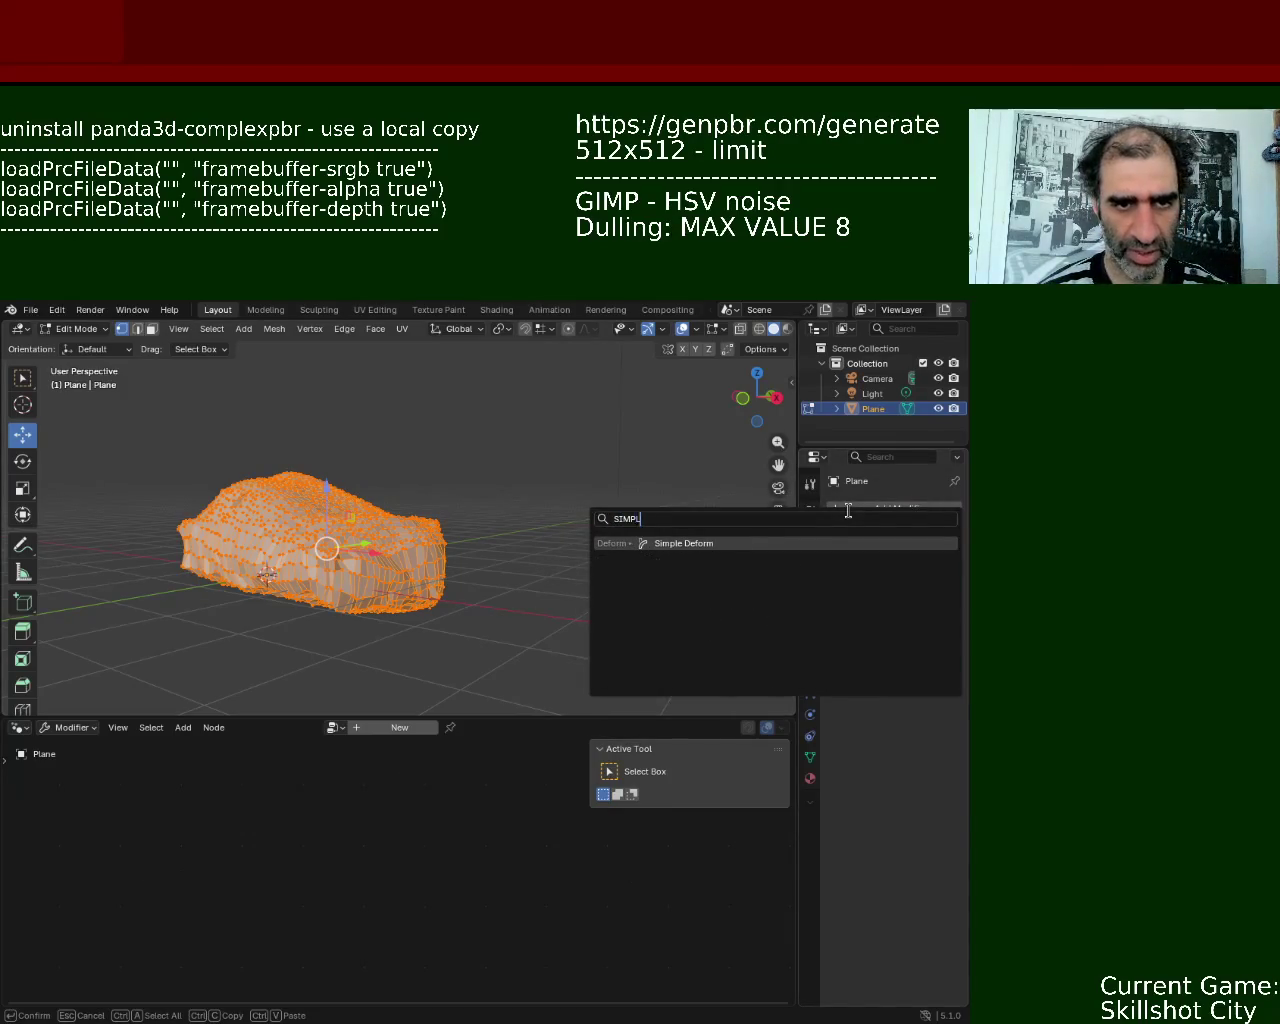
{"action": "left_click", "coordinate": [752, 539]}
{"action": "mouse_move", "coordinate": [420, 590]}
{"action": "middle_mouse_down"}
{"action": "mouse_move", "coordinate": [456, 592]}
{"action": "mouse_move", "coordinate": [560, 491]}
{"action": "middle_mouse_up"}
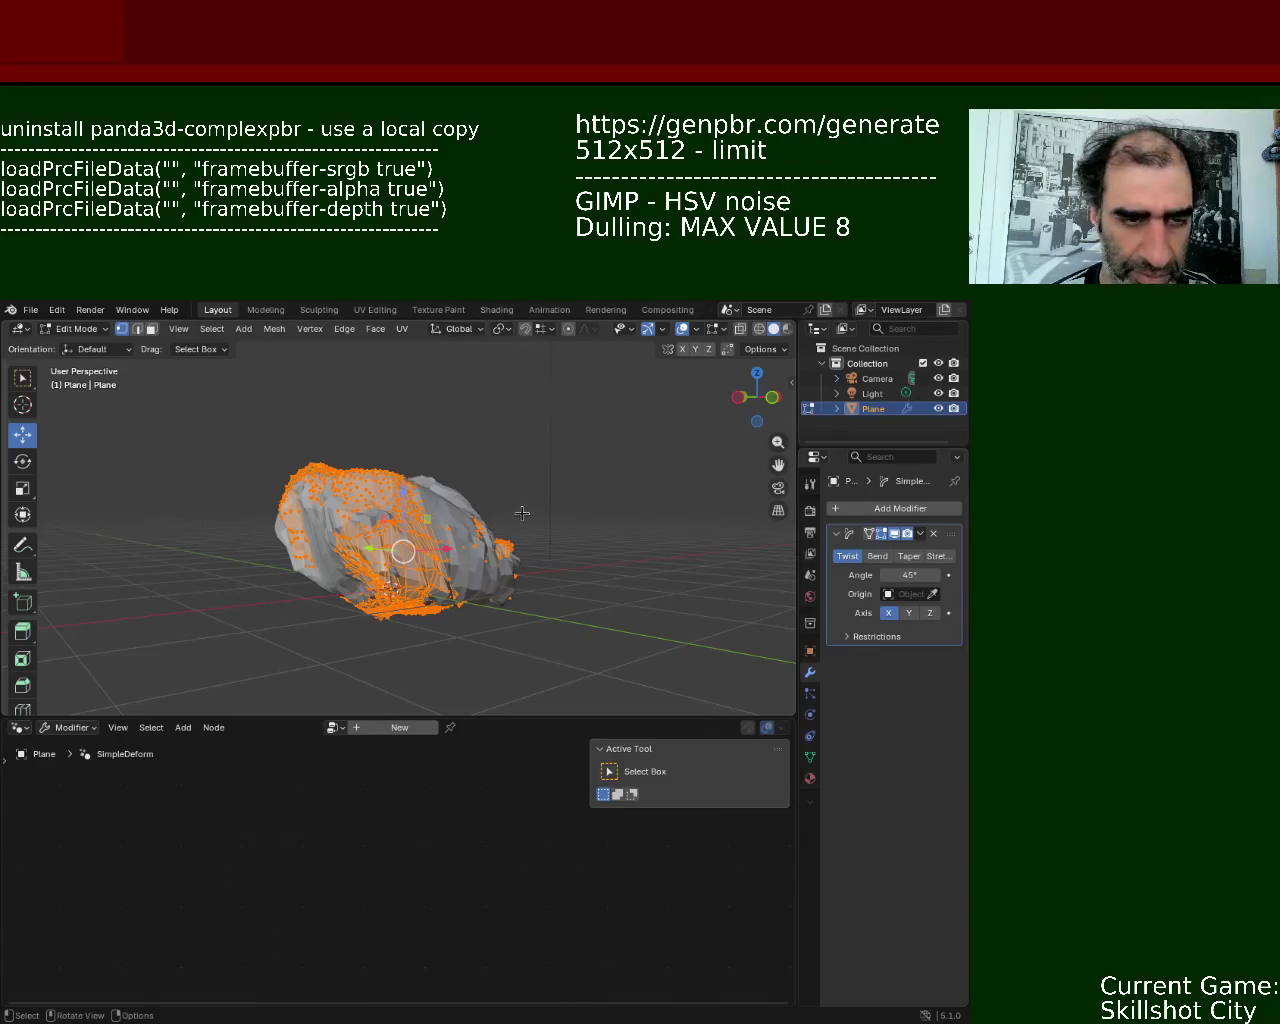
{"action": "key", "text": "ctrl+z"}
{"action": "key", "text": "ctrl+z"}
{"action": "key", "text": "ctrl+z"}
{"action": "left_click", "coordinate": [934, 536]}
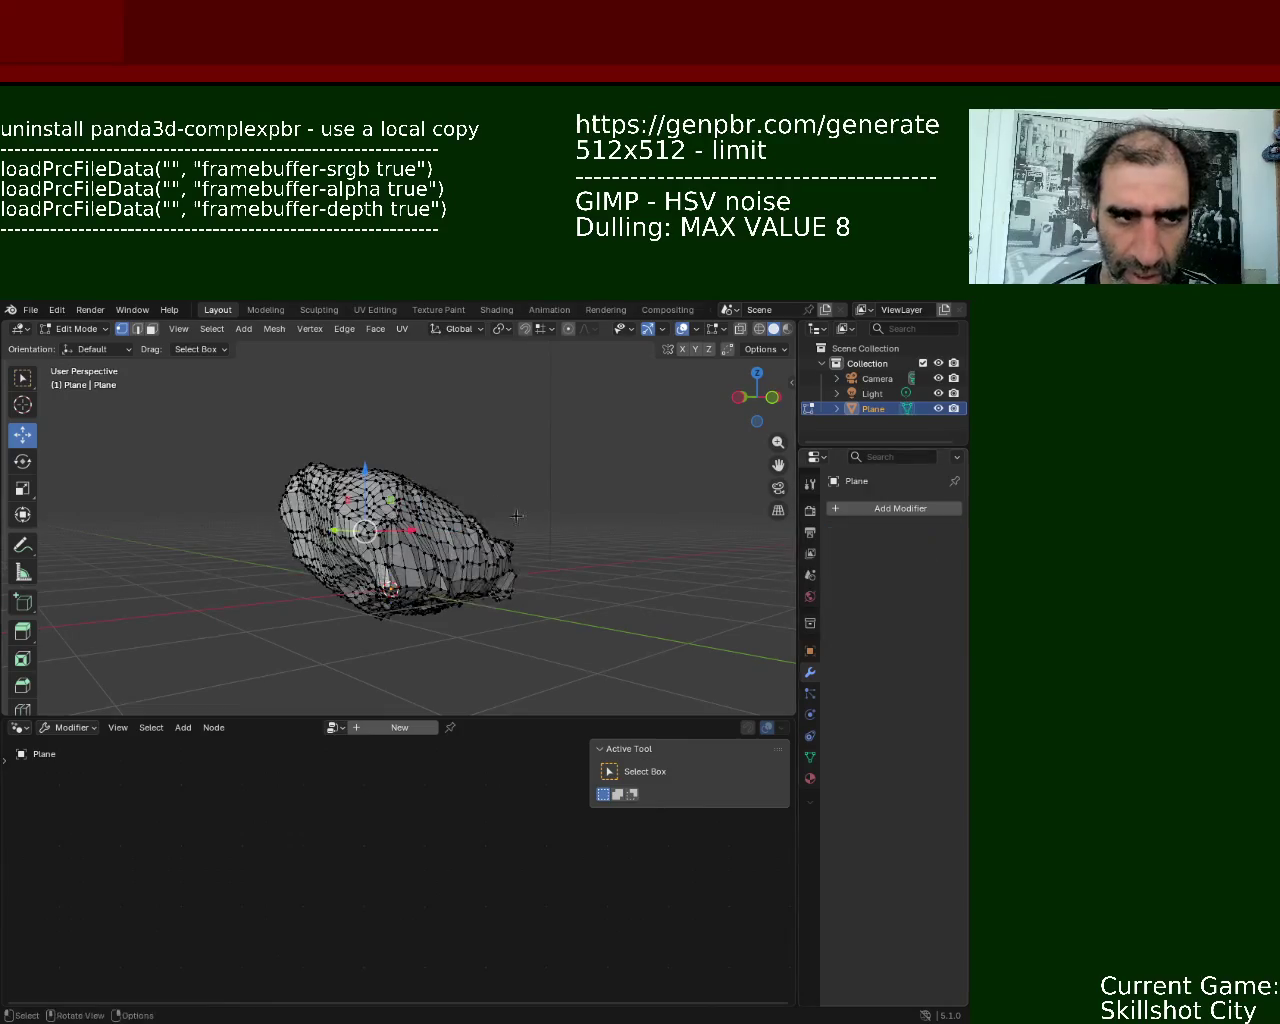
{"action": "middle_click_drag", "start_coordinate": [524, 519], "coordinate": [424, 556]}
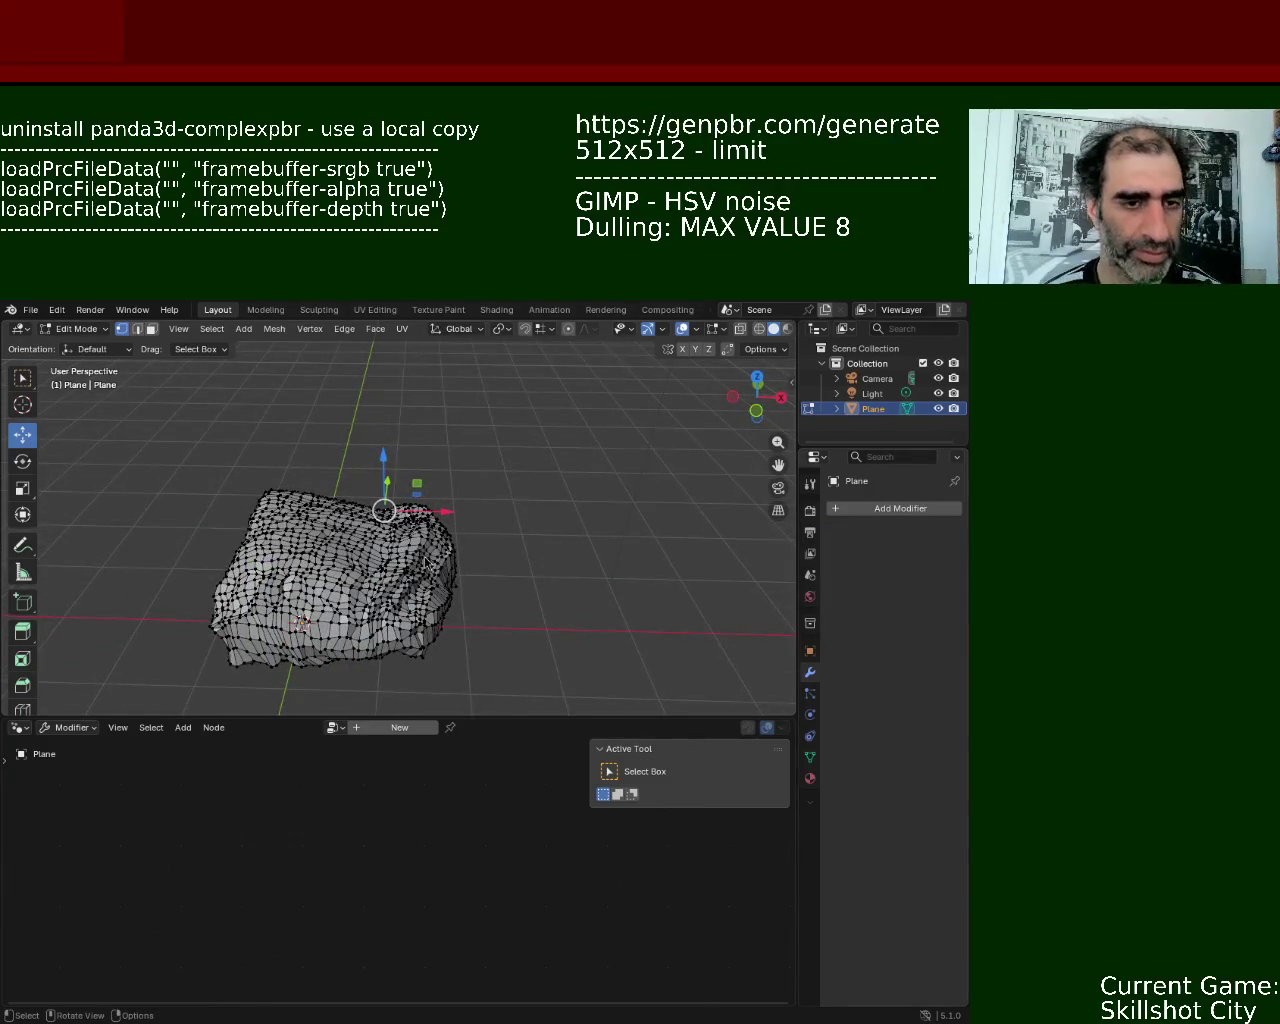
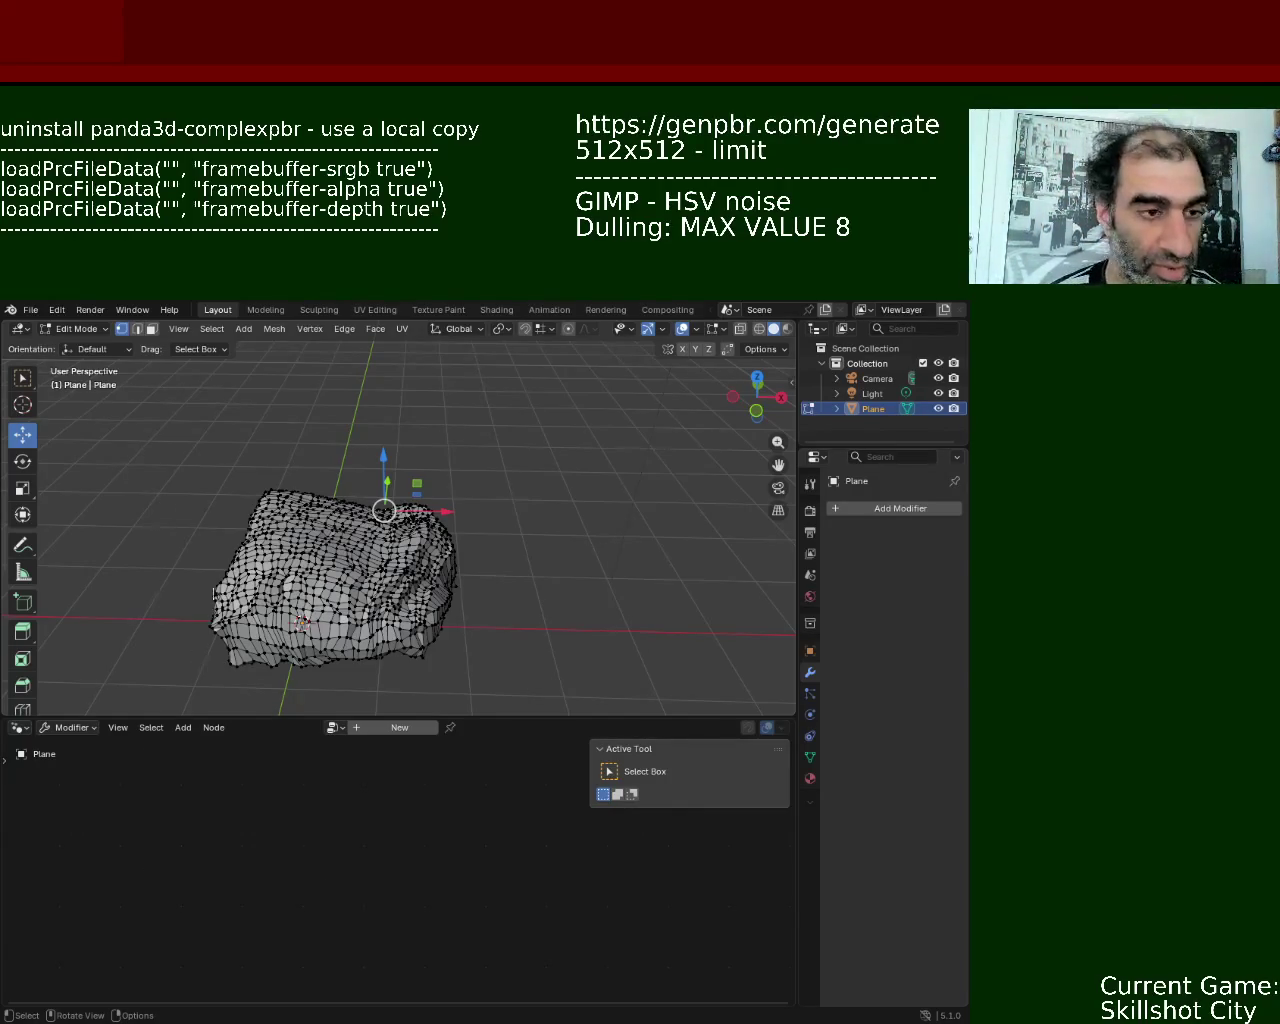
- Select the whole rock mesh and apply Merge by Distance
{"action": "key", "text": "alt+Tab"}
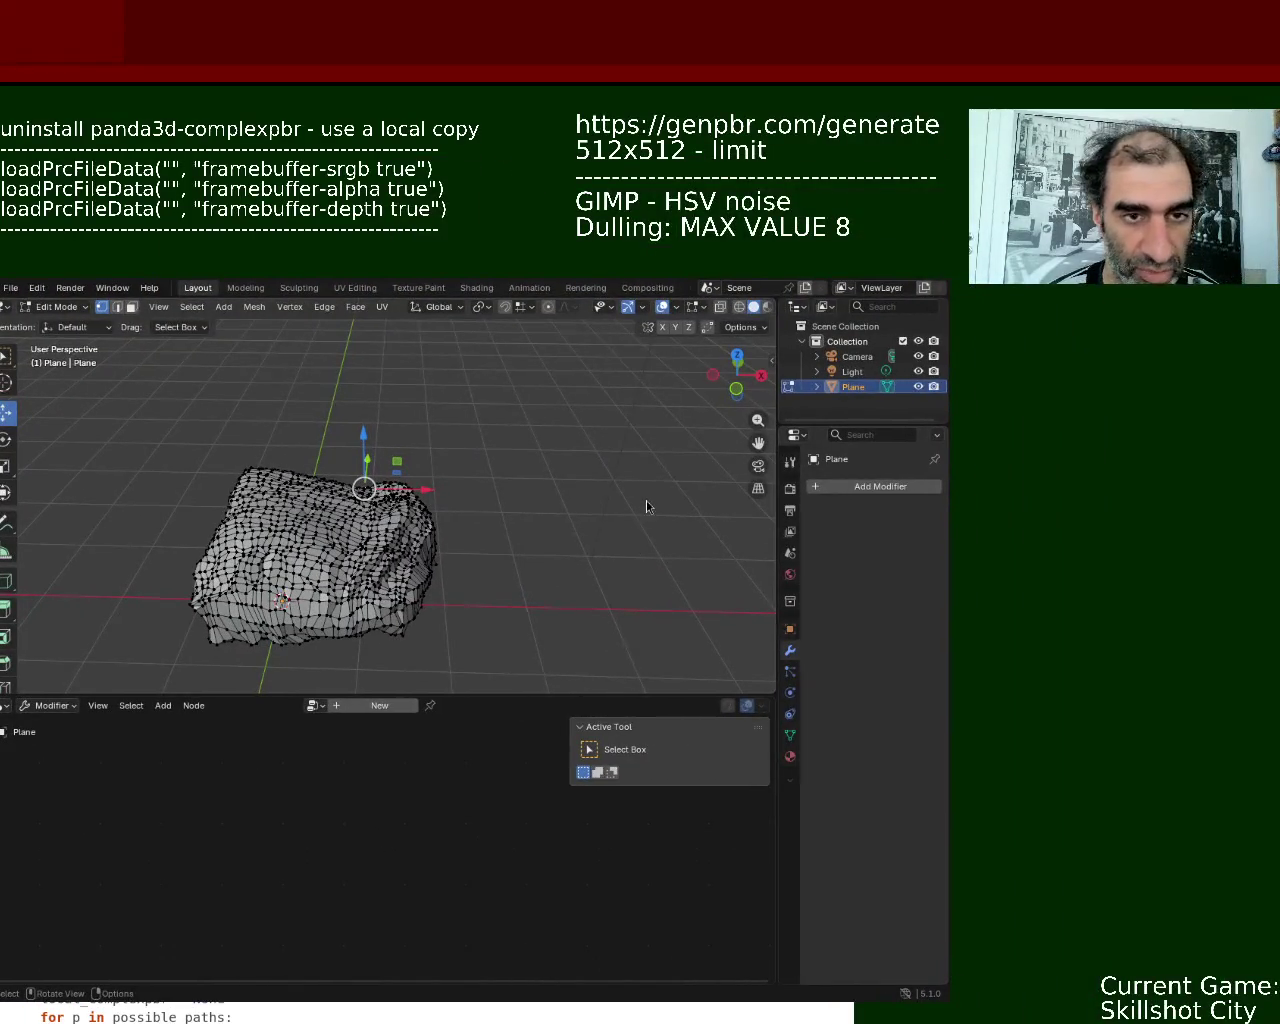
{"action": "mouse_move", "coordinate": [502, 548]}
{"action": "middle_mouse_down"}
{"action": "mouse_move", "coordinate": [481, 515]}
{"action": "mouse_move", "coordinate": [269, 588]}
{"action": "middle_mouse_up"}
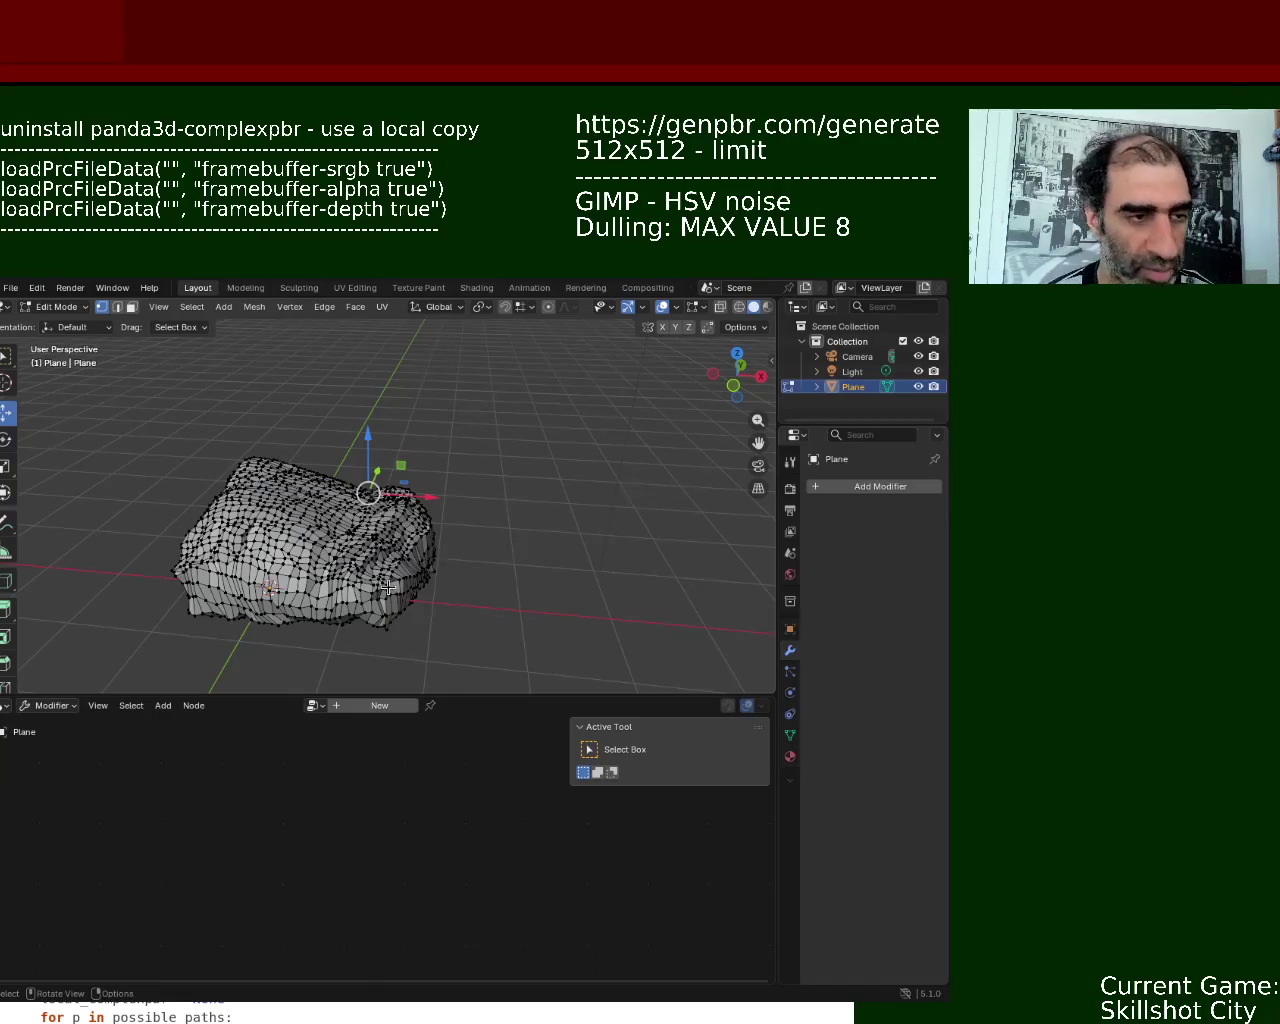
{"action": "key", "text": "a"}
{"action": "key", "text": "m"}
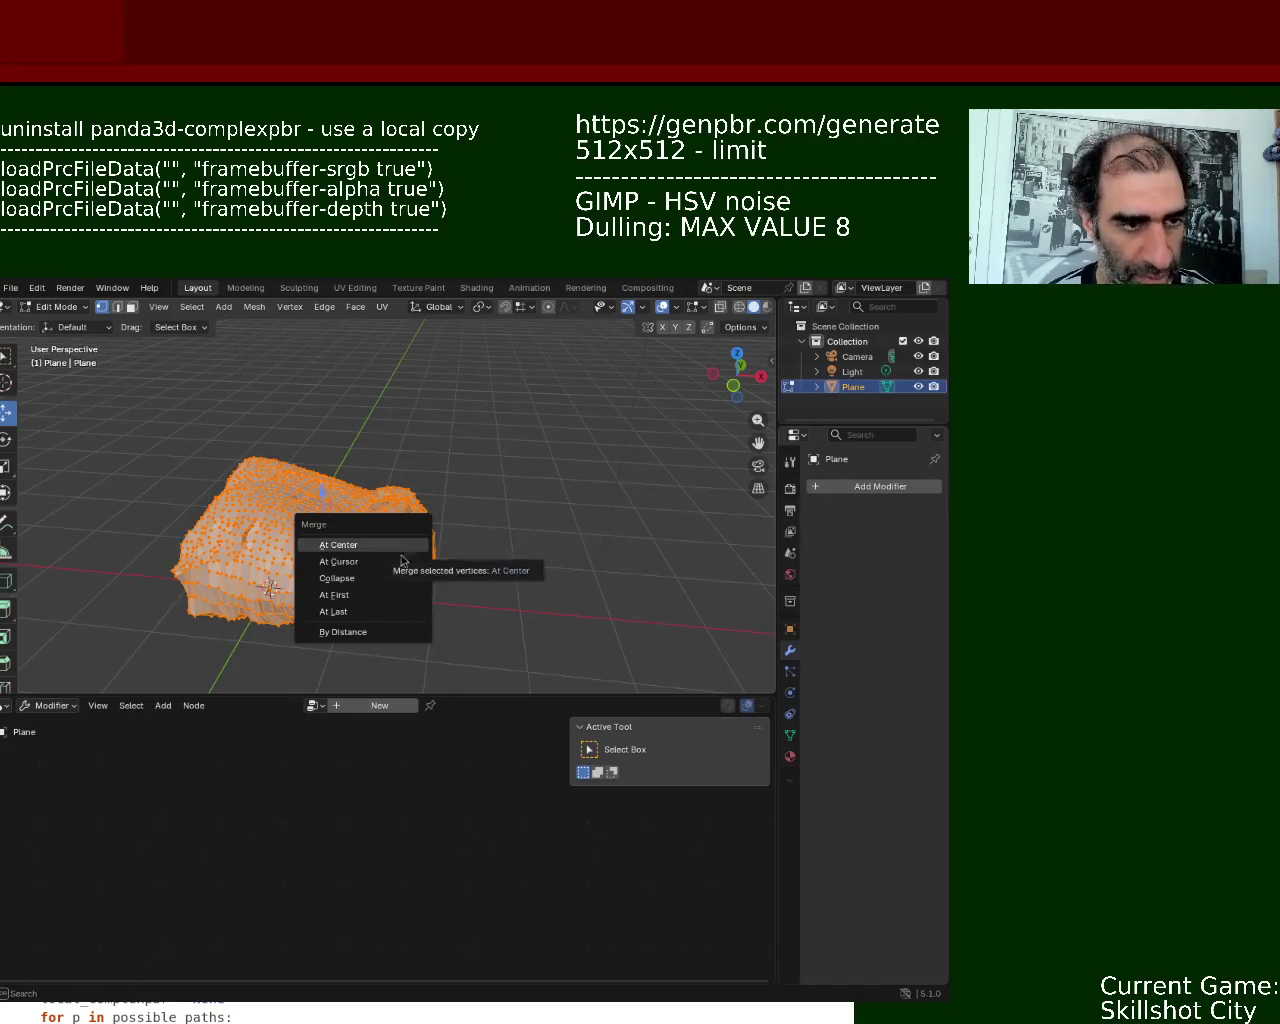
{"action": "left_click", "coordinate": [382, 630]}
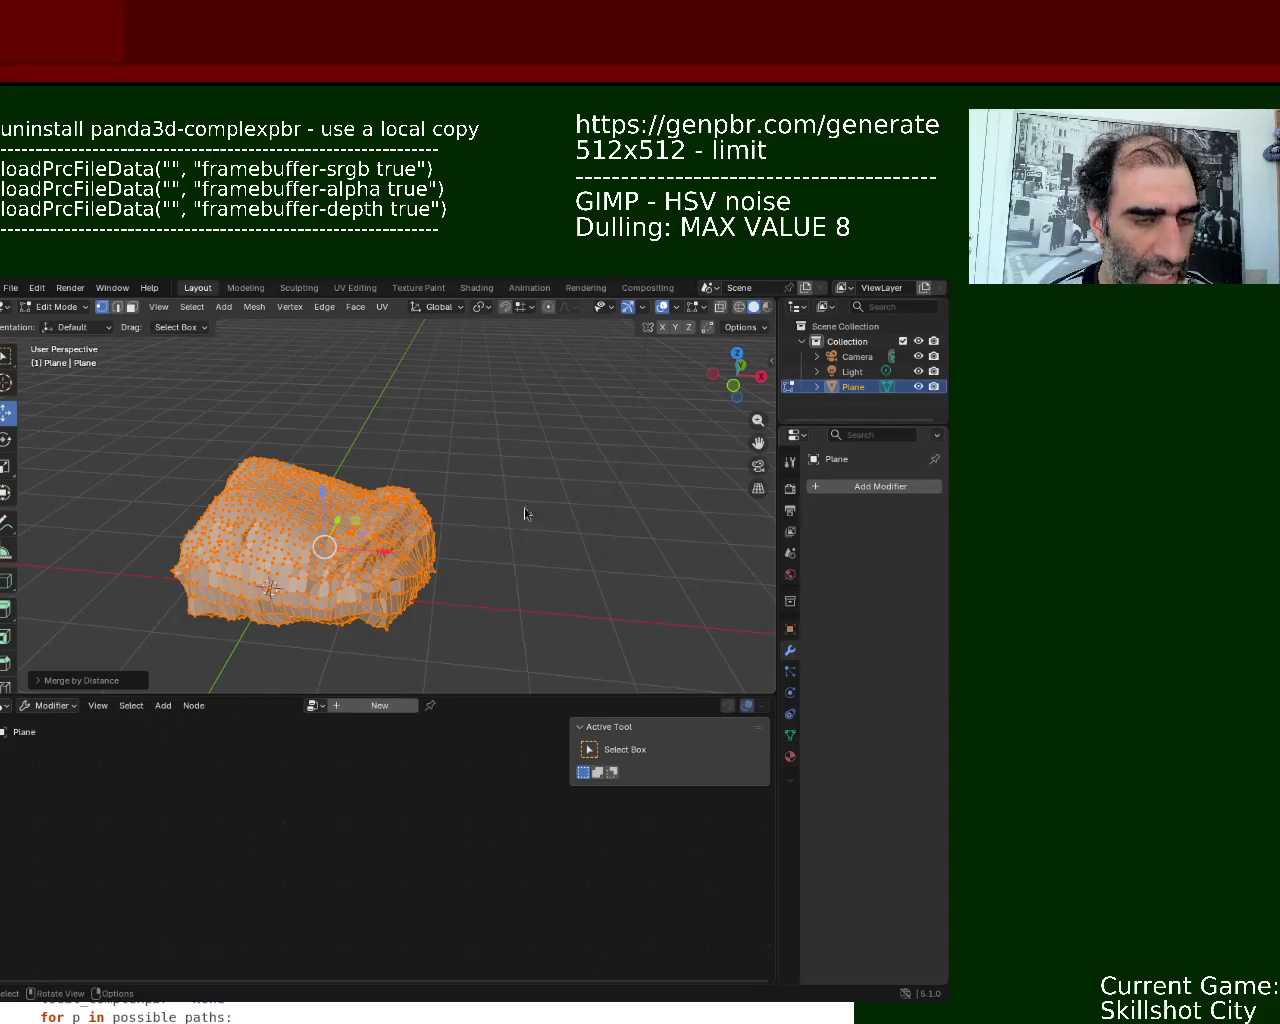
- Tune the Merge Distance in the redo panel to 0.11 m, checking the simplified rock
{"action": "left_click", "coordinate": [40, 684]}
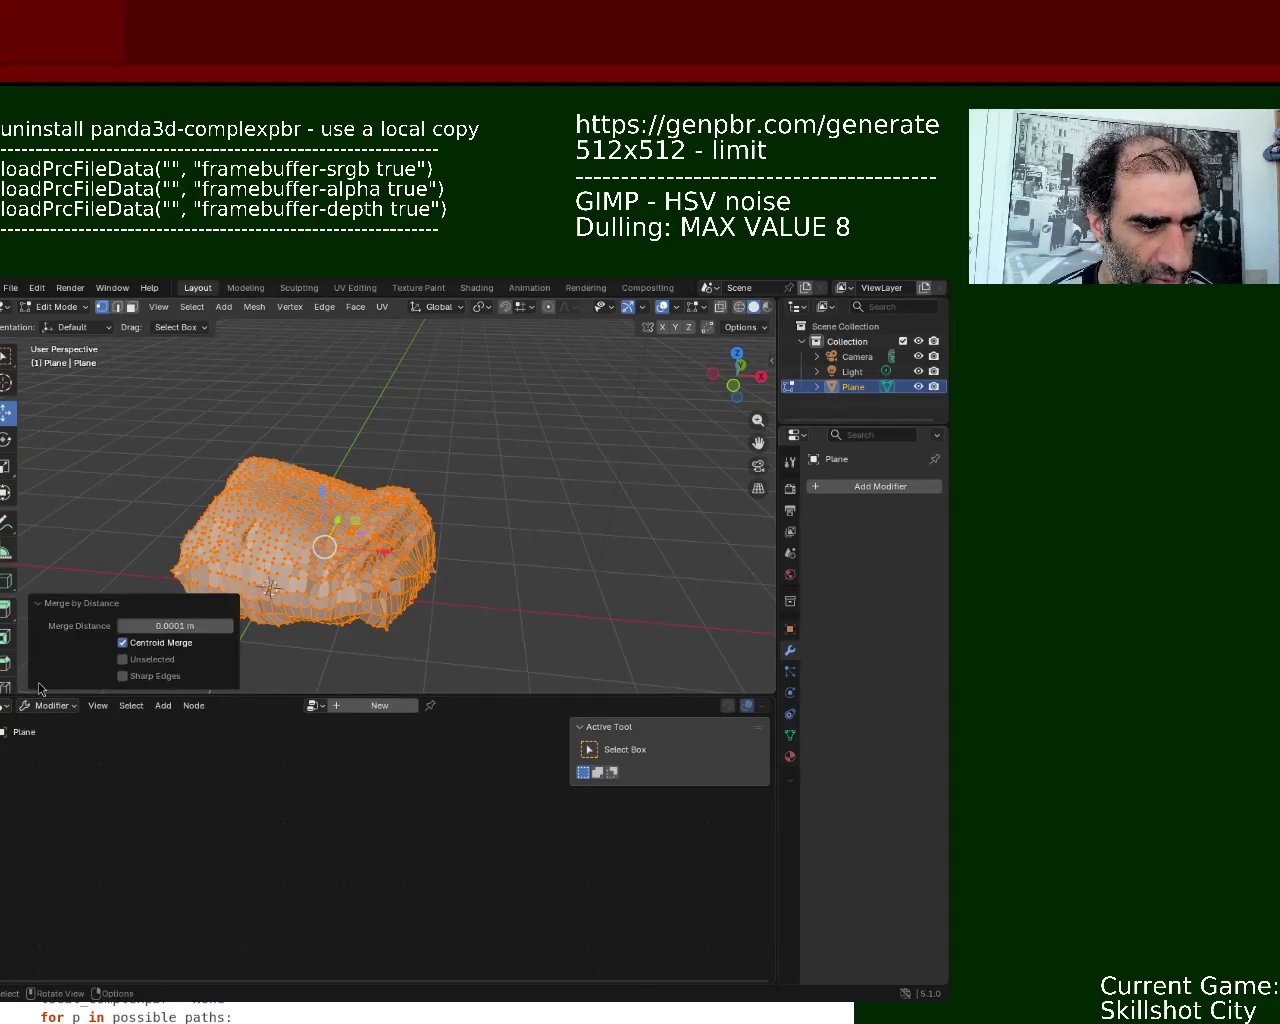
{"action": "mouse_move", "coordinate": [175, 626]}
{"action": "left_mouse_down"}
{"action": "mouse_move", "coordinate": [260, 626]}
{"action": "mouse_move", "coordinate": [110, 626]}
{"action": "mouse_move", "coordinate": [150, 626]}
{"action": "left_mouse_up"}
{"action": "mouse_move", "coordinate": [455, 548]}
{"action": "middle_mouse_down"}
{"action": "mouse_move", "coordinate": [486, 483]}
{"action": "mouse_move", "coordinate": [551, 423]}
{"action": "mouse_move", "coordinate": [591, 435]}
{"action": "mouse_move", "coordinate": [523, 457]}
{"action": "mouse_move", "coordinate": [518, 595]}
{"action": "mouse_move", "coordinate": [530, 600]}
{"action": "middle_mouse_up"}
{"action": "middle_click_drag", "start_coordinate": [483, 543], "coordinate": [470, 560]}
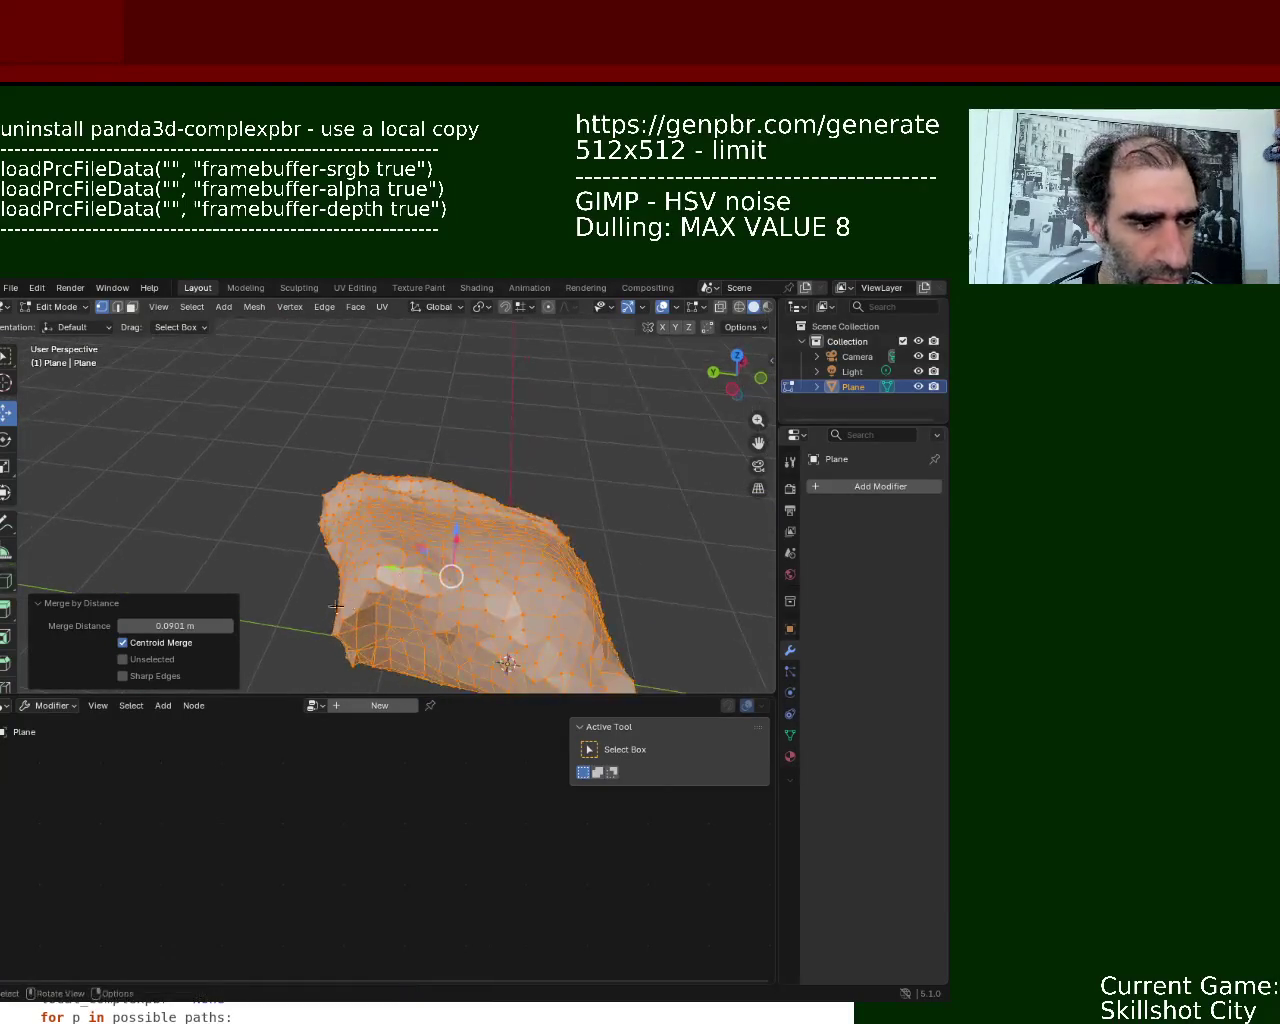
{"action": "mouse_move", "coordinate": [175, 625]}
{"action": "left_mouse_down"}
{"action": "mouse_move", "coordinate": [120, 625]}
{"action": "mouse_move", "coordinate": [320, 634]}
{"action": "left_mouse_up"}
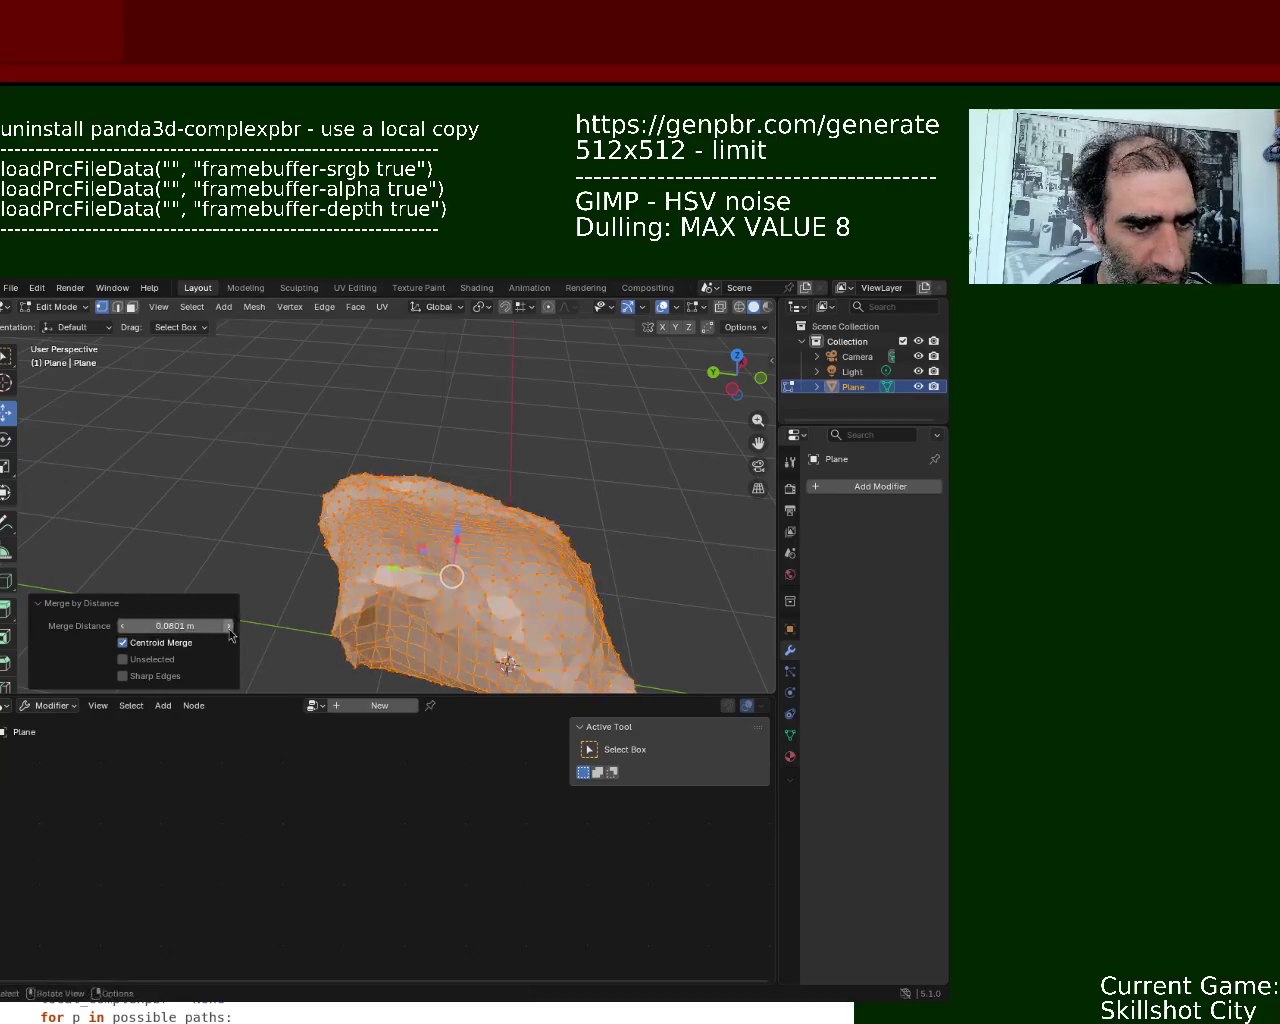
{"action": "mouse_move", "coordinate": [420, 580]}
{"action": "middle_mouse_down"}
{"action": "mouse_move", "coordinate": [693, 520]}
{"action": "mouse_move", "coordinate": [651, 640]}
{"action": "mouse_move", "coordinate": [577, 672]}
{"action": "mouse_move", "coordinate": [515, 540]}
{"action": "mouse_move", "coordinate": [486, 396]}
{"action": "mouse_move", "coordinate": [543, 400]}
{"action": "mouse_move", "coordinate": [586, 449]}
{"action": "mouse_move", "coordinate": [660, 677]}
{"action": "mouse_move", "coordinate": [540, 640]}
{"action": "mouse_move", "coordinate": [421, 528]}
{"action": "mouse_move", "coordinate": [390, 525]}
{"action": "mouse_move", "coordinate": [366, 557]}
{"action": "mouse_move", "coordinate": [375, 630]}
{"action": "mouse_move", "coordinate": [427, 608]}
{"action": "middle_mouse_up"}
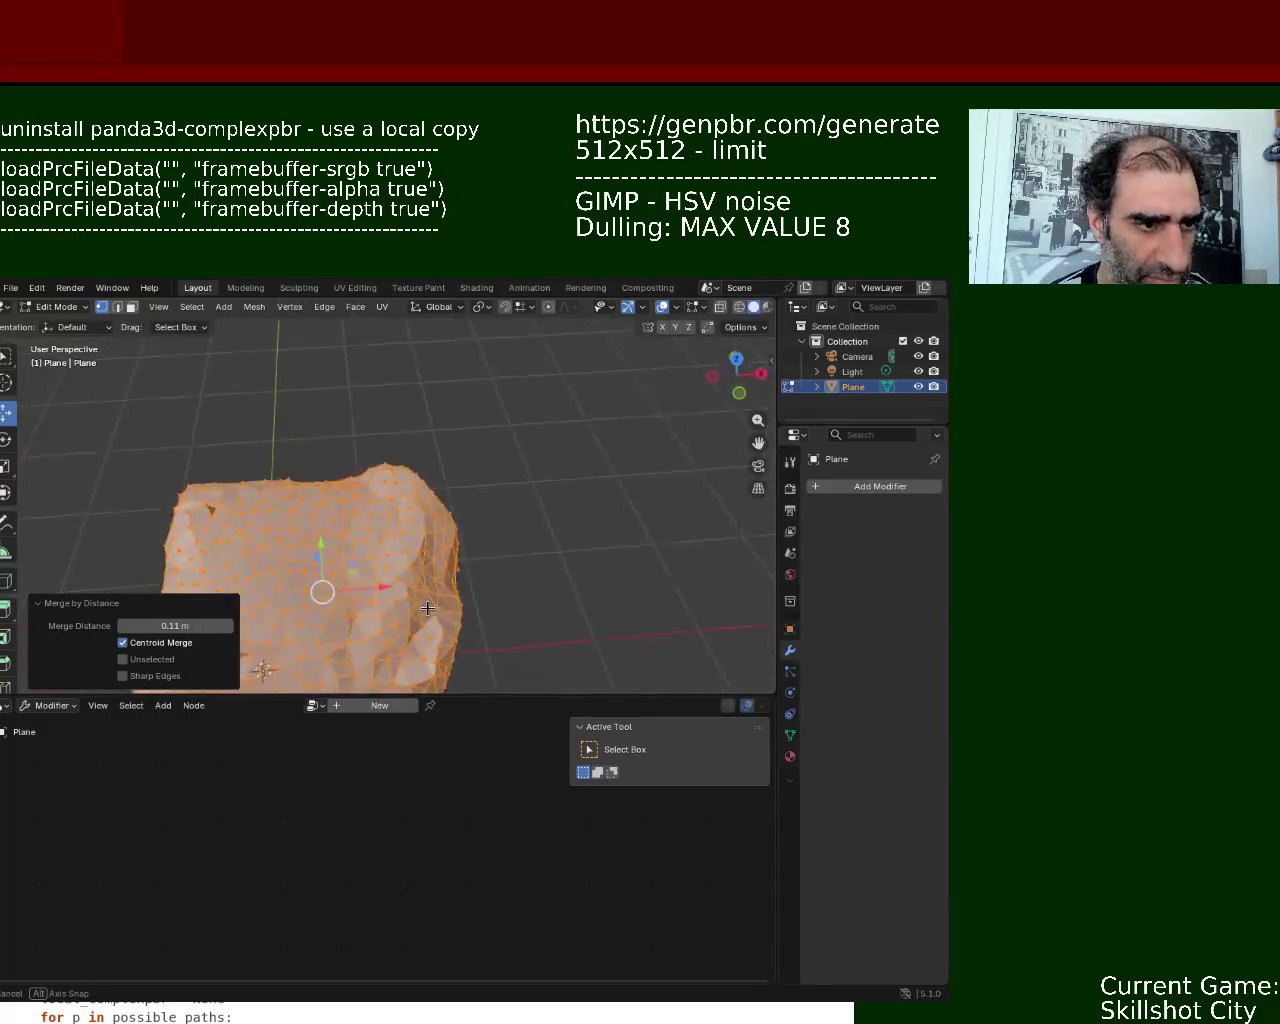
- Try Merge Distance values of 0.14, 0.17, 0.13 and 0.1 m
{"action": "left_click_drag", "start_coordinate": [229, 627], "coordinate": [265, 634]}
{"action": "mouse_move", "coordinate": [449, 611]}
{"action": "middle_mouse_down"}
{"action": "mouse_move", "coordinate": [517, 489]}
{"action": "mouse_move", "coordinate": [582, 481]}
{"action": "mouse_move", "coordinate": [646, 520]}
{"action": "mouse_move", "coordinate": [669, 586]}
{"action": "mouse_move", "coordinate": [666, 663]}
{"action": "mouse_move", "coordinate": [637, 572]}
{"action": "middle_mouse_up"}
{"action": "mouse_move", "coordinate": [170, 627]}
{"action": "left_mouse_down"}
{"action": "mouse_move", "coordinate": [127, 634]}
{"action": "mouse_move", "coordinate": [232, 632]}
{"action": "left_mouse_up"}
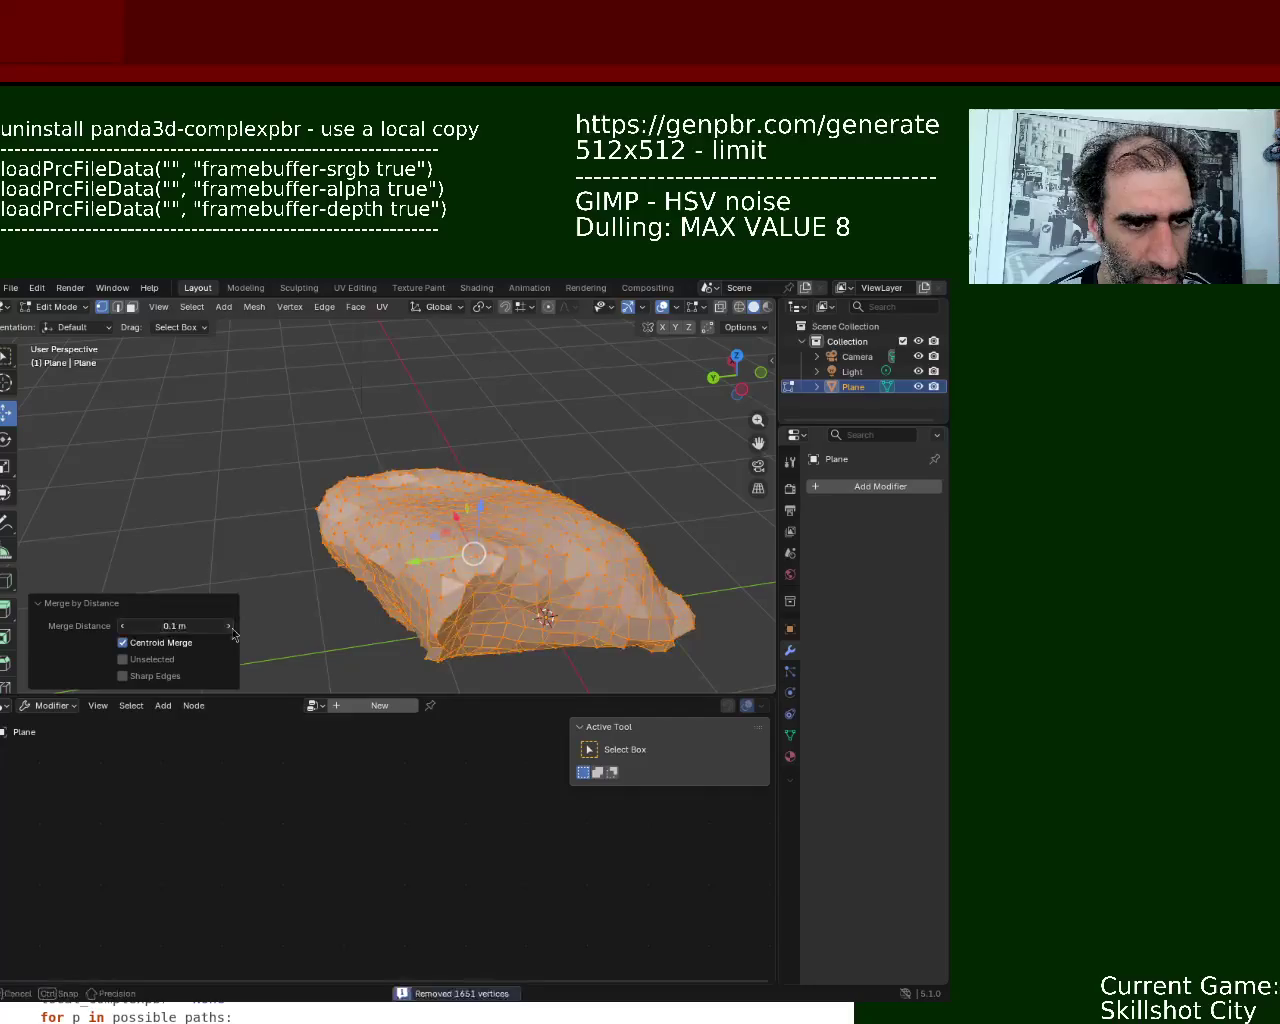
{"action": "left_click", "coordinate": [123, 627]}
{"action": "mouse_move", "coordinate": [510, 615]}
{"action": "middle_mouse_down"}
{"action": "mouse_move", "coordinate": [534, 574]}
{"action": "mouse_move", "coordinate": [524, 424]}
{"action": "mouse_move", "coordinate": [208, 529]}
{"action": "mouse_move", "coordinate": [83, 514]}
{"action": "mouse_move", "coordinate": [171, 449]}
{"action": "mouse_move", "coordinate": [113, 433]}
{"action": "mouse_move", "coordinate": [98, 494]}
{"action": "middle_mouse_up"}
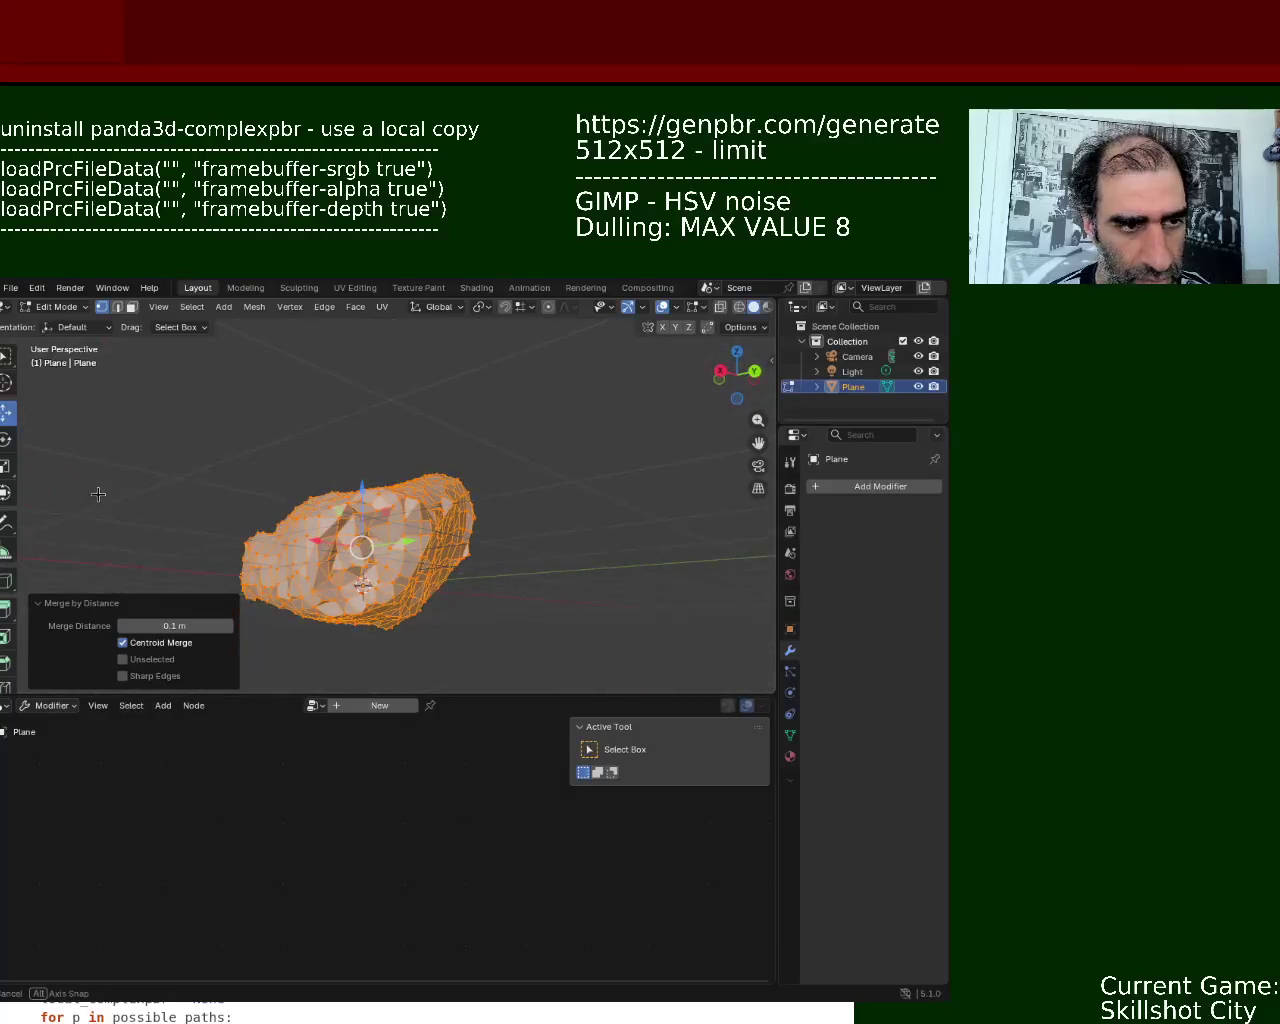
- Step the Merge Distance up through 0.11 and 0.12 m to settle at 0.17 m
{"action": "left_click", "coordinate": [229, 626]}
{"action": "left_click", "coordinate": [229, 626]}
{"action": "mouse_move", "coordinate": [240, 600]}
{"action": "middle_mouse_down"}
{"action": "mouse_move", "coordinate": [432, 448]}
{"action": "mouse_move", "coordinate": [443, 536]}
{"action": "mouse_move", "coordinate": [380, 580]}
{"action": "middle_mouse_up"}
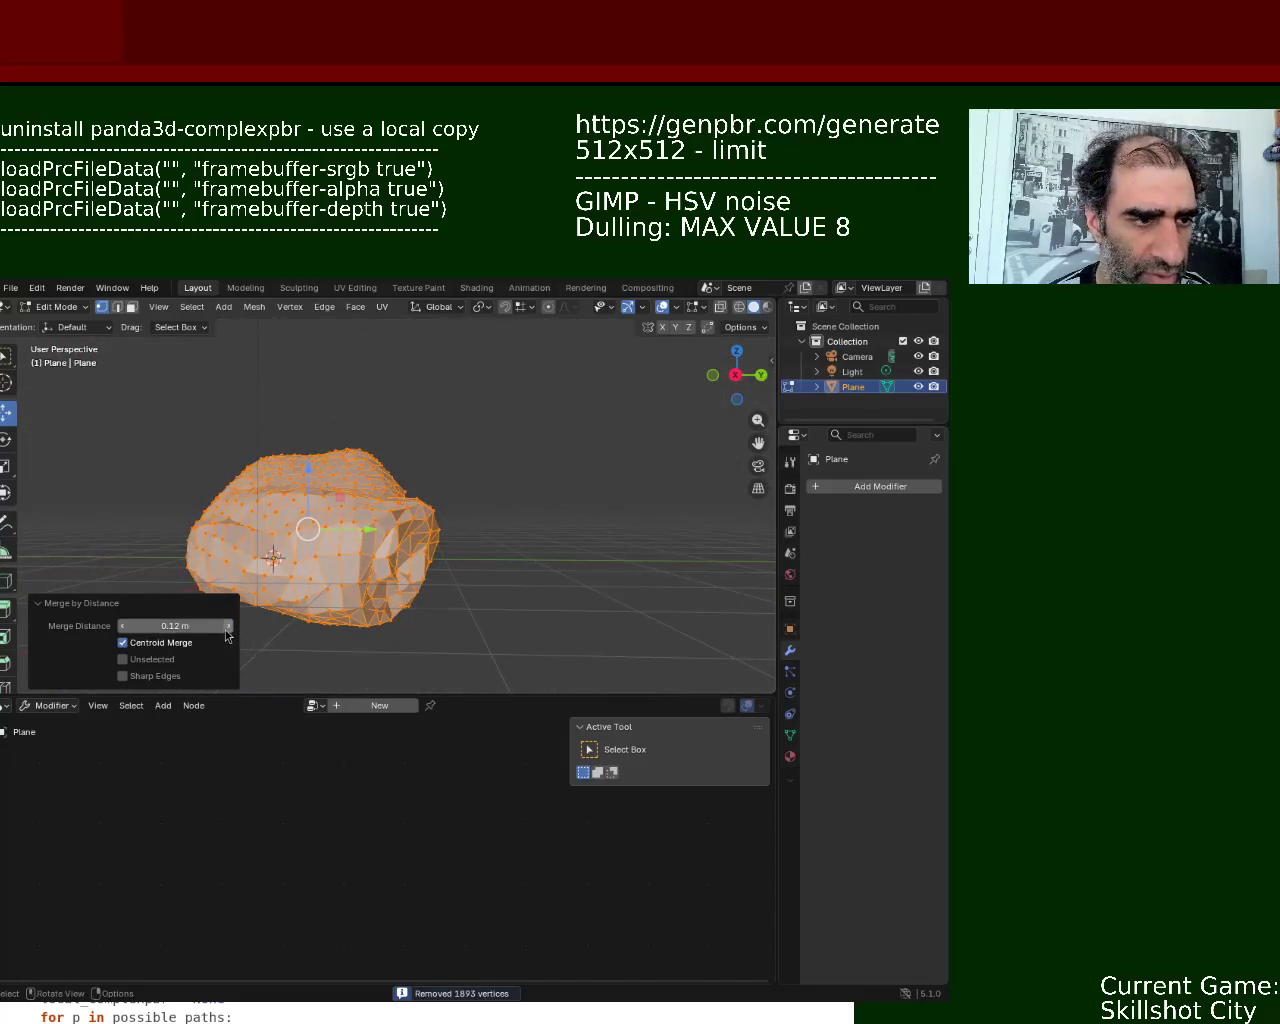
{"action": "left_click", "coordinate": [228, 626]}
{"action": "left_click", "coordinate": [228, 626]}
{"action": "left_click", "coordinate": [228, 626]}
{"action": "left_click", "coordinate": [228, 626]}
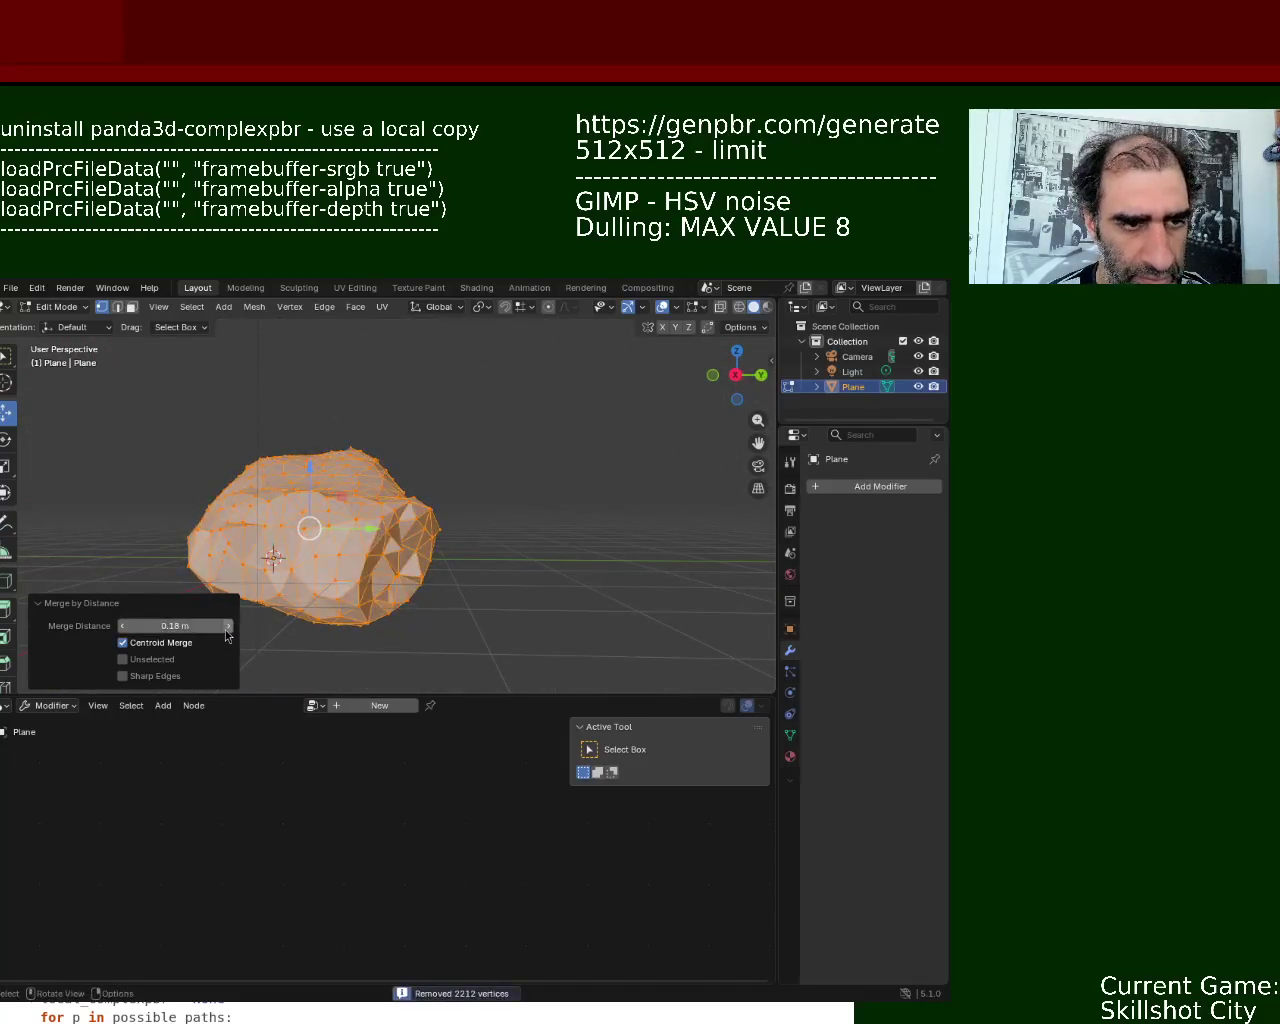
{"action": "left_click", "coordinate": [121, 626]}
{"action": "mouse_move", "coordinate": [180, 600]}
{"action": "middle_mouse_down"}
{"action": "mouse_move", "coordinate": [251, 486]}
{"action": "mouse_move", "coordinate": [220, 591]}
{"action": "mouse_move", "coordinate": [361, 633]}
{"action": "mouse_move", "coordinate": [489, 586]}
{"action": "mouse_move", "coordinate": [286, 509]}
{"action": "mouse_move", "coordinate": [403, 457]}
{"action": "mouse_move", "coordinate": [444, 526]}
{"action": "mouse_move", "coordinate": [558, 510]}
{"action": "mouse_move", "coordinate": [448, 514]}
{"action": "middle_mouse_up"}
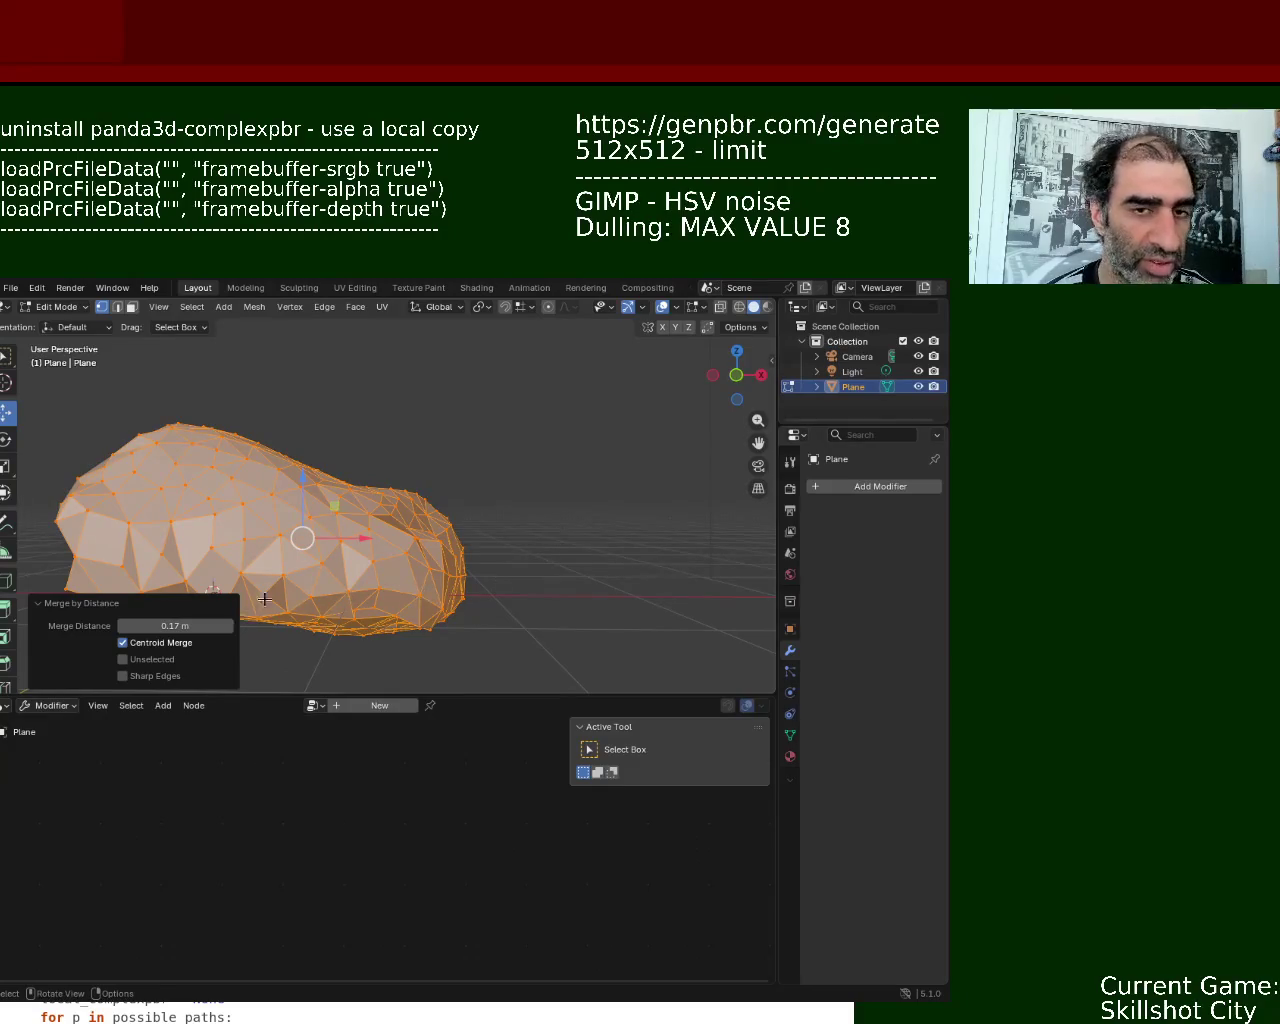
- Collapse the merge settings after rechecking the value, and deselect the mesh
{"action": "left_click", "coordinate": [36, 607]}
{"action": "left_click", "coordinate": [48, 682]}
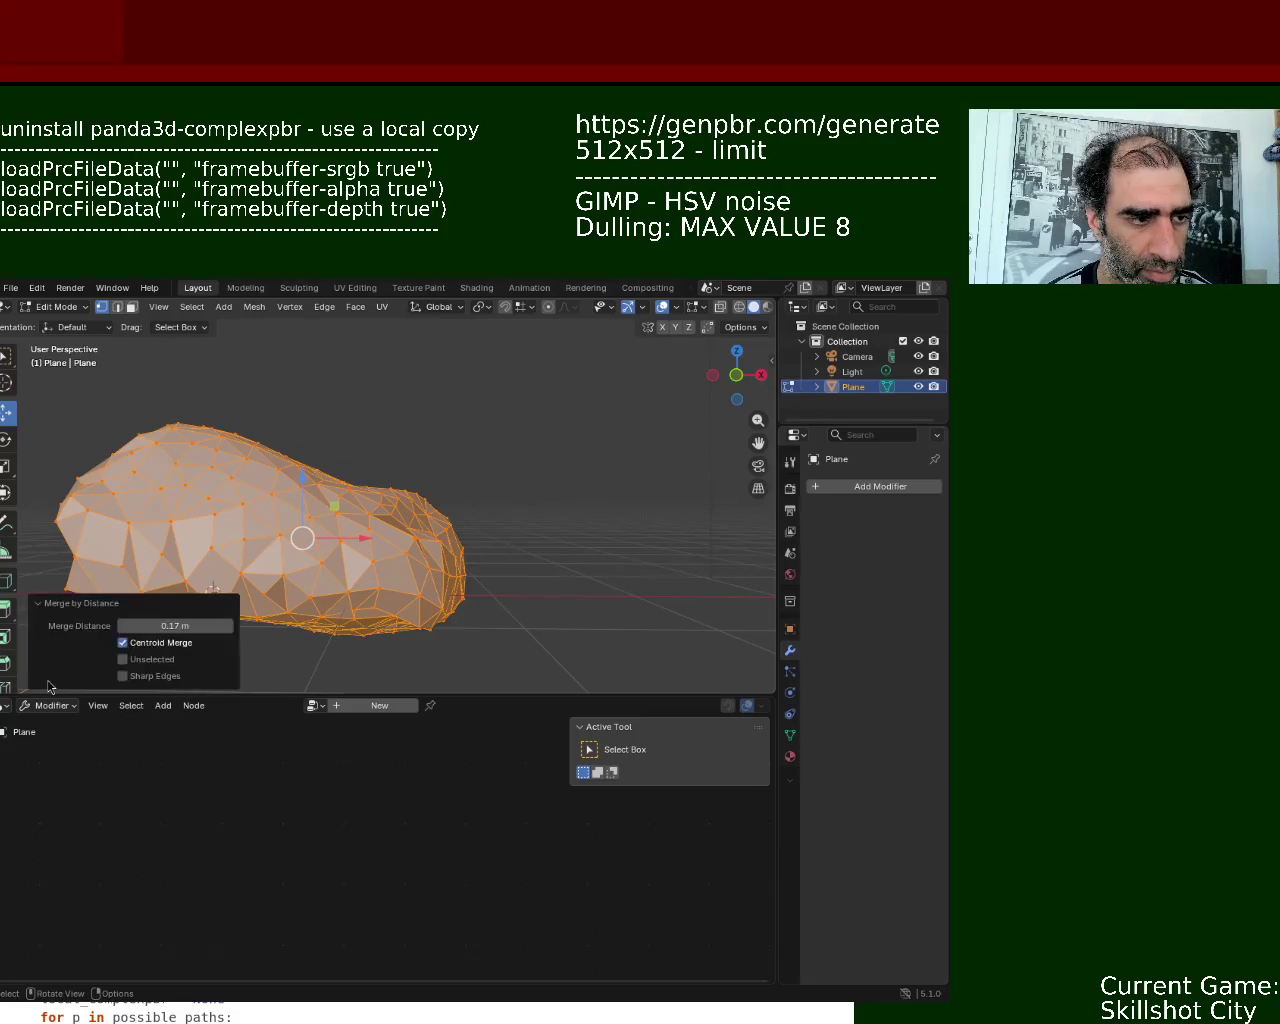
{"action": "left_click", "coordinate": [46, 607]}
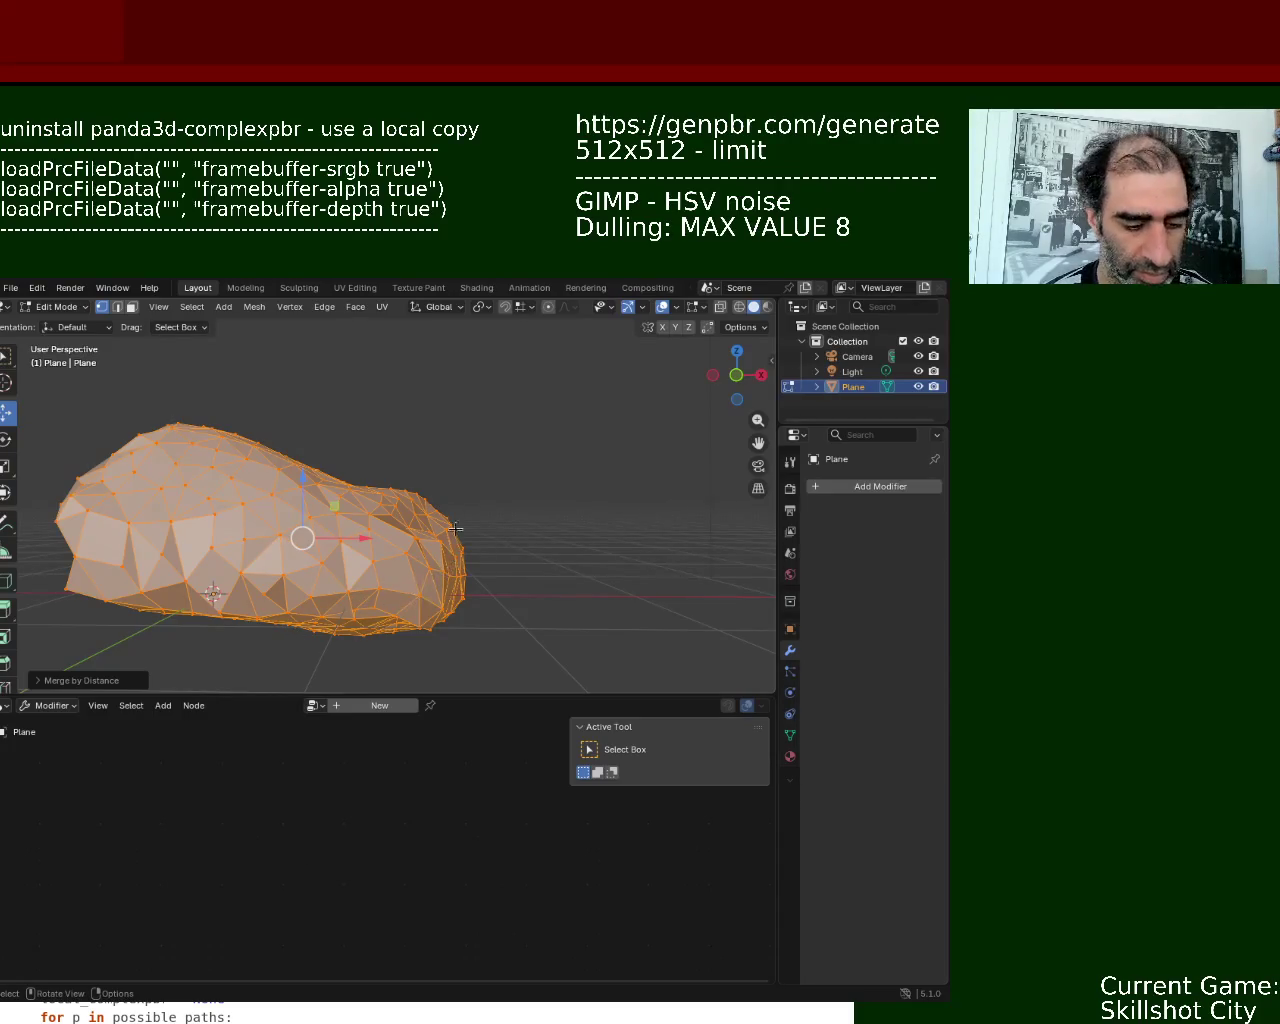
{"action": "left_click", "coordinate": [464, 482]}
- Nudge a crease vertex along the Y axis with the gizmo, then hide viewport overlays
{"action": "middle_click_drag", "start_coordinate": [501, 507], "coordinate": [203, 510]}
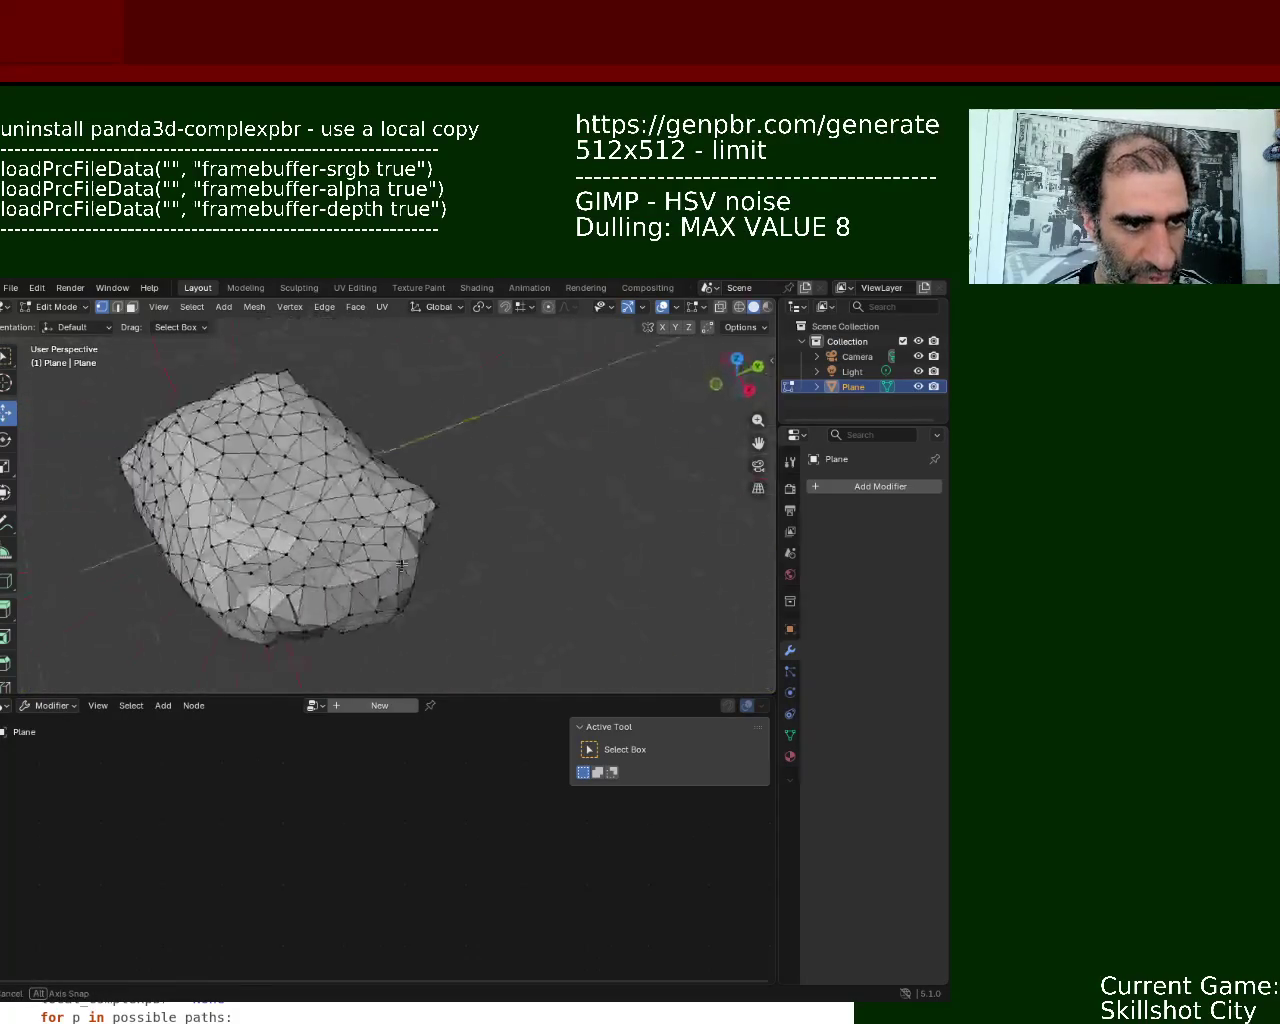
{"action": "mouse_move", "coordinate": [203, 510]}
{"action": "middle_mouse_down"}
{"action": "mouse_move", "coordinate": [397, 481]}
{"action": "mouse_move", "coordinate": [360, 434]}
{"action": "mouse_move", "coordinate": [328, 500]}
{"action": "middle_mouse_up"}
{"action": "scroll", "coordinate": [397, 481], "scroll_direction": "up", "scroll_amount": 4}
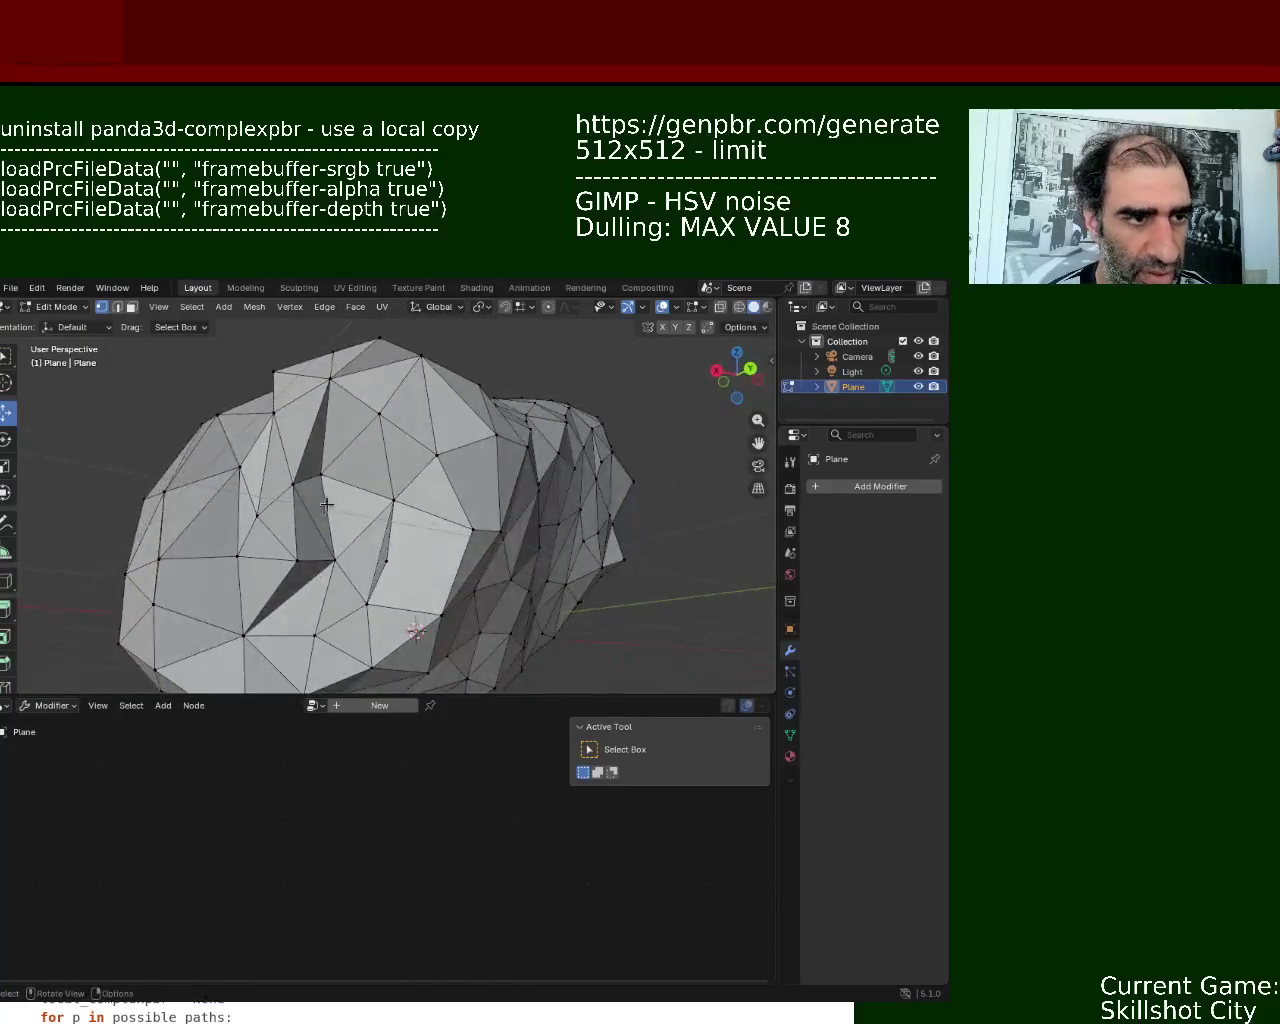
{"action": "middle_click_drag", "start_coordinate": [302, 573], "coordinate": [365, 604]}
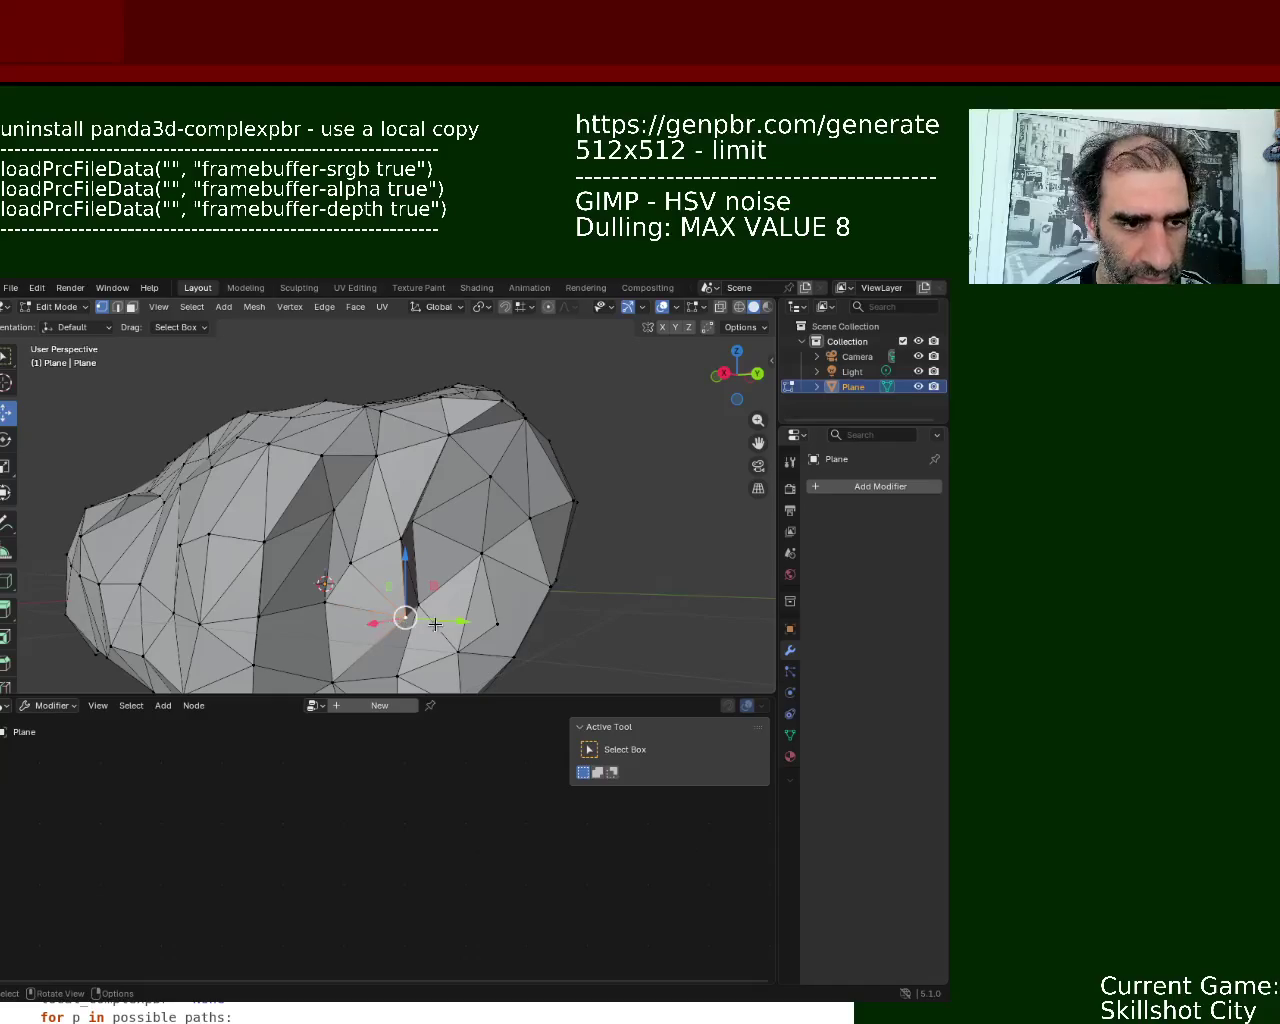
{"action": "left_click_drag", "start_coordinate": [453, 622], "coordinate": [415, 620]}
{"action": "mouse_move", "coordinate": [415, 620]}
{"action": "middle_mouse_down"}
{"action": "mouse_move", "coordinate": [337, 529]}
{"action": "mouse_move", "coordinate": [389, 569]}
{"action": "middle_mouse_up"}
{"action": "right_click", "coordinate": [308, 490], "text": "shift"}
{"action": "left_click_drag", "start_coordinate": [399, 575], "coordinate": [424, 585]}
{"action": "mouse_move", "coordinate": [424, 585]}
{"action": "middle_mouse_down"}
{"action": "mouse_move", "coordinate": [500, 529]}
{"action": "mouse_move", "coordinate": [485, 622]}
{"action": "mouse_move", "coordinate": [538, 351]}
{"action": "middle_mouse_up"}
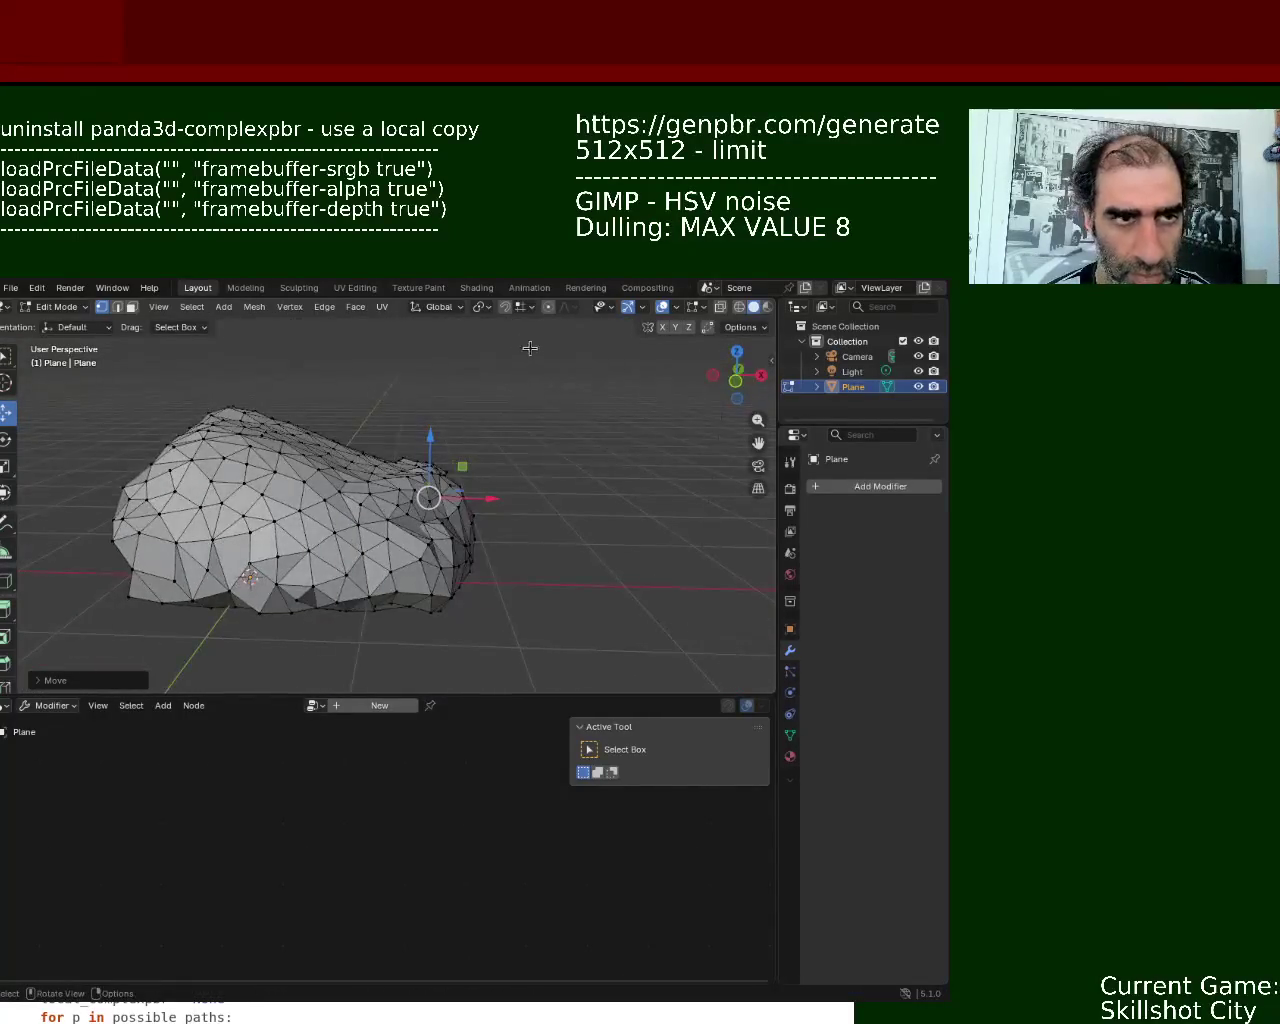
{"action": "left_click", "coordinate": [626, 308]}
{"action": "mouse_move", "coordinate": [560, 480]}
{"action": "middle_mouse_down"}
{"action": "mouse_move", "coordinate": [640, 504]}
{"action": "mouse_move", "coordinate": [709, 603]}
{"action": "mouse_move", "coordinate": [611, 486]}
{"action": "mouse_move", "coordinate": [601, 507]}
{"action": "mouse_move", "coordinate": [327, 455]}
{"action": "middle_mouse_up"}
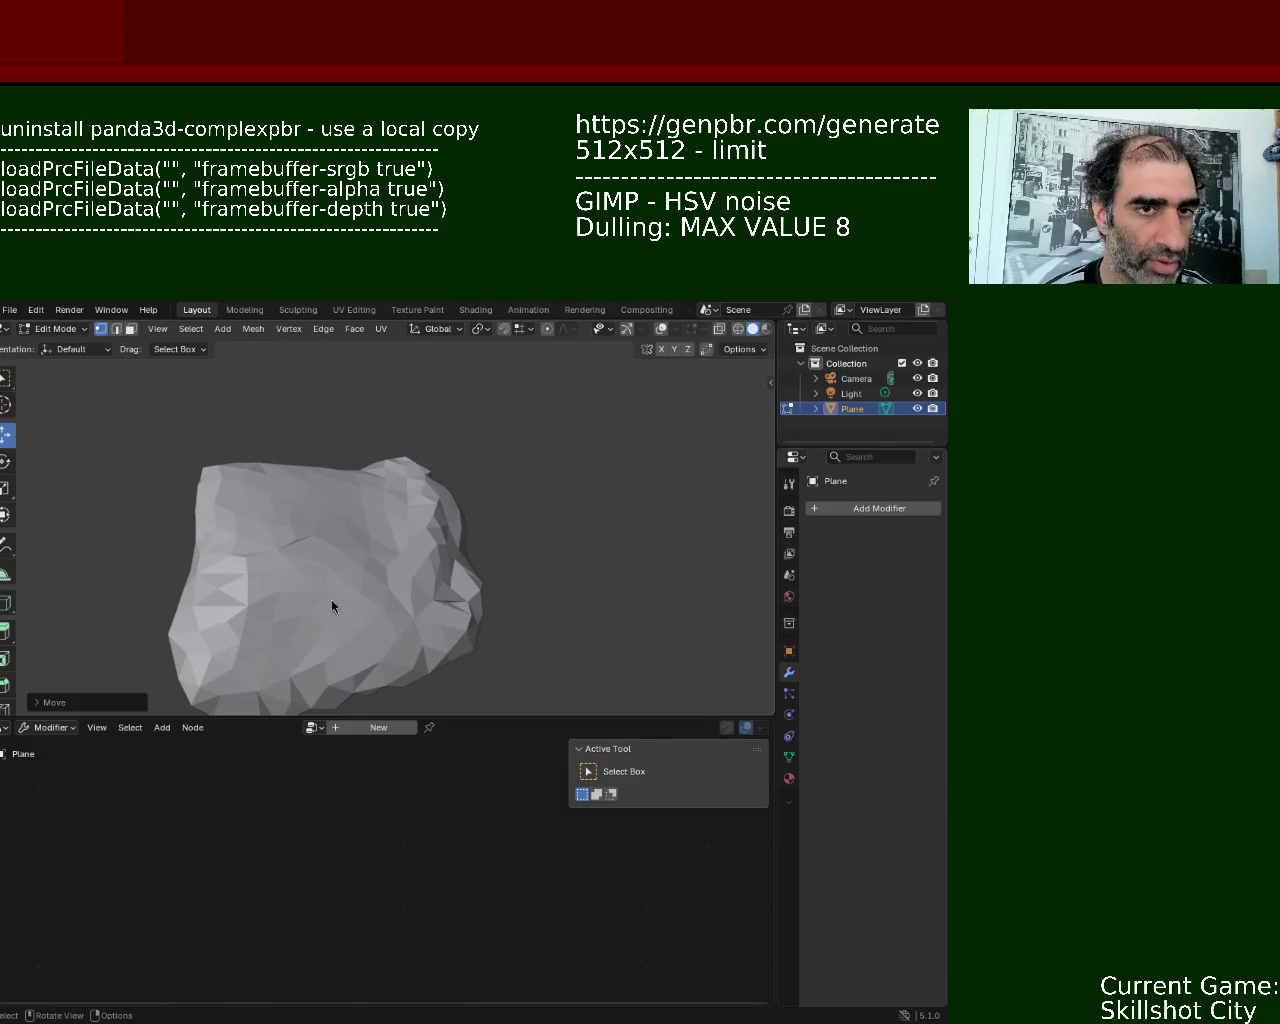
- Turn viewport overlays back on and nudge a vertex along the X axis
{"action": "mouse_move", "coordinate": [324, 592]}
{"action": "middle_mouse_down"}
{"action": "mouse_move", "coordinate": [422, 515]}
{"action": "mouse_move", "coordinate": [349, 626]}
{"action": "mouse_move", "coordinate": [335, 471]}
{"action": "middle_mouse_up"}
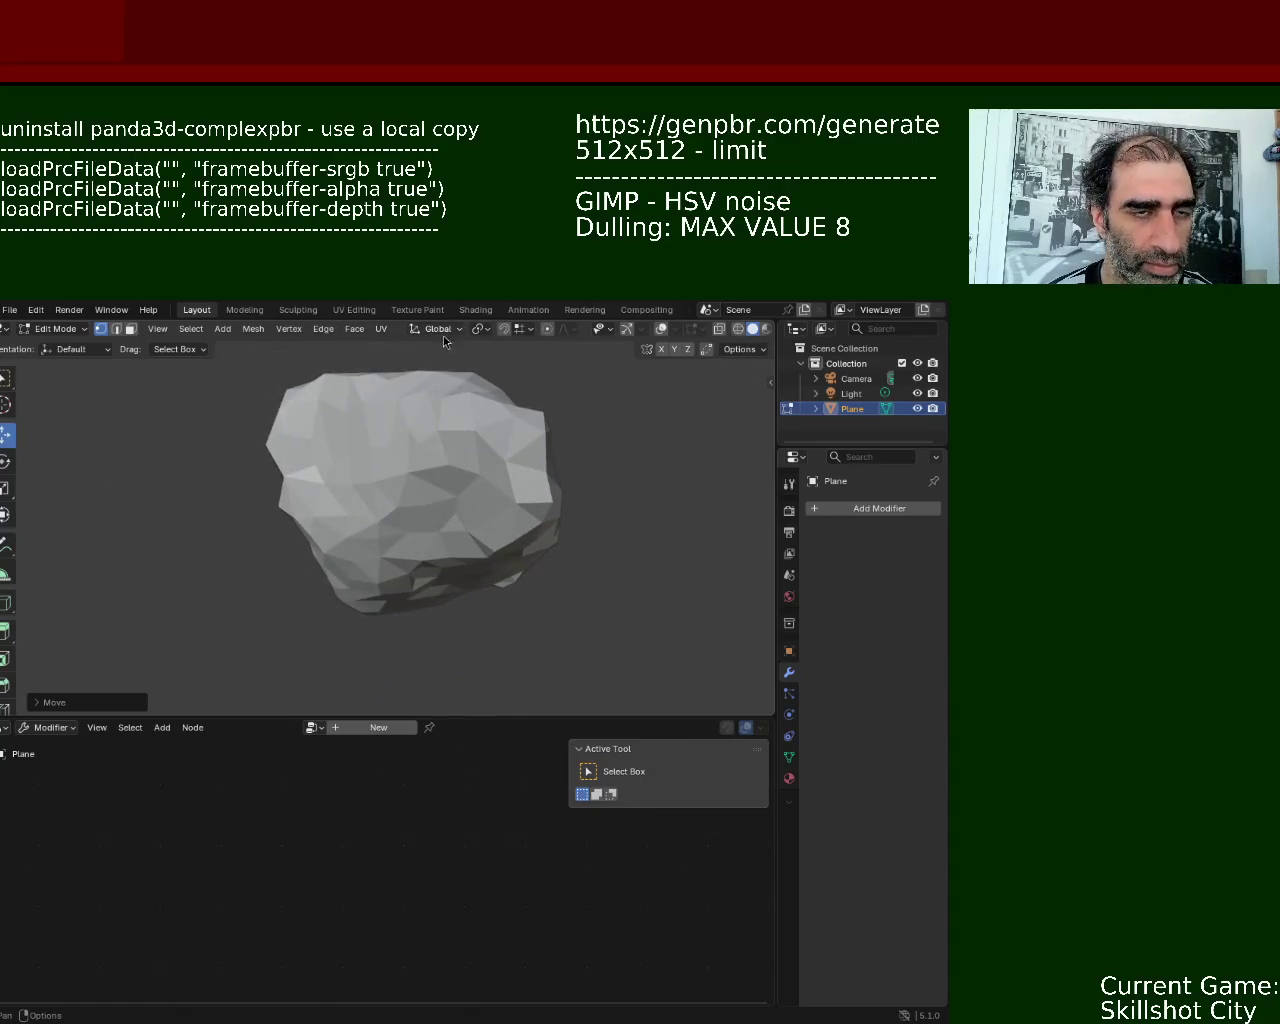
{"action": "left_click", "coordinate": [627, 331]}
{"action": "middle_click_drag", "start_coordinate": [352, 532], "coordinate": [383, 517]}
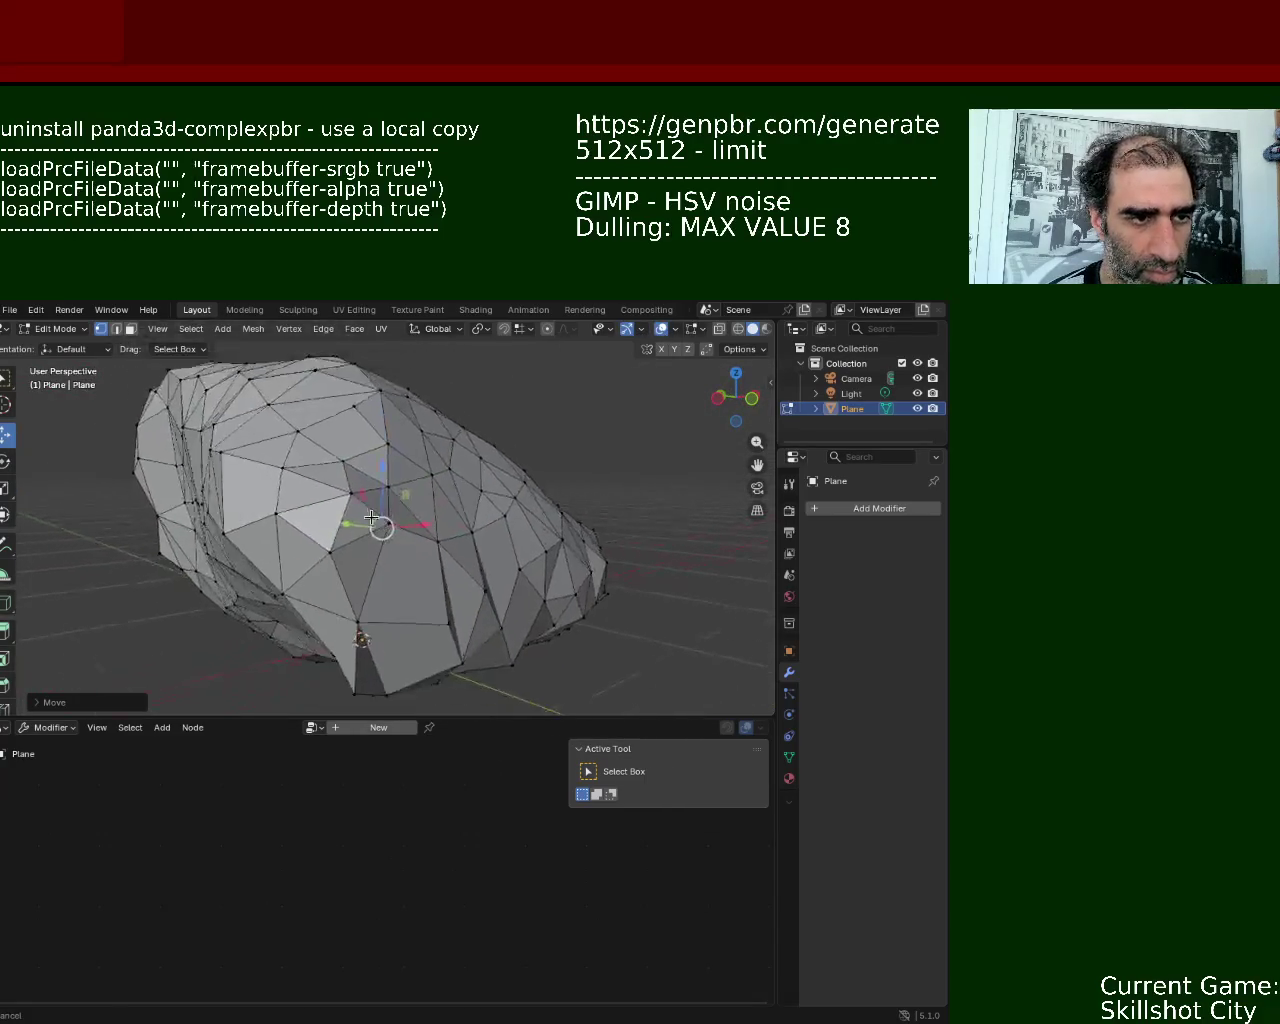
{"action": "mouse_move", "coordinate": [383, 517]}
{"action": "middle_mouse_down"}
{"action": "mouse_move", "coordinate": [385, 586]}
{"action": "mouse_move", "coordinate": [323, 457]}
{"action": "mouse_move", "coordinate": [259, 483]}
{"action": "mouse_move", "coordinate": [269, 466]}
{"action": "middle_mouse_up"}
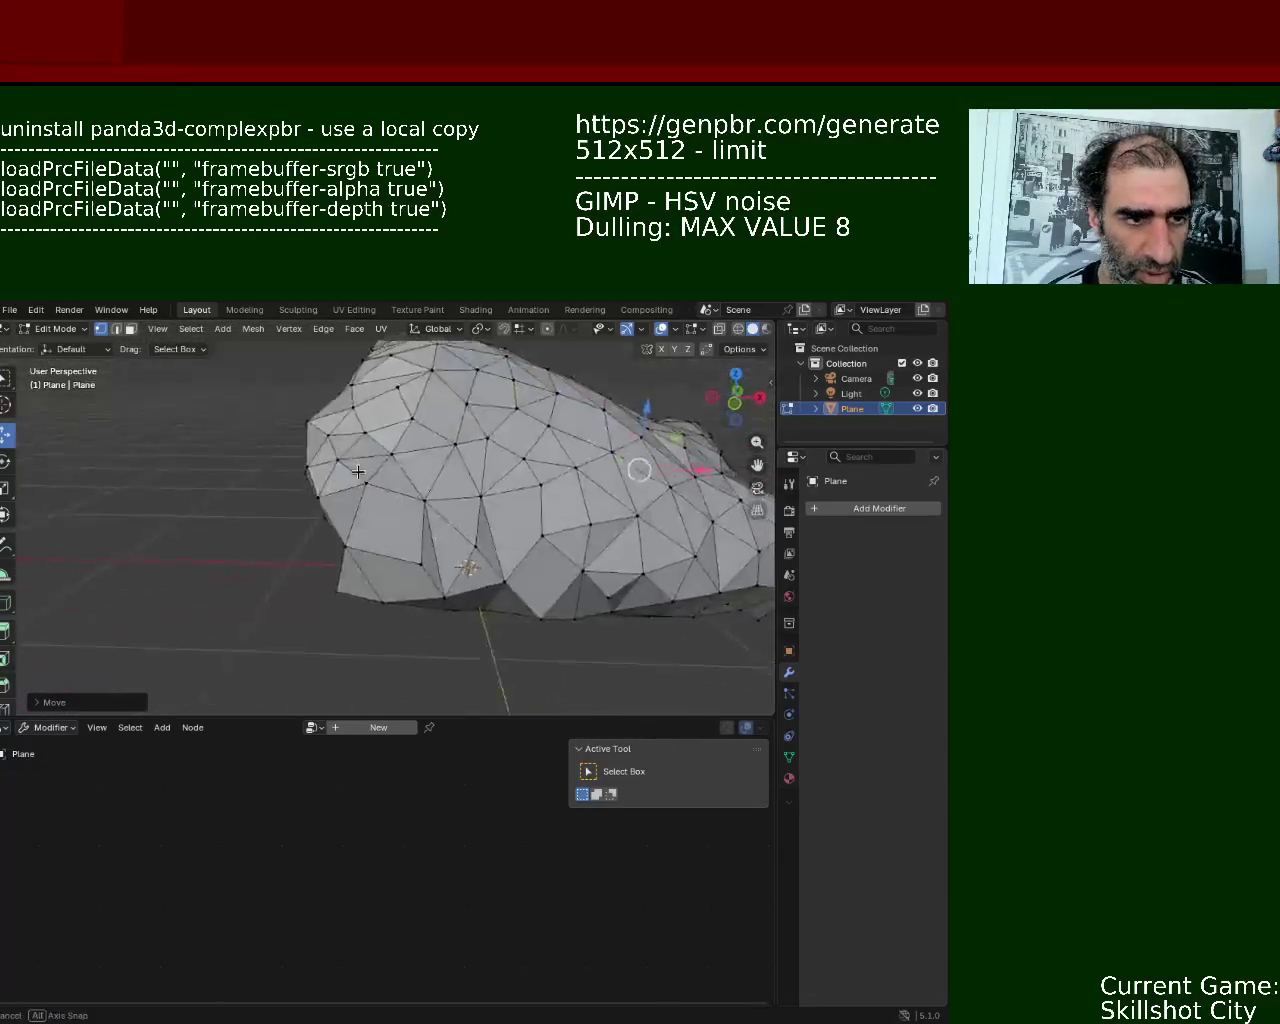
{"action": "left_click_drag", "start_coordinate": [329, 467], "coordinate": [341, 466]}
{"action": "mouse_move", "coordinate": [341, 466]}
{"action": "middle_mouse_down"}
{"action": "mouse_move", "coordinate": [443, 423]}
{"action": "mouse_move", "coordinate": [595, 528]}
{"action": "mouse_move", "coordinate": [599, 500]}
{"action": "middle_mouse_up"}
- Lower two surface vertices slightly along the vertical axis
{"action": "scroll", "coordinate": [443, 486], "scroll_direction": "up", "scroll_amount": 8}
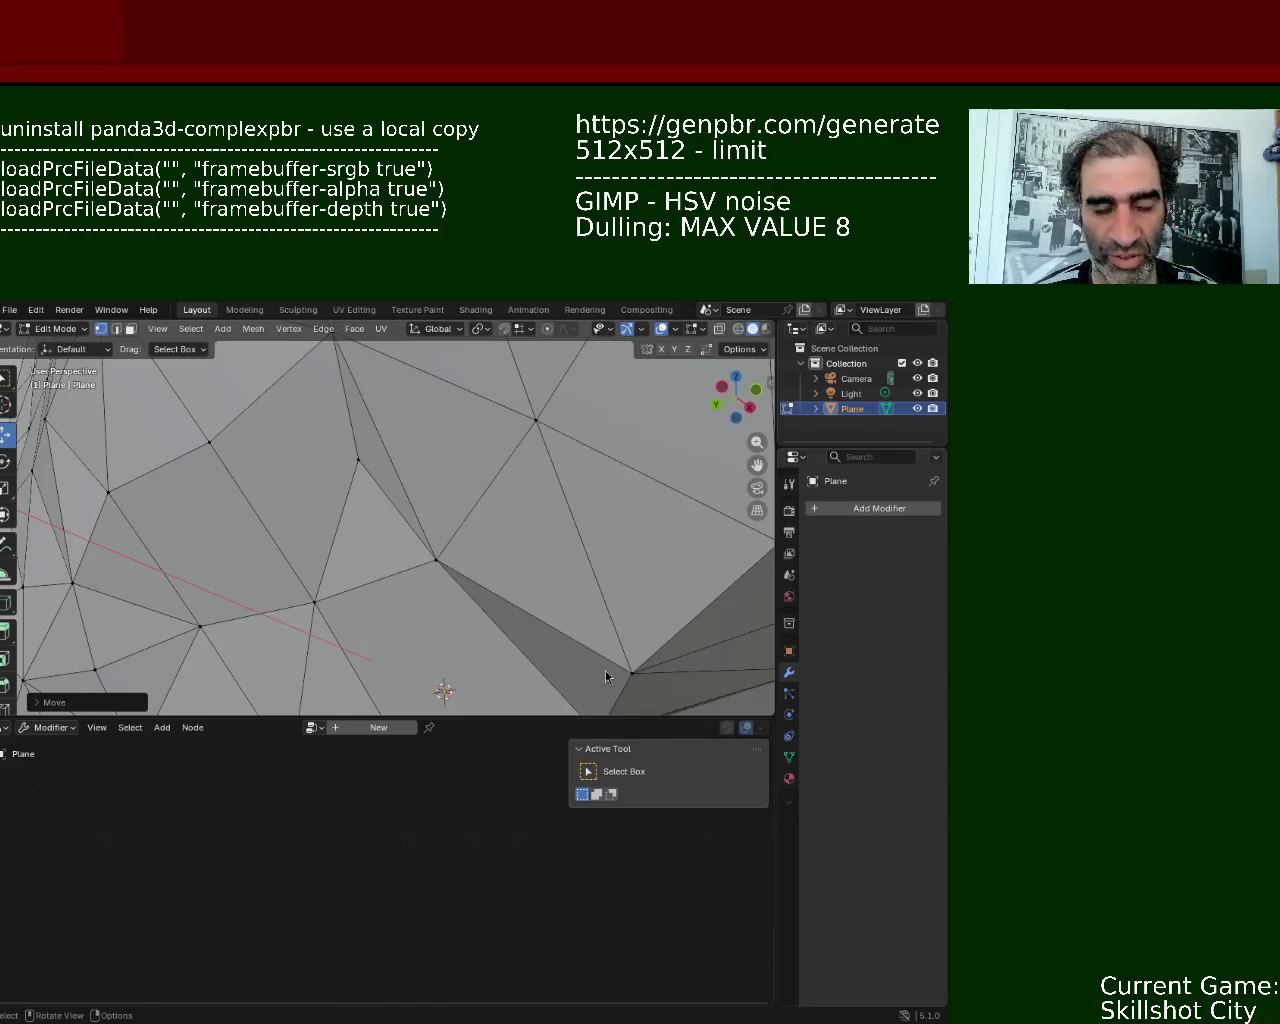
{"action": "mouse_move", "coordinate": [510, 532]}
{"action": "middle_mouse_down"}
{"action": "mouse_move", "coordinate": [516, 559]}
{"action": "mouse_move", "coordinate": [369, 541]}
{"action": "middle_mouse_up"}
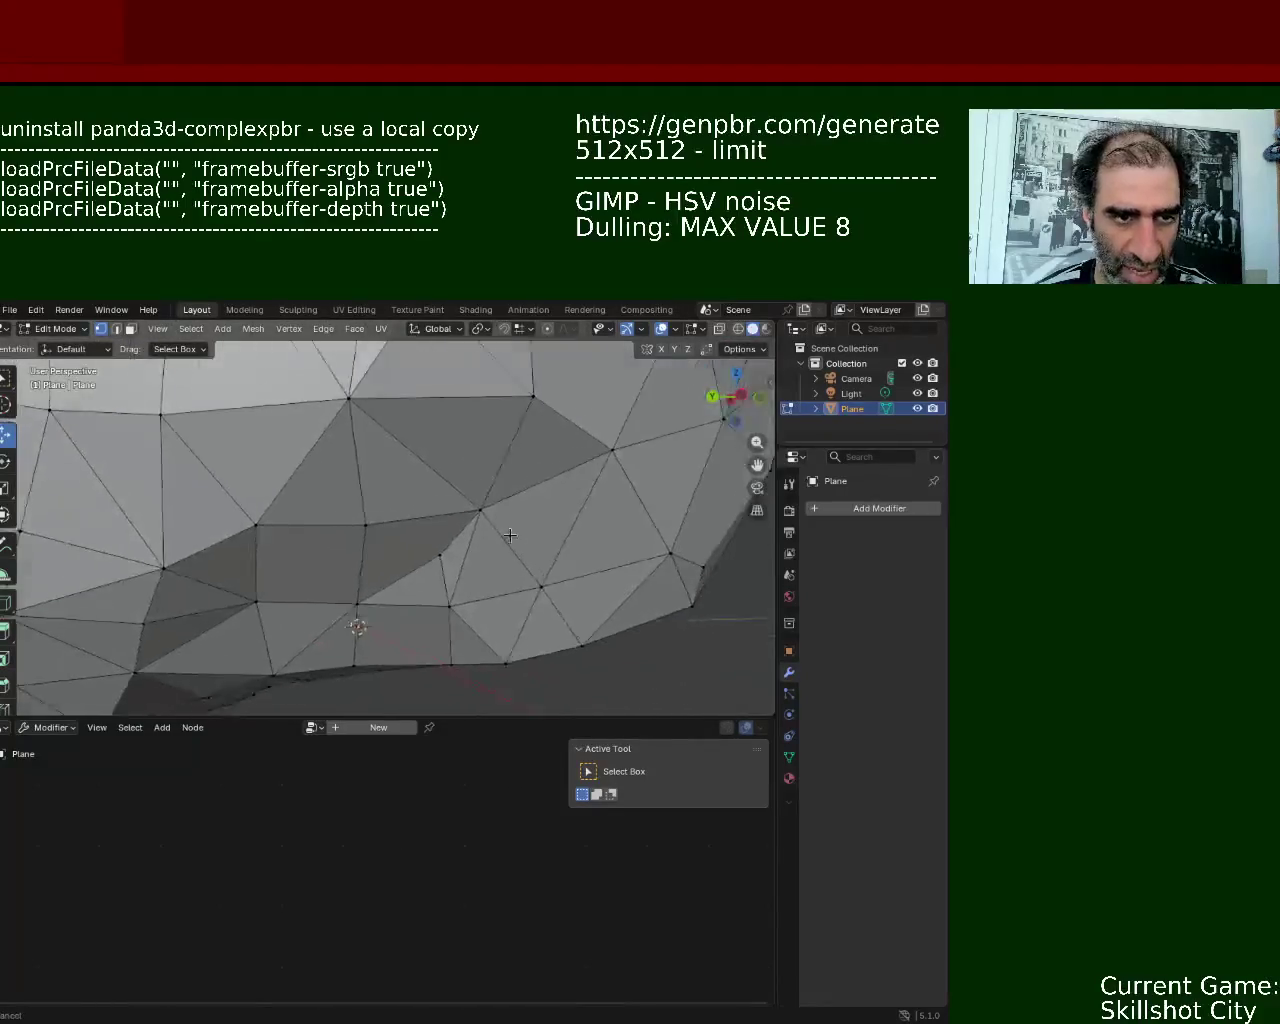
{"action": "left_click_drag", "start_coordinate": [403, 478], "coordinate": [483, 525]}
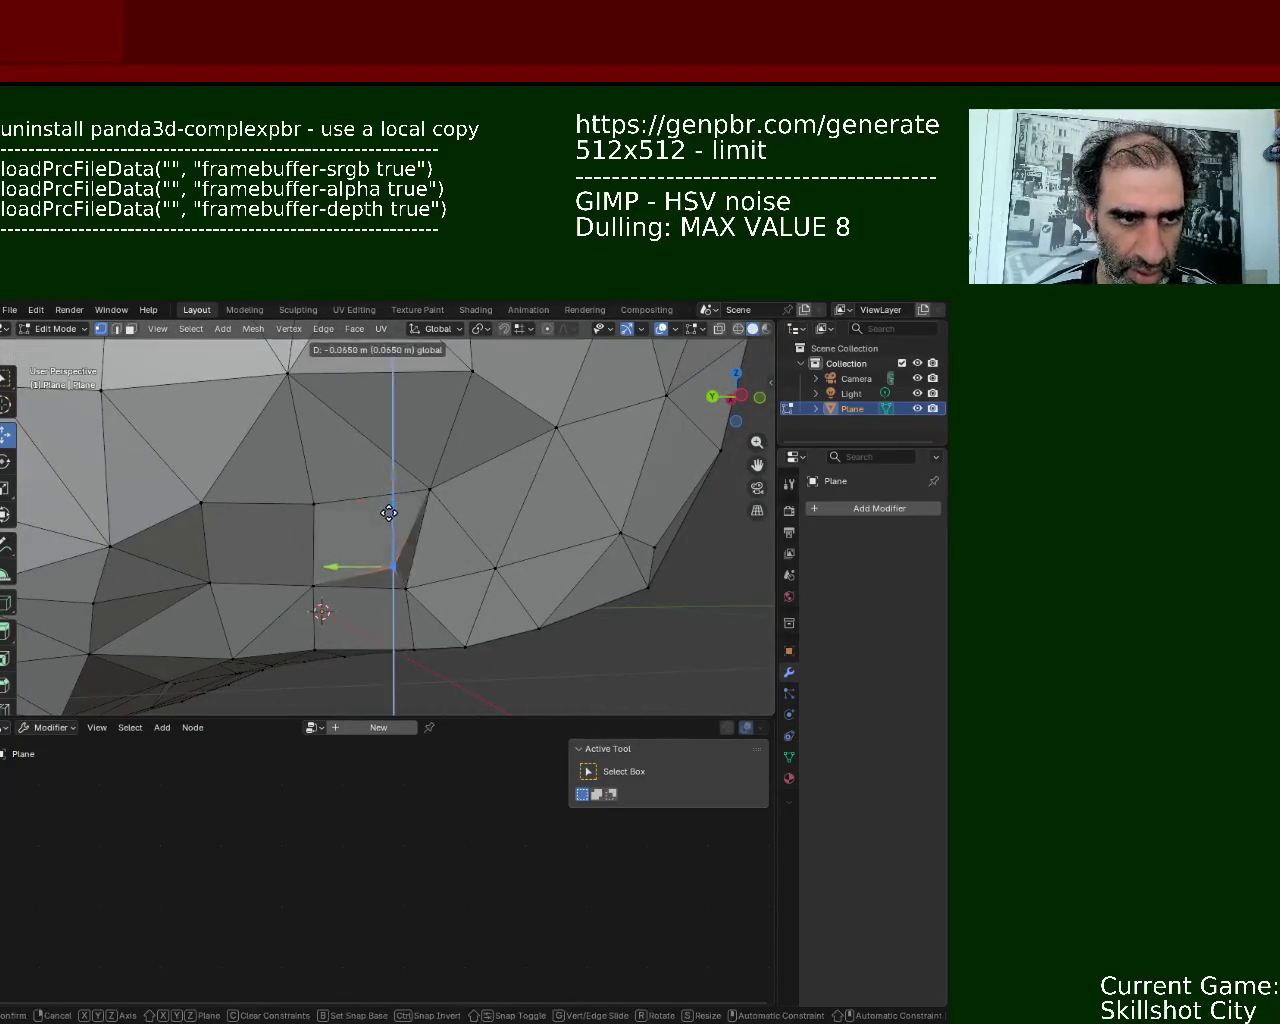
{"action": "middle_click_drag", "start_coordinate": [483, 525], "coordinate": [403, 597]}
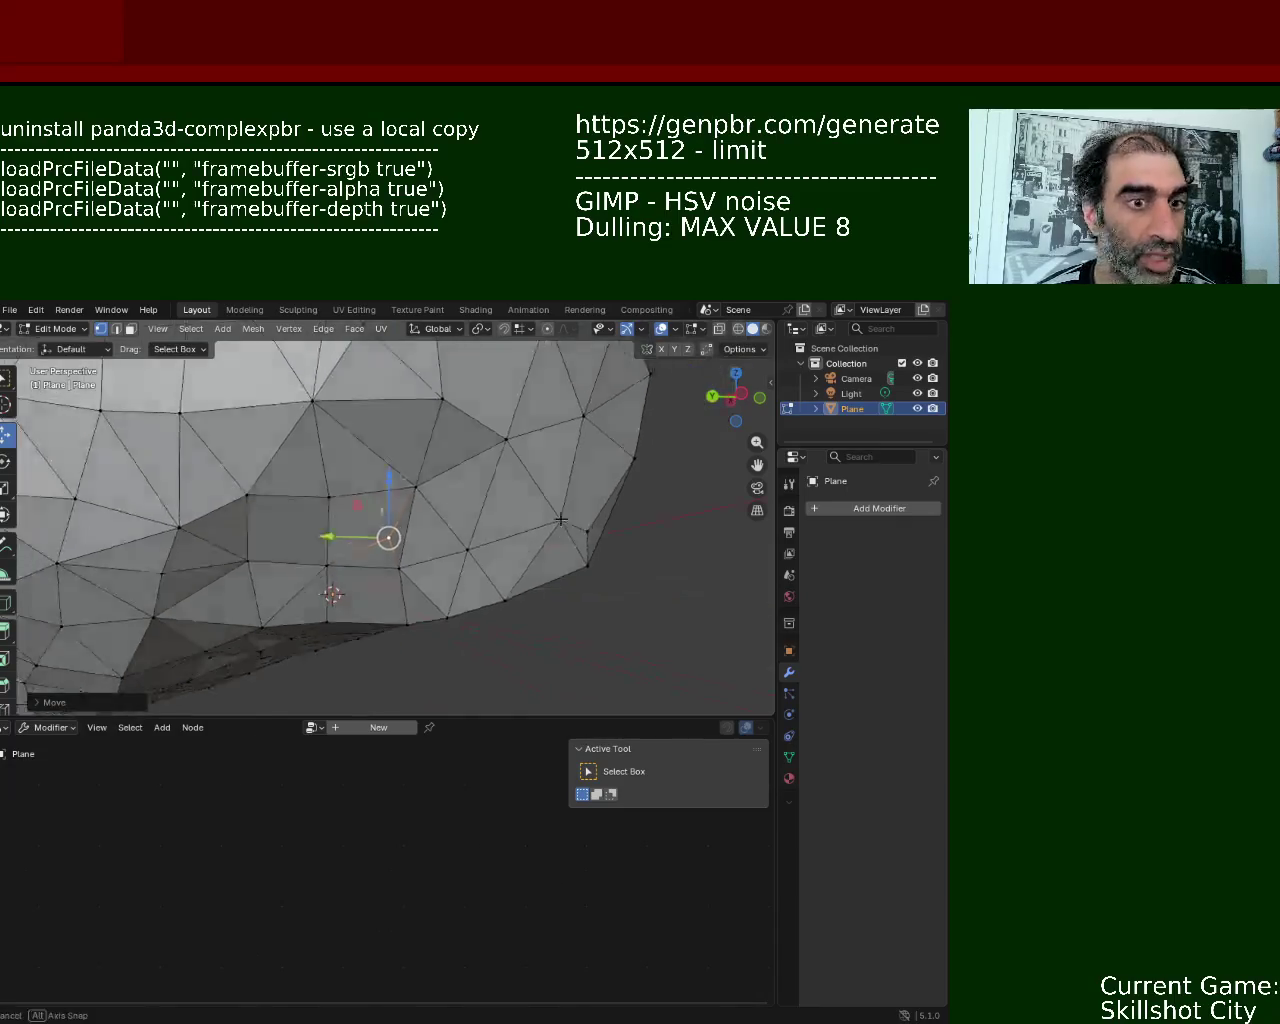
{"action": "left_click", "coordinate": [403, 597]}
{"action": "left_click_drag", "start_coordinate": [401, 552], "coordinate": [400, 538]}
{"action": "mouse_move", "coordinate": [400, 538]}
{"action": "middle_mouse_down"}
{"action": "mouse_move", "coordinate": [379, 526]}
{"action": "mouse_move", "coordinate": [366, 548]}
{"action": "middle_mouse_up"}
- Shift another vertex slightly with a free G move
{"action": "mouse_move", "coordinate": [370, 540]}
{"action": "middle_mouse_down"}
{"action": "mouse_move", "coordinate": [398, 527]}
{"action": "mouse_move", "coordinate": [330, 515]}
{"action": "middle_mouse_up"}
{"action": "scroll", "coordinate": [330, 515], "scroll_direction": "up", "scroll_amount": 3}
{"action": "left_click", "coordinate": [355, 503]}
{"action": "key", "text": "g"}
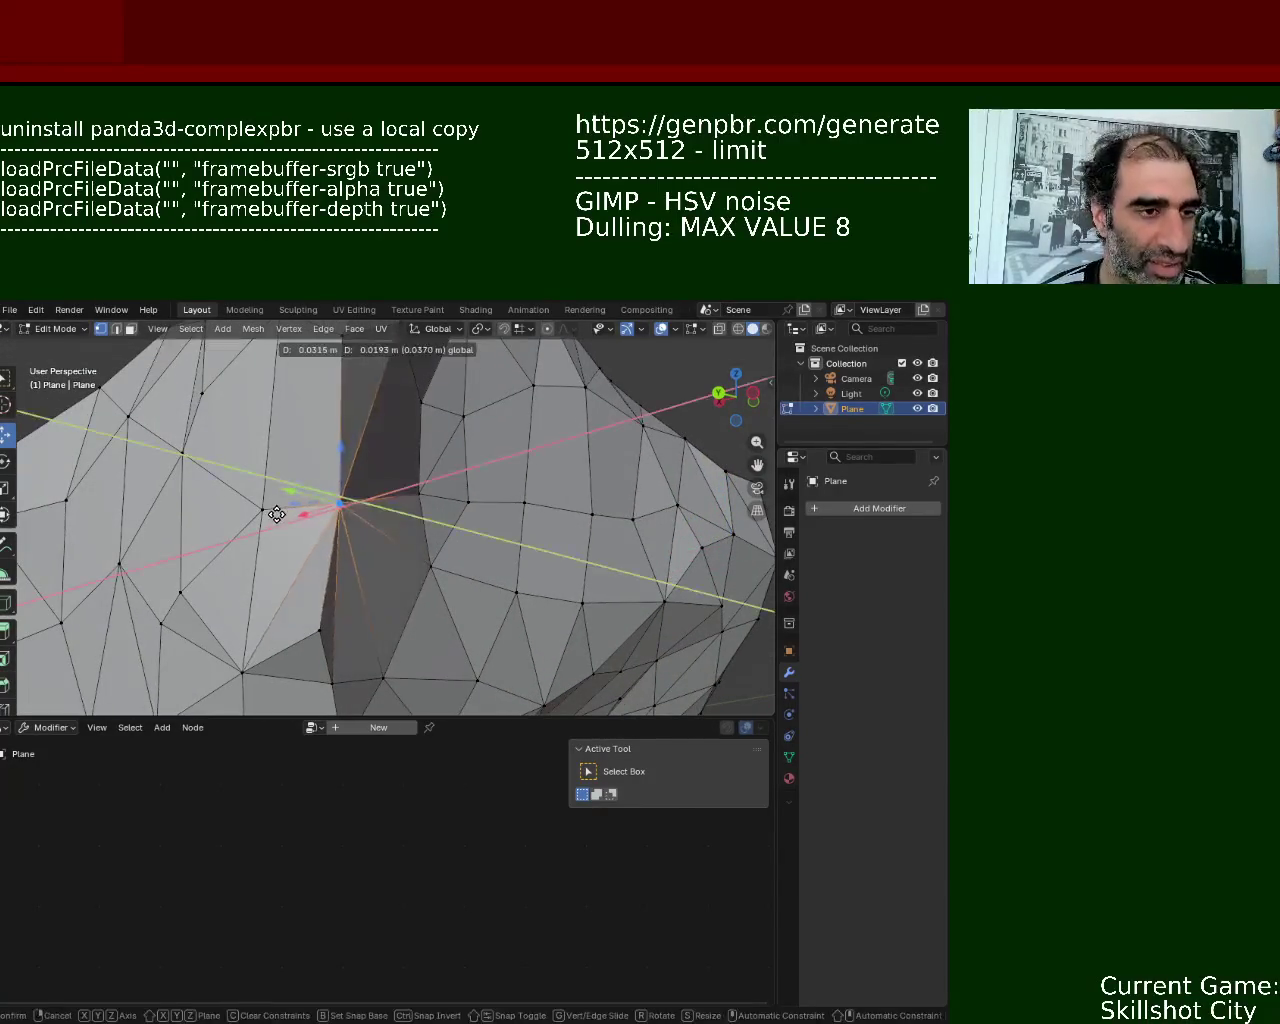
{"action": "left_click", "coordinate": [305, 514]}
{"action": "scroll", "coordinate": [419, 499], "scroll_direction": "down", "scroll_amount": 4}
{"action": "mouse_move", "coordinate": [419, 499]}
{"action": "middle_mouse_down"}
{"action": "mouse_move", "coordinate": [393, 534]}
{"action": "mouse_move", "coordinate": [420, 545]}
{"action": "middle_mouse_up"}
- Move the vertex along Y, then within the X/Z plane, cancelling a Z move
{"action": "key", "text": "g"}
{"action": "key", "text": "y"}
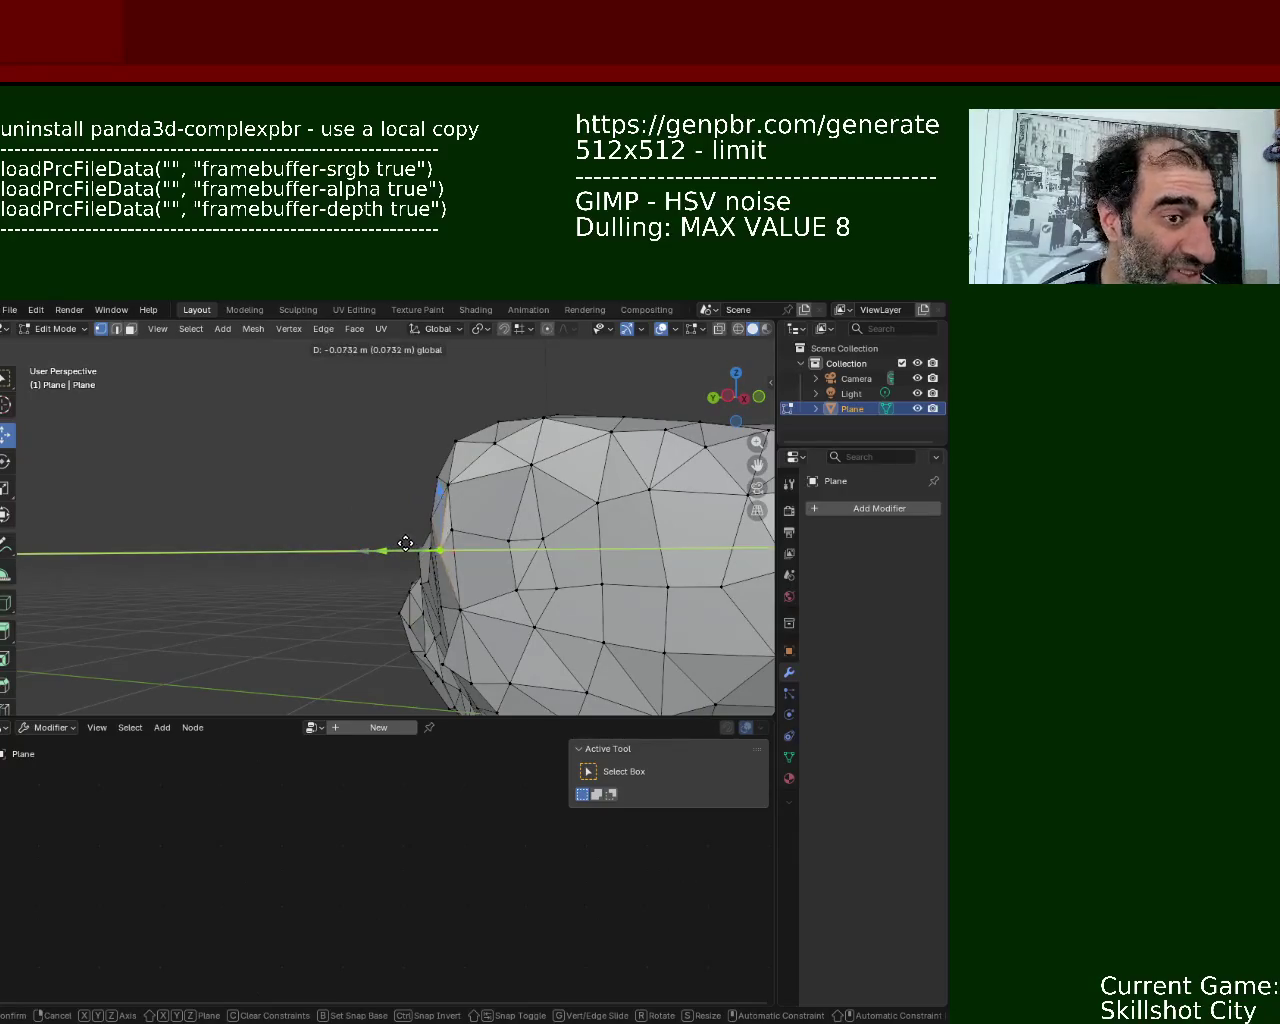
{"action": "left_click", "coordinate": [404, 546]}
{"action": "key", "text": "g"}
{"action": "key", "text": "shift+y"}
{"action": "left_click", "coordinate": [444, 487]}
{"action": "key", "text": "g"}
{"action": "key", "text": "z"}
{"action": "key", "text": "Escape"}
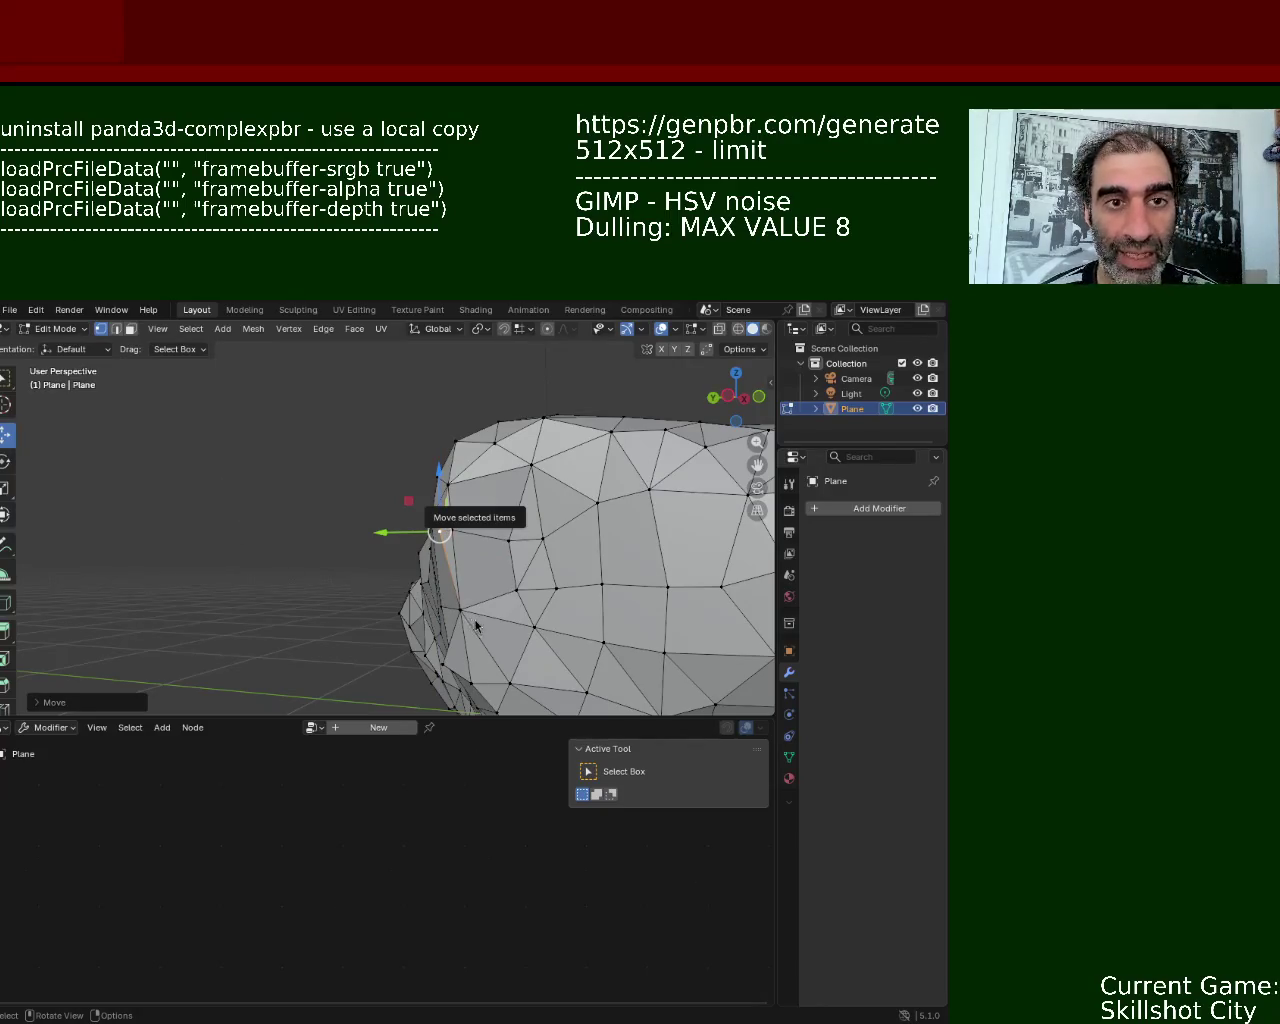
- Move the selected vertex along the X axis
{"action": "scroll", "coordinate": [694, 529], "scroll_direction": "up", "scroll_amount": 3}
{"action": "middle_click_drag", "start_coordinate": [626, 596], "coordinate": [428, 523], "text": "shift"}
{"action": "scroll", "coordinate": [443, 528], "scroll_direction": "down", "scroll_amount": 3}
{"action": "key", "text": "g"}
{"action": "key", "text": "x"}
{"action": "left_click", "coordinate": [378, 523]}
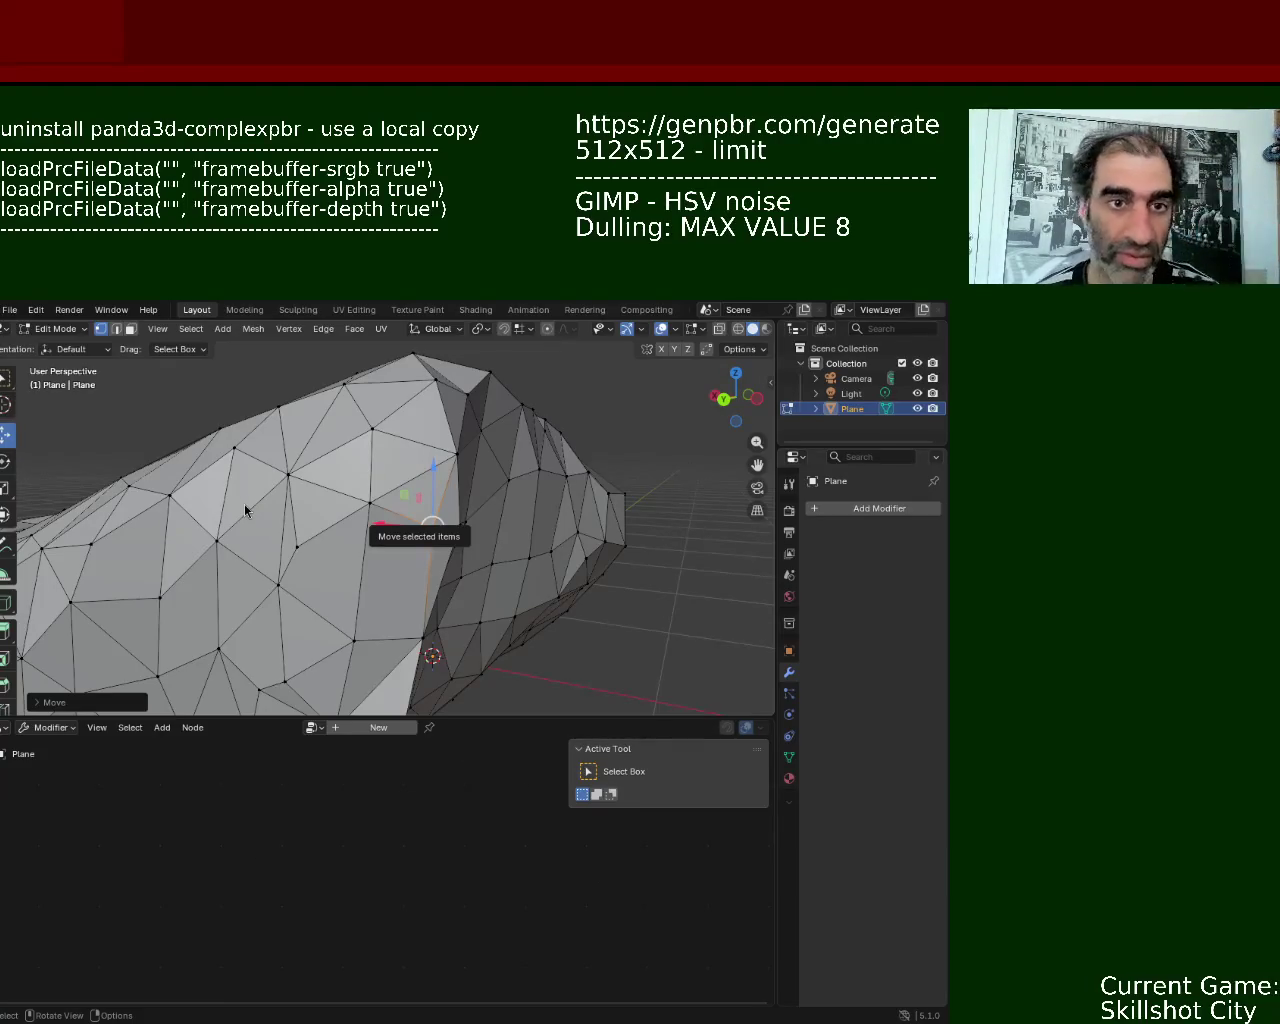
{"action": "mouse_move", "coordinate": [479, 582]}
{"action": "middle_mouse_down"}
{"action": "mouse_move", "coordinate": [527, 548]}
{"action": "mouse_move", "coordinate": [443, 443]}
{"action": "middle_mouse_up"}
- Move one vertex along Z and push another along X with the gizmo
{"action": "scroll", "coordinate": [414, 451], "scroll_direction": "up", "scroll_amount": 3}
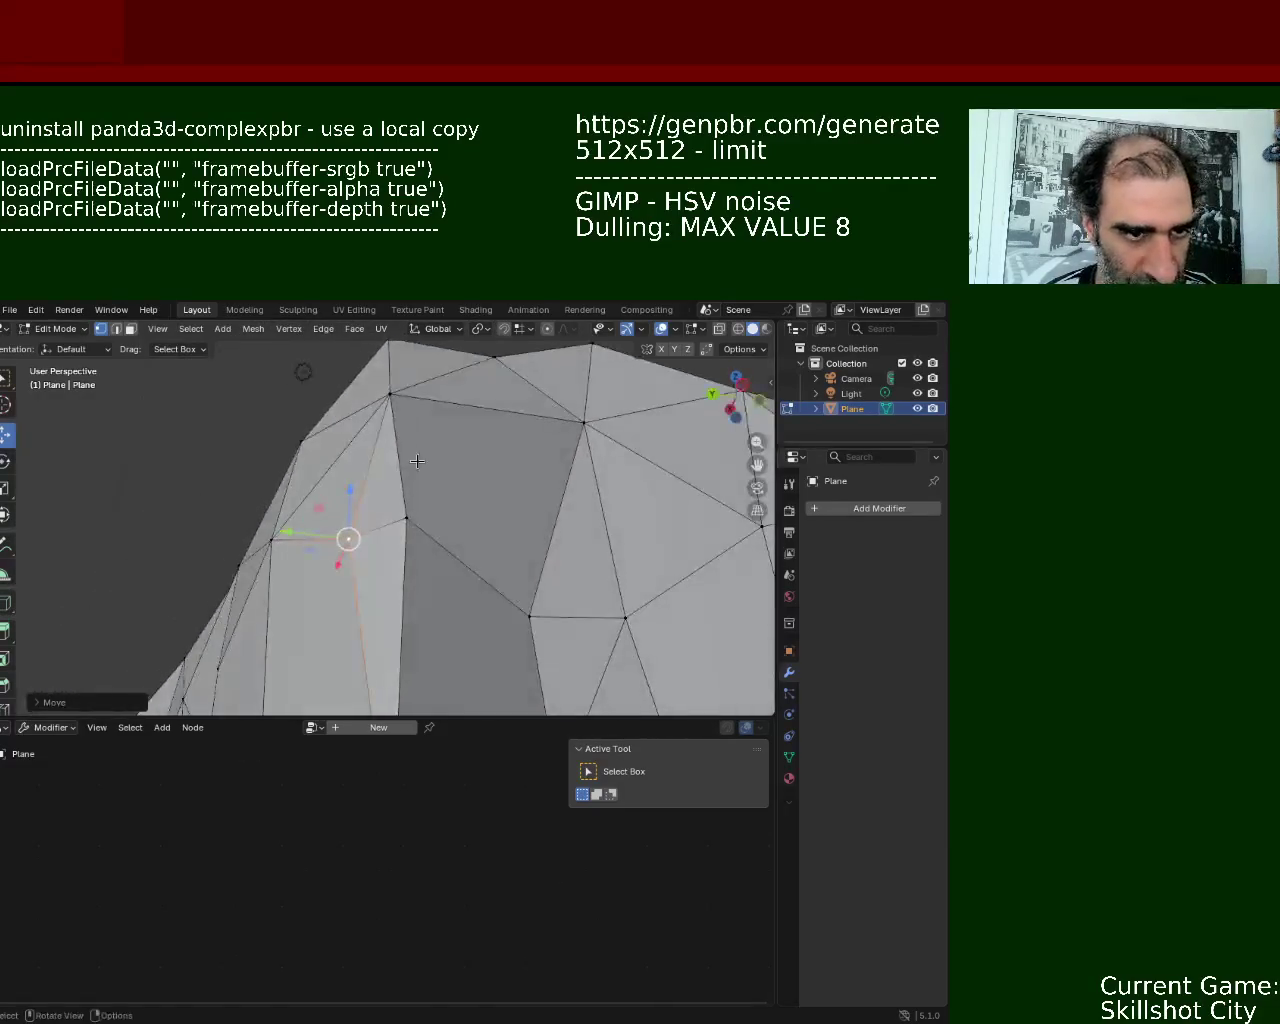
{"action": "key", "text": "g"}
{"action": "key", "text": "z"}
{"action": "left_click", "coordinate": [408, 482]}
{"action": "mouse_move", "coordinate": [408, 482]}
{"action": "middle_mouse_down"}
{"action": "mouse_move", "coordinate": [432, 572]}
{"action": "mouse_move", "coordinate": [294, 503]}
{"action": "mouse_move", "coordinate": [511, 483]}
{"action": "mouse_move", "coordinate": [460, 560]}
{"action": "mouse_move", "coordinate": [394, 523]}
{"action": "mouse_move", "coordinate": [403, 449]}
{"action": "middle_mouse_up"}
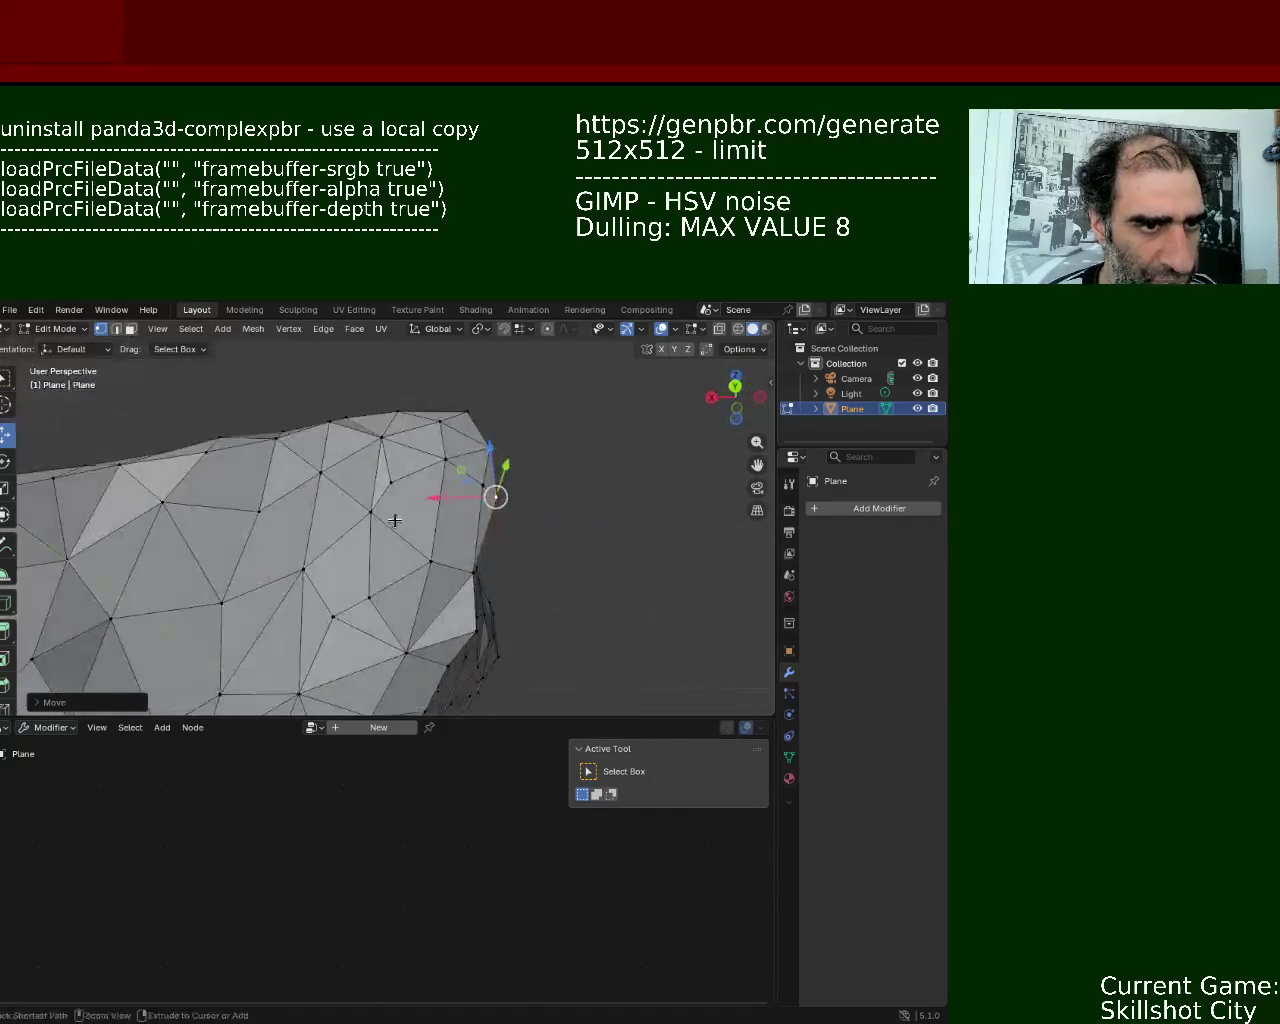
{"action": "scroll", "coordinate": [403, 449], "scroll_direction": "up", "scroll_amount": 4}
{"action": "scroll", "coordinate": [398, 507], "scroll_direction": "down", "scroll_amount": 3}
{"action": "left_click", "coordinate": [397, 465]}
{"action": "left_click_drag", "start_coordinate": [340, 469], "coordinate": [373, 465]}
{"action": "mouse_move", "coordinate": [371, 463]}
{"action": "middle_mouse_down"}
{"action": "mouse_move", "coordinate": [416, 456]}
{"action": "mouse_move", "coordinate": [309, 471]}
{"action": "mouse_move", "coordinate": [257, 457]}
{"action": "mouse_move", "coordinate": [364, 479]}
{"action": "mouse_move", "coordinate": [271, 534]}
{"action": "mouse_move", "coordinate": [197, 551]}
{"action": "mouse_move", "coordinate": [331, 508]}
{"action": "middle_mouse_up"}
- Delete the spiky vertex and fill the hole with a face from three vertices
{"action": "left_click", "coordinate": [197, 551]}
{"action": "key", "text": "x"}
{"action": "left_click", "coordinate": [331, 508]}
{"action": "scroll", "coordinate": [319, 405], "scroll_direction": "up", "scroll_amount": 4}
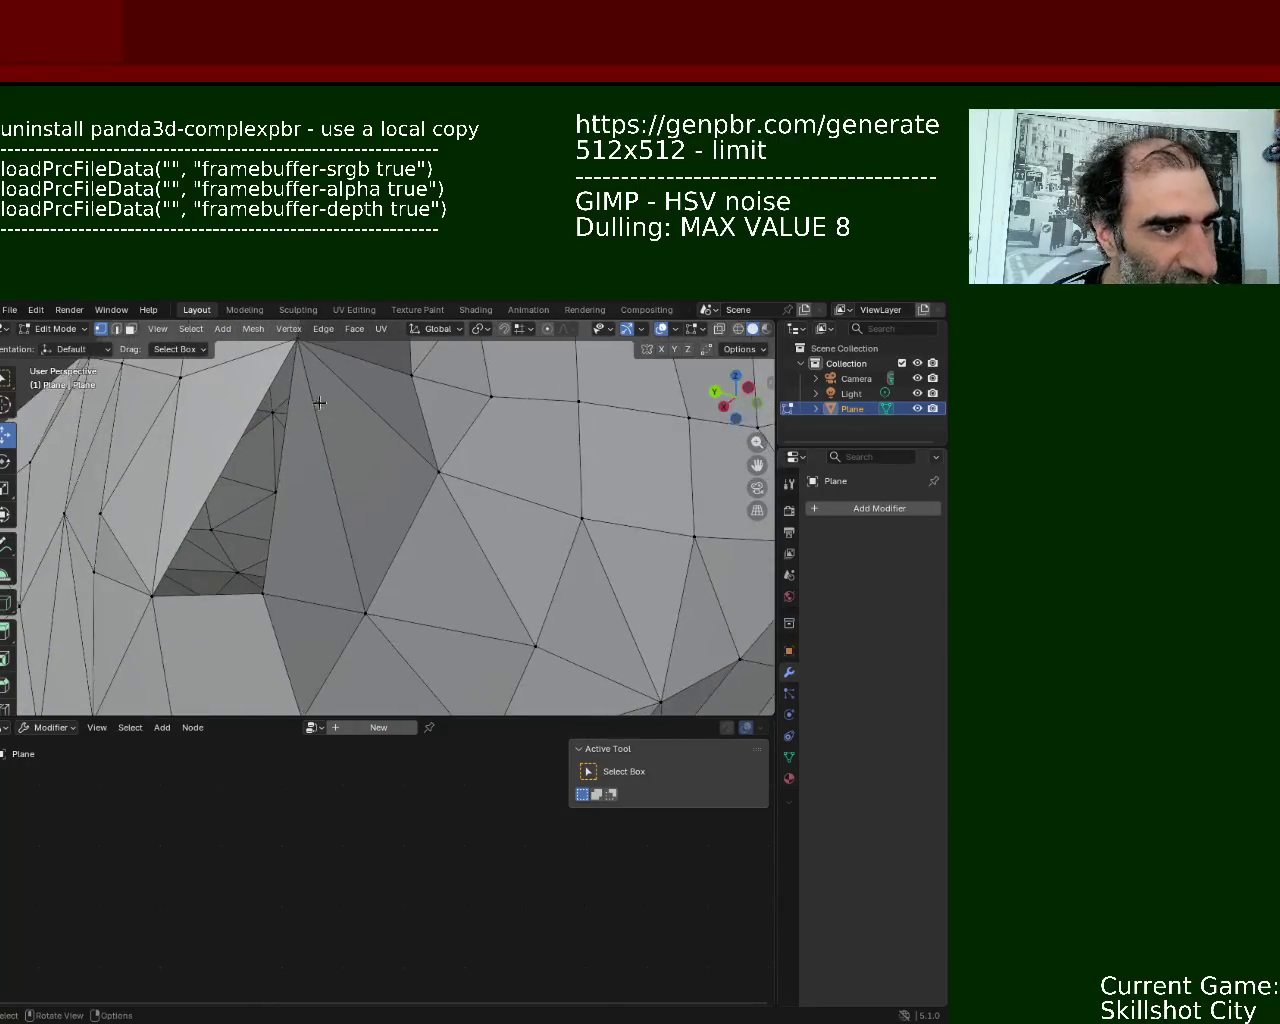
{"action": "middle_click_drag", "start_coordinate": [319, 405], "coordinate": [340, 425]}
{"action": "left_click", "coordinate": [302, 356]}
{"action": "left_click", "coordinate": [275, 590], "text": "shift"}
{"action": "left_click", "coordinate": [156, 604], "text": "shift"}
{"action": "key", "text": "f"}
- Move a vertex beside the patch along Y and save rock_1.blend
{"action": "mouse_move", "coordinate": [336, 539]}
{"action": "middle_mouse_down"}
{"action": "mouse_move", "coordinate": [323, 500]}
{"action": "mouse_move", "coordinate": [365, 481]}
{"action": "mouse_move", "coordinate": [234, 491]}
{"action": "middle_mouse_up"}
{"action": "left_click", "coordinate": [365, 481]}
{"action": "key", "text": "g"}
{"action": "key", "text": "y"}
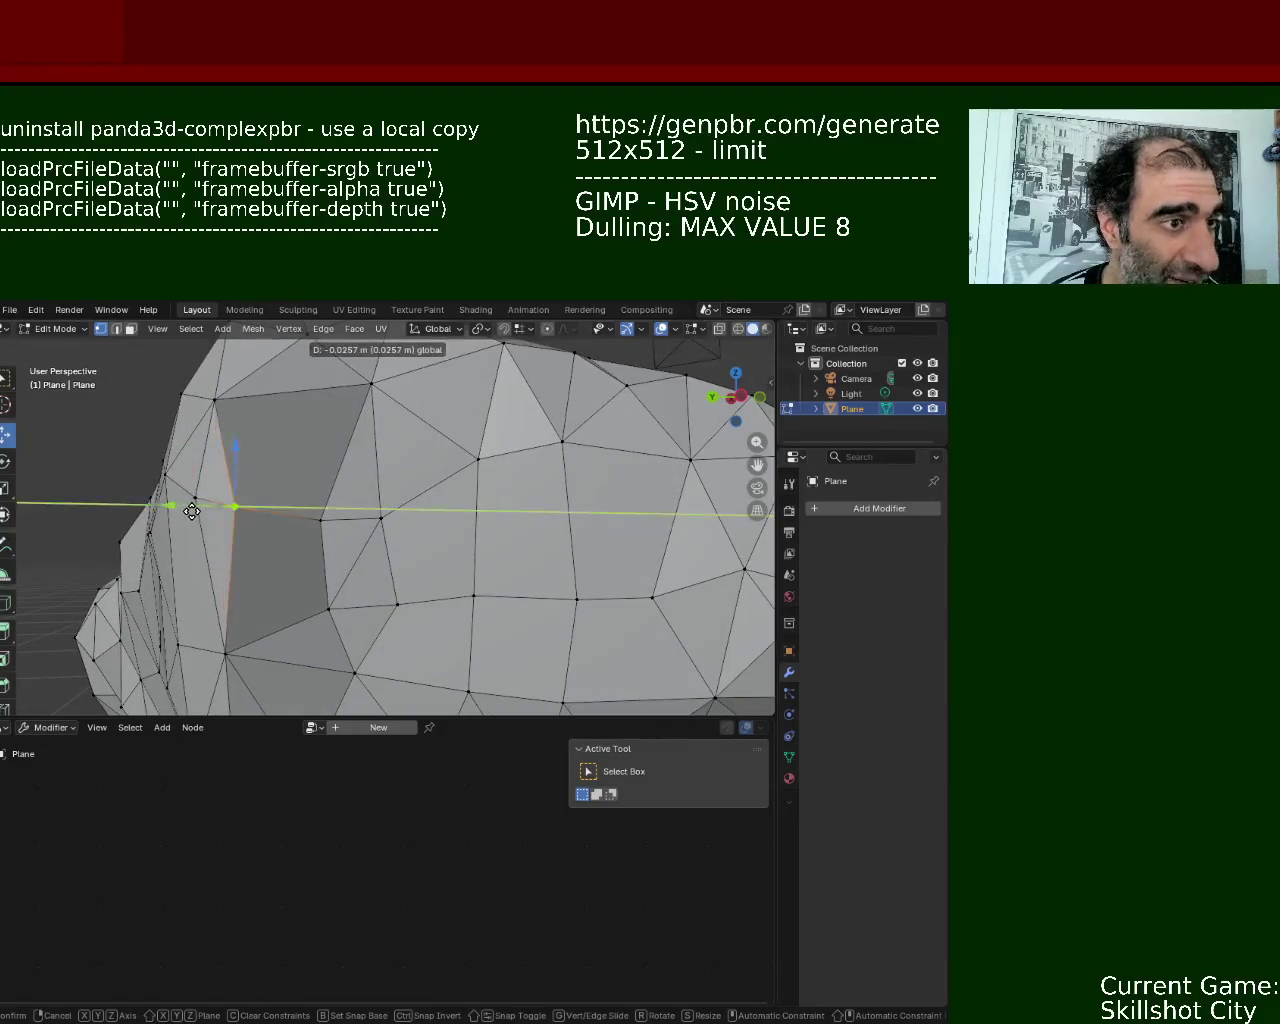
{"action": "left_click", "coordinate": [192, 511]}
{"action": "key", "text": "ctrl+s"}
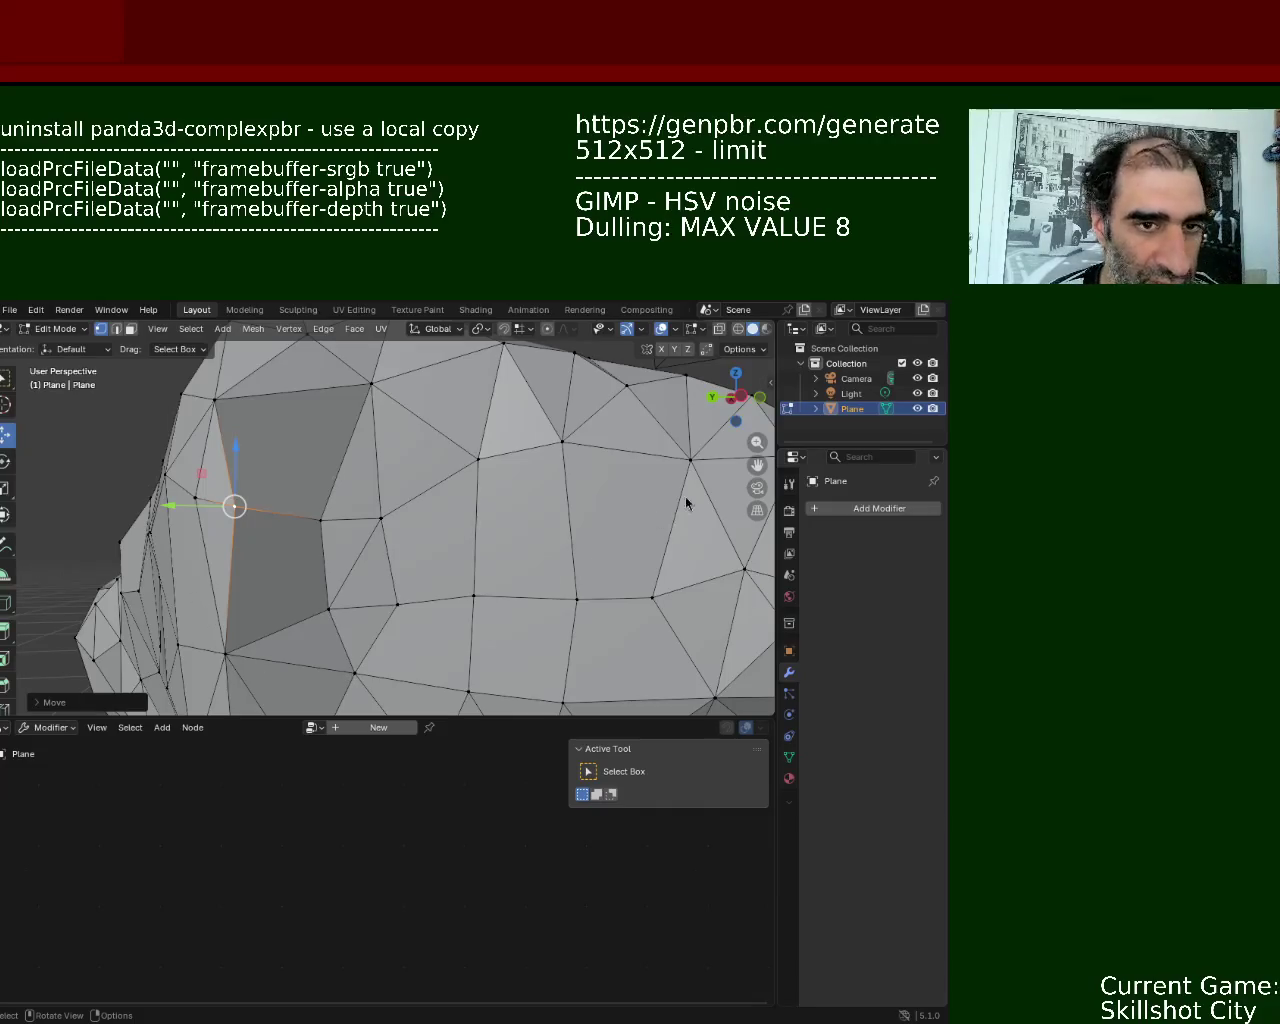
{"action": "mouse_move", "coordinate": [245, 538]}
{"action": "middle_mouse_down"}
{"action": "mouse_move", "coordinate": [229, 449]}
{"action": "mouse_move", "coordinate": [311, 555]}
{"action": "mouse_move", "coordinate": [470, 563]}
{"action": "mouse_move", "coordinate": [179, 497]}
{"action": "middle_mouse_up"}
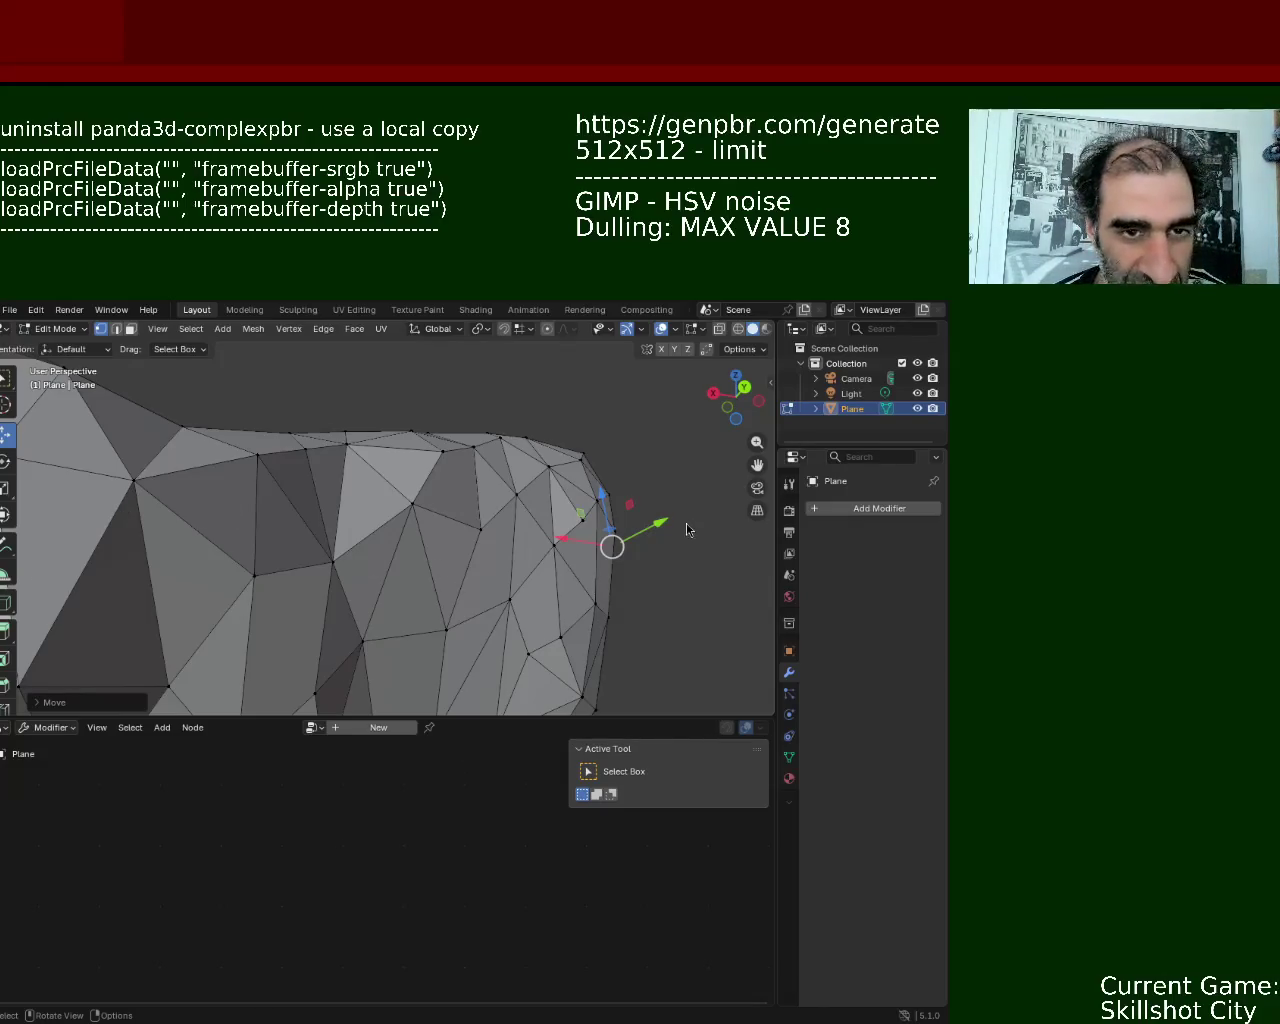
- Zoom in and pull an upper-surface vertex down along Z to flatten a bump
{"action": "scroll", "coordinate": [580, 530], "scroll_direction": "up", "scroll_amount": 3}
{"action": "left_click", "coordinate": [445, 460]}
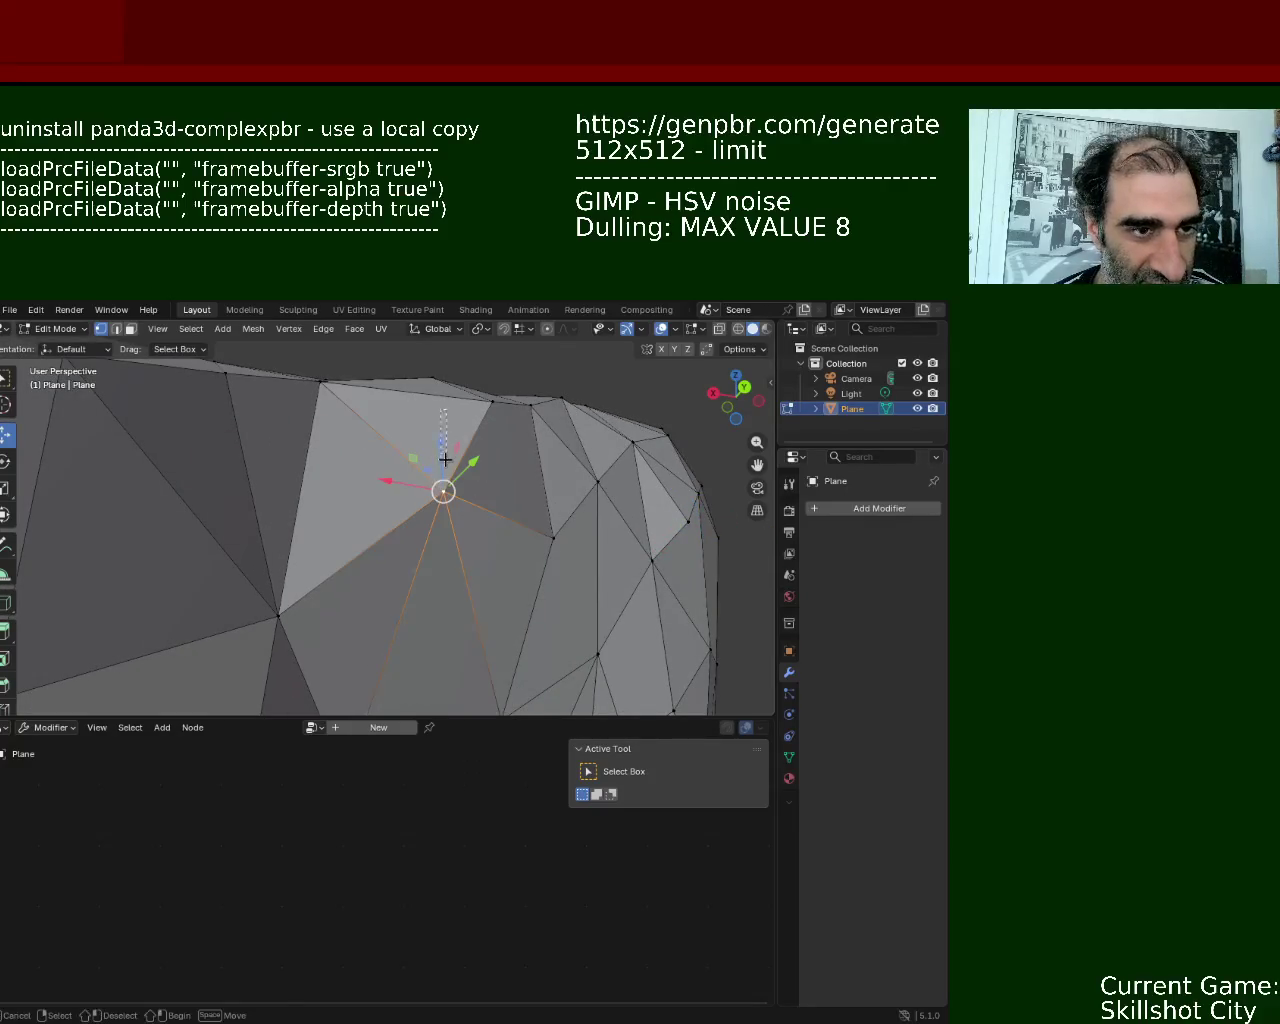
{"action": "left_click_drag", "start_coordinate": [445, 459], "coordinate": [447, 486]}
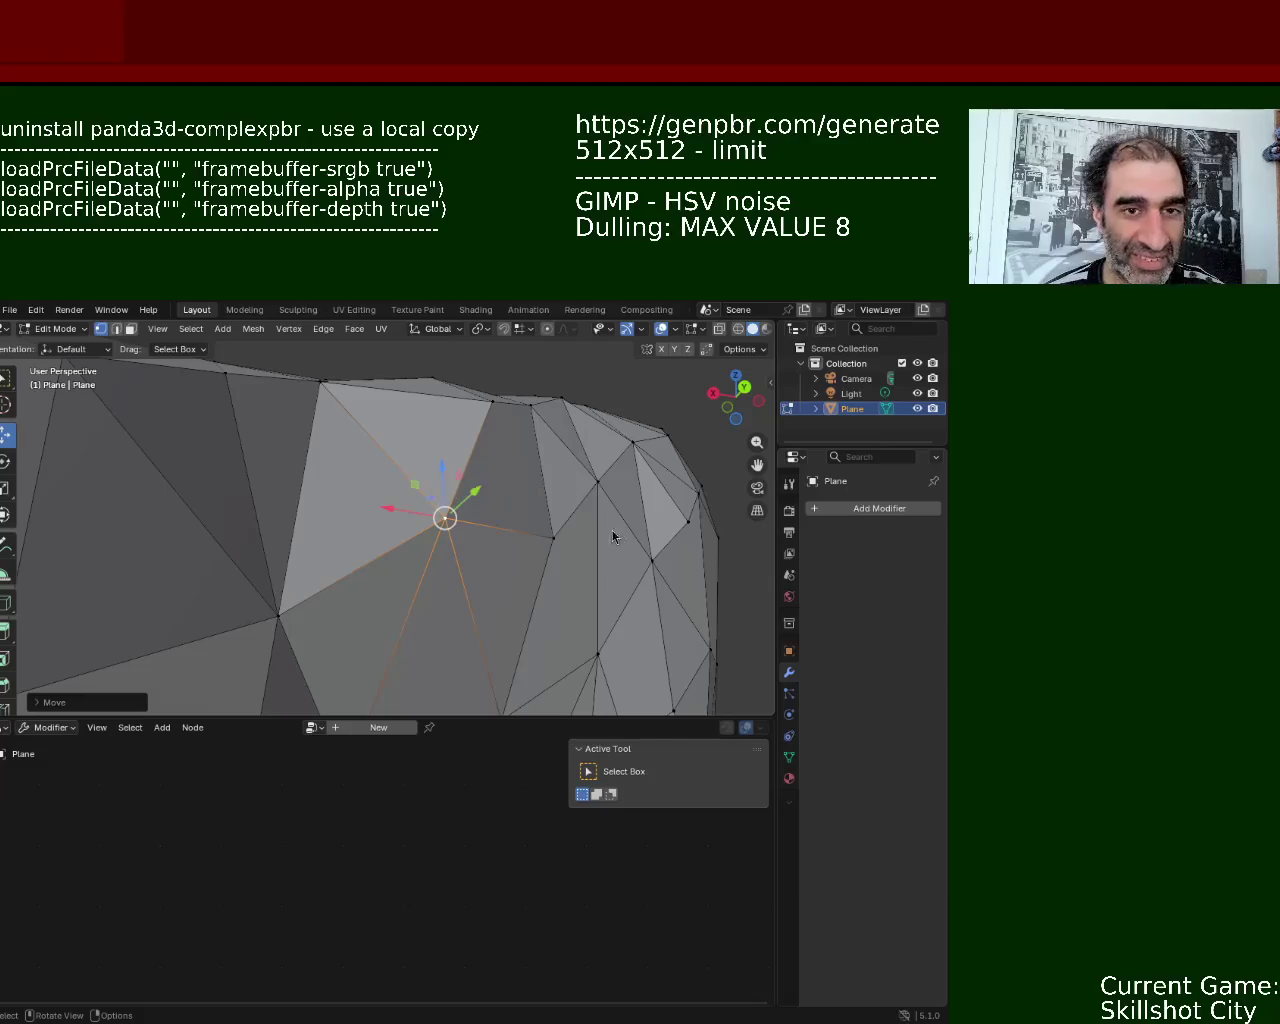
{"action": "mouse_move", "coordinate": [618, 531]}
{"action": "middle_mouse_down"}
{"action": "mouse_move", "coordinate": [369, 494]}
{"action": "mouse_move", "coordinate": [478, 486]}
{"action": "middle_mouse_up"}
- Move the selected vertex along Y, then delete a vertex on the rock's edge
{"action": "key", "text": "g"}
{"action": "key", "text": "y"}
{"action": "scroll", "coordinate": [369, 494], "scroll_direction": "down", "scroll_amount": 4}
{"action": "scroll", "coordinate": [478, 486], "scroll_direction": "up", "scroll_amount": 5}
{"action": "scroll", "coordinate": [437, 463], "scroll_direction": "down", "scroll_amount": 2}
{"action": "mouse_move", "coordinate": [509, 571]}
{"action": "middle_mouse_down"}
{"action": "mouse_move", "coordinate": [466, 540]}
{"action": "mouse_move", "coordinate": [433, 547]}
{"action": "middle_mouse_up"}
{"action": "left_click", "coordinate": [305, 506]}
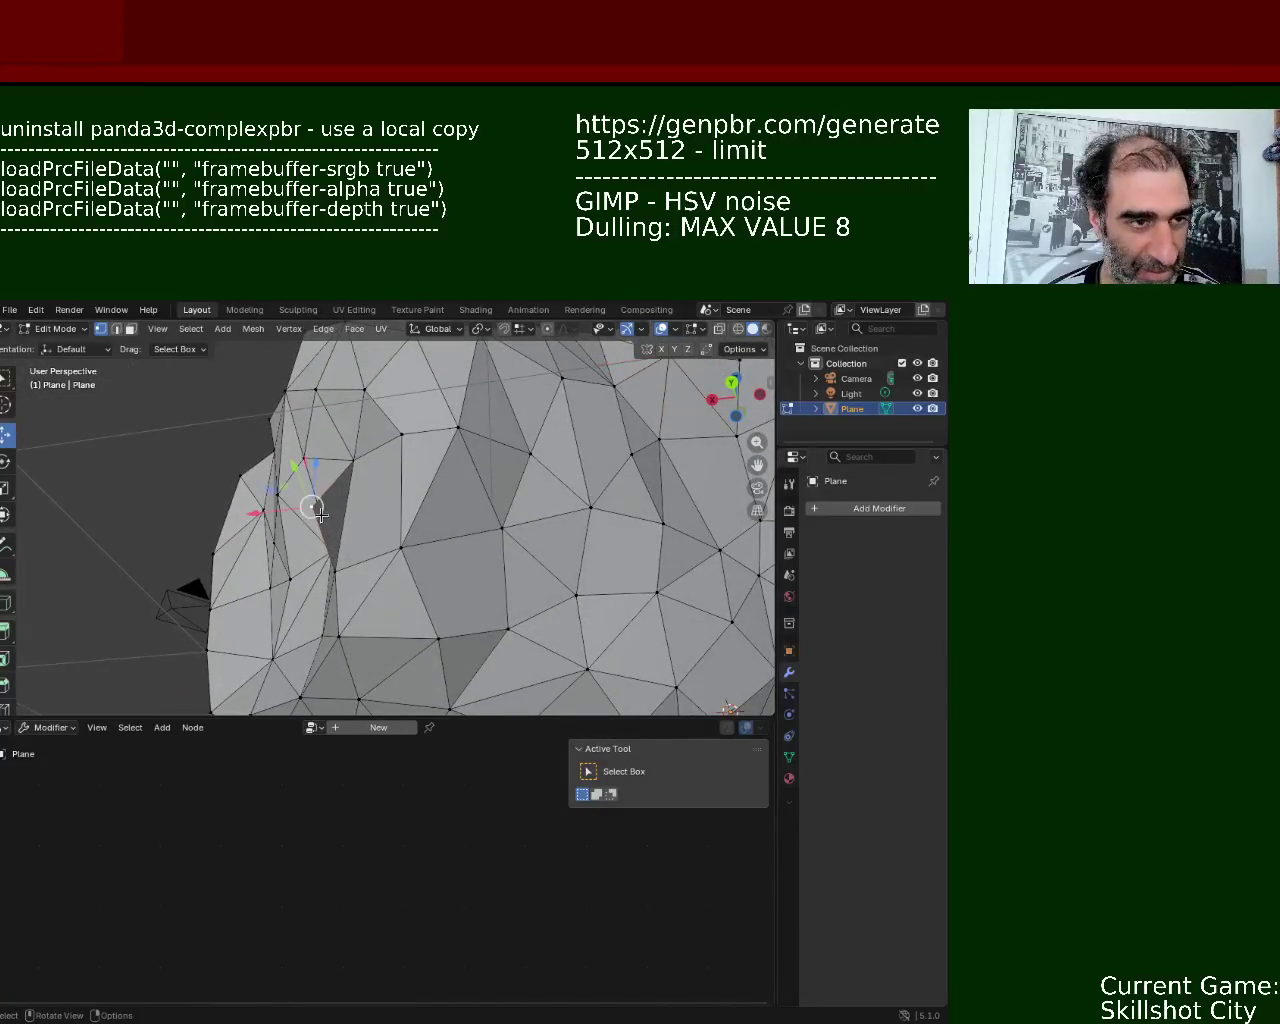
{"action": "left_click", "coordinate": [311, 506]}
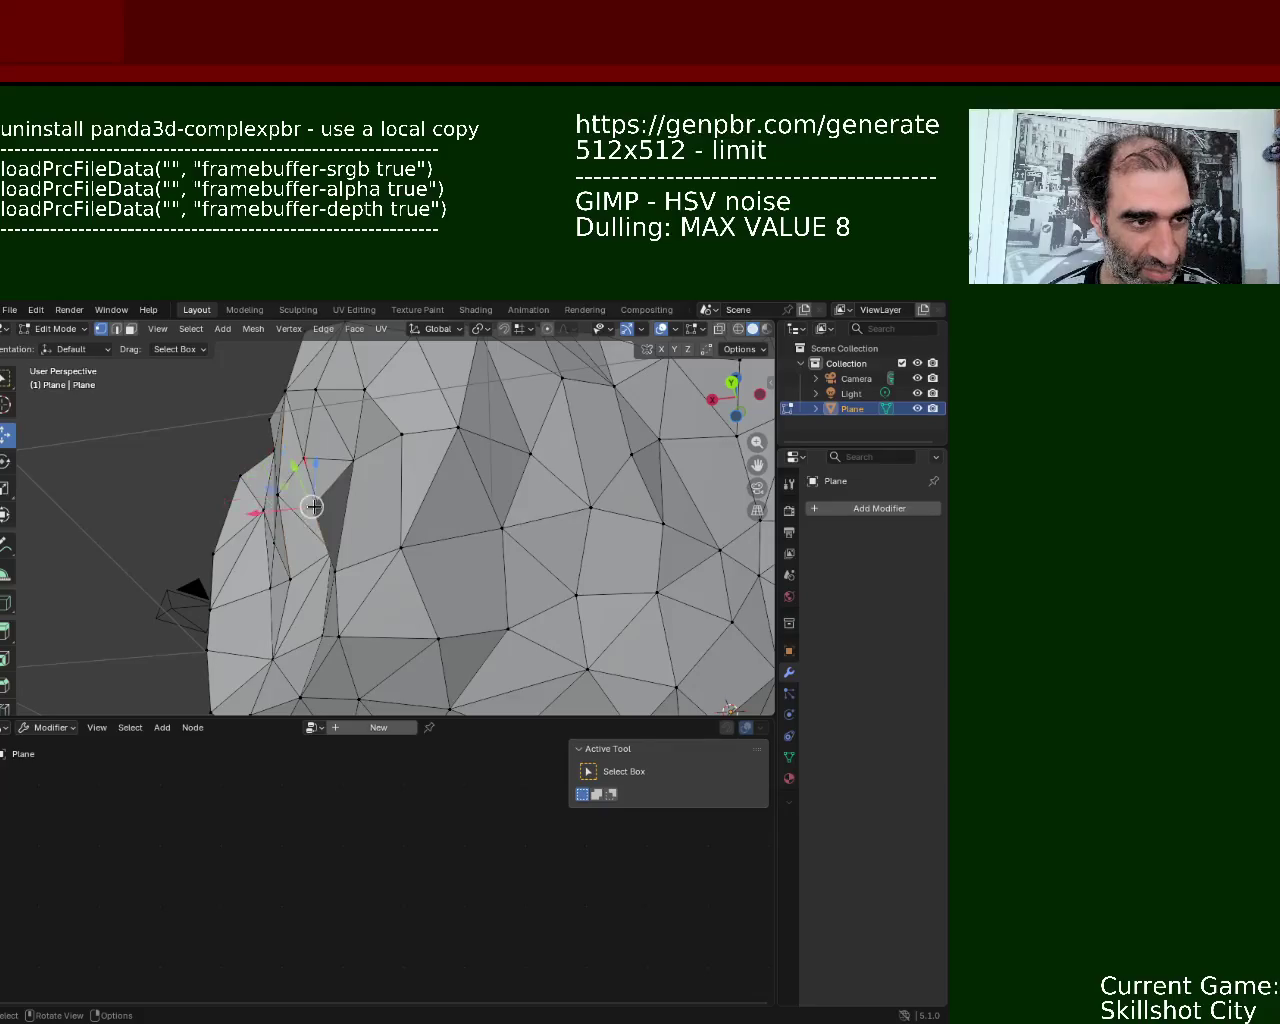
{"action": "key", "text": "x"}
{"action": "left_click", "coordinate": [341, 547]}
- Move another vertex vertically and select the next vertex to nudge
{"action": "mouse_move", "coordinate": [341, 553]}
{"action": "middle_mouse_down"}
{"action": "mouse_move", "coordinate": [449, 516]}
{"action": "mouse_move", "coordinate": [430, 520]}
{"action": "middle_mouse_up"}
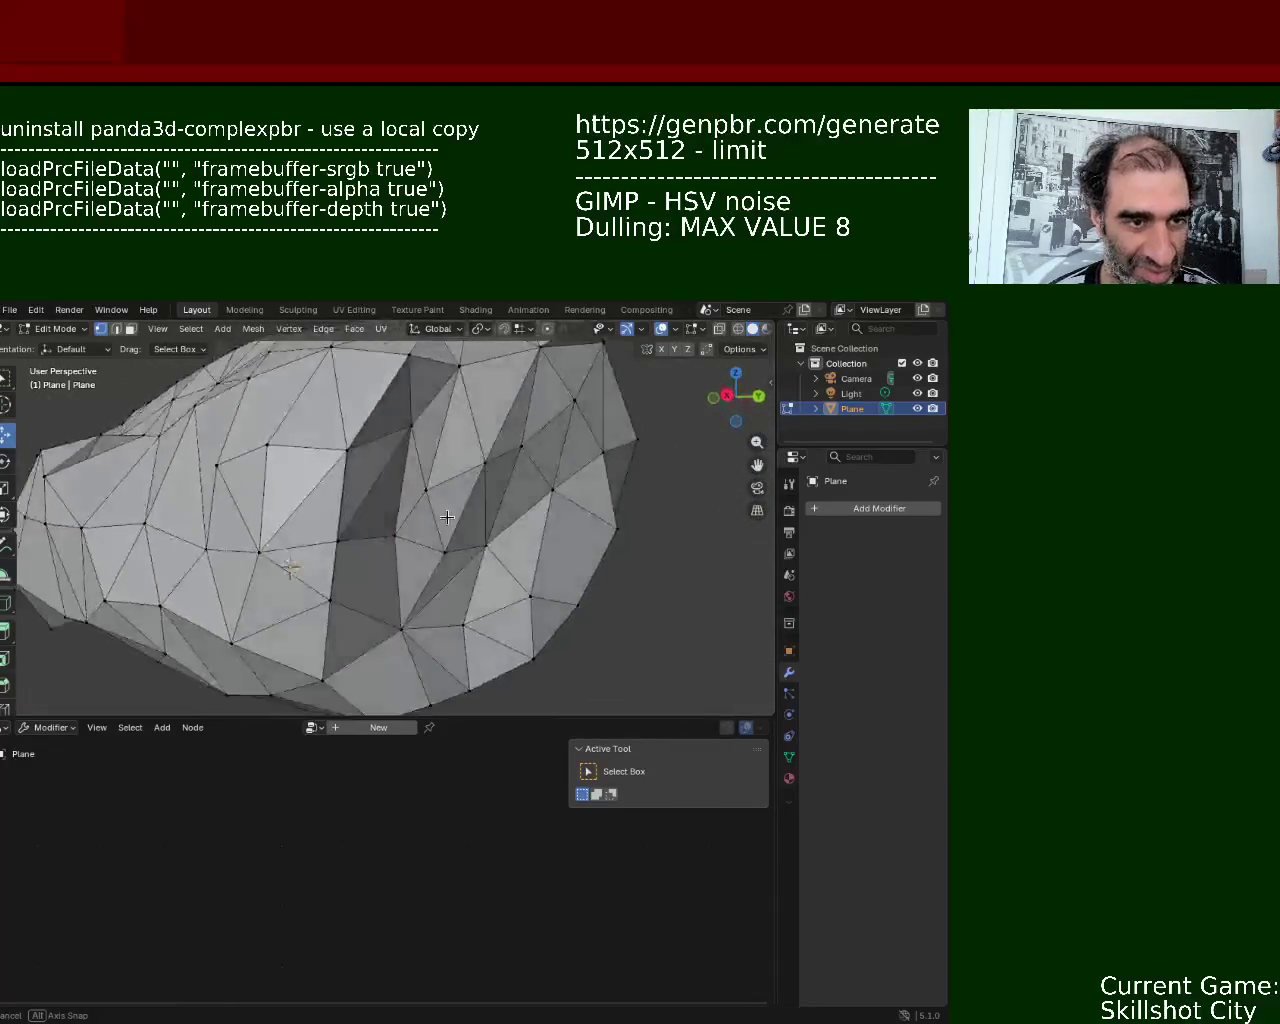
{"action": "left_click", "coordinate": [425, 516]}
{"action": "left_click_drag", "start_coordinate": [424, 474], "coordinate": [479, 512]}
{"action": "left_click", "coordinate": [471, 523]}
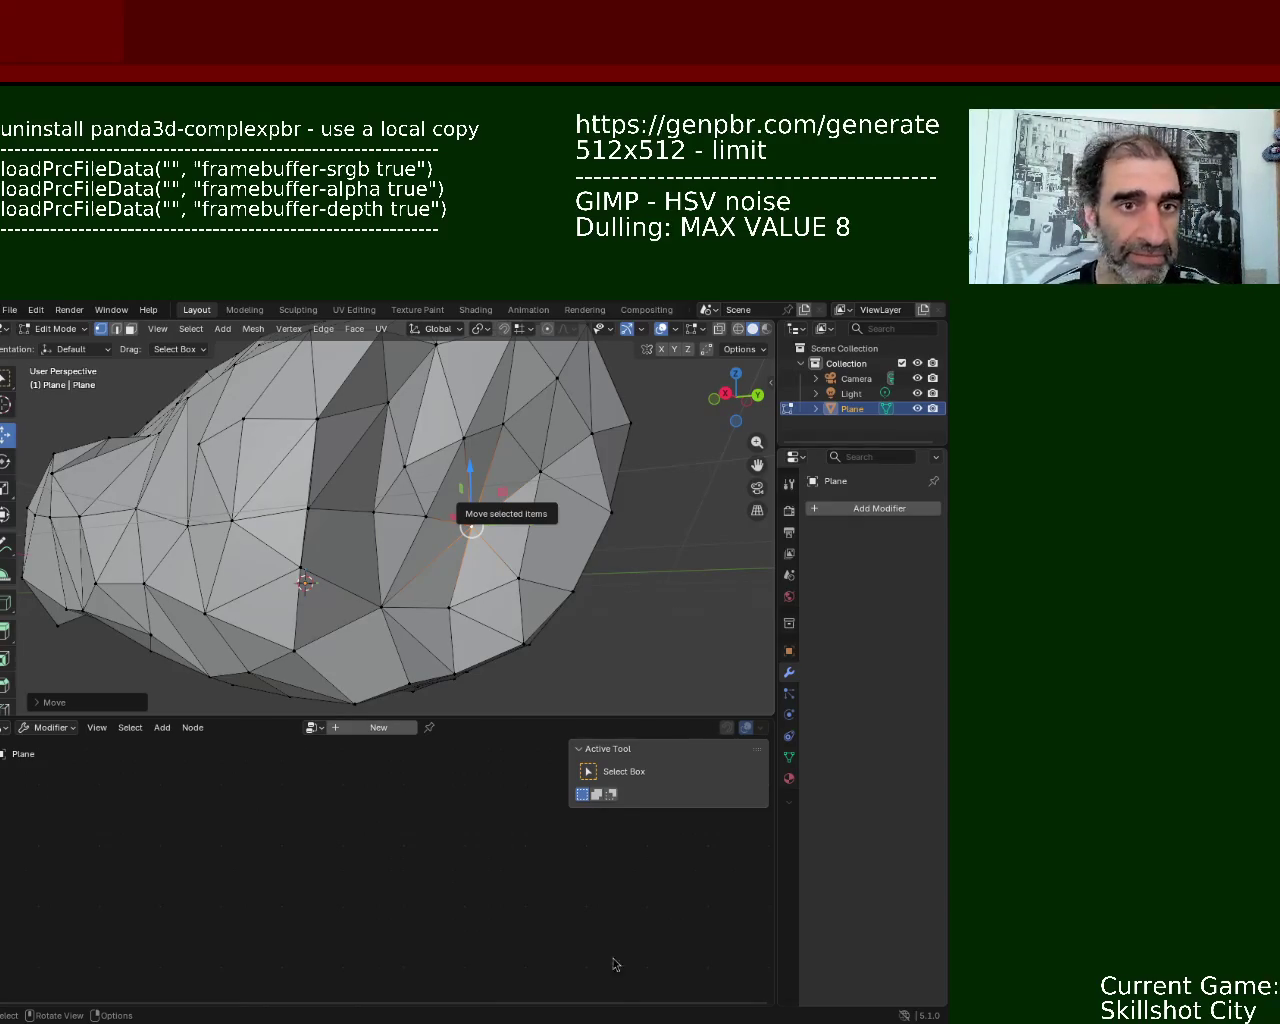
{"action": "mouse_move", "coordinate": [736, 548]}
{"action": "middle_mouse_down"}
{"action": "mouse_move", "coordinate": [396, 531]}
{"action": "mouse_move", "coordinate": [402, 552]}
{"action": "middle_mouse_up"}
- Nudge a side vertex of the rock along the Y axis, then raise it along Z
{"action": "left_click", "coordinate": [403, 554]}
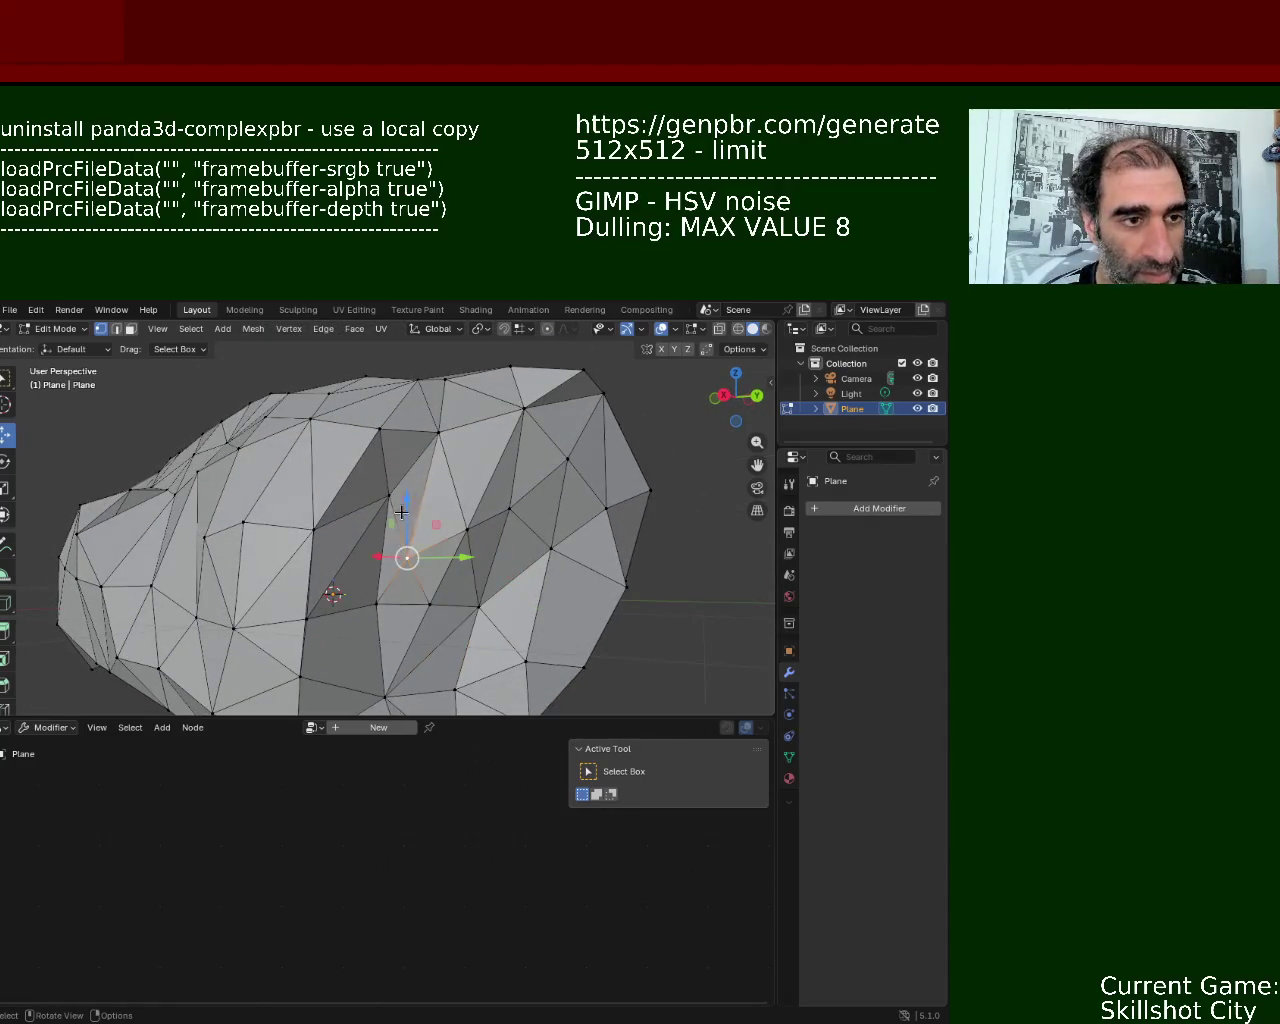
{"action": "key", "text": "g"}
{"action": "left_click", "coordinate": [431, 493]}
{"action": "key", "text": "g"}
{"action": "key", "text": "y"}
{"action": "left_click", "coordinate": [439, 480]}
{"action": "key", "text": "g"}
{"action": "key", "text": "z"}
{"action": "left_click", "coordinate": [443, 458]}
- Shift a vertex on top of the rock along the Y axis
{"action": "mouse_move", "coordinate": [450, 483]}
{"action": "middle_mouse_down"}
{"action": "mouse_move", "coordinate": [419, 510]}
{"action": "mouse_move", "coordinate": [391, 406]}
{"action": "mouse_move", "coordinate": [503, 589]}
{"action": "middle_mouse_up"}
{"action": "left_click", "coordinate": [391, 406]}
{"action": "key", "text": "g"}
{"action": "key", "text": "y"}
{"action": "left_click", "coordinate": [409, 406]}
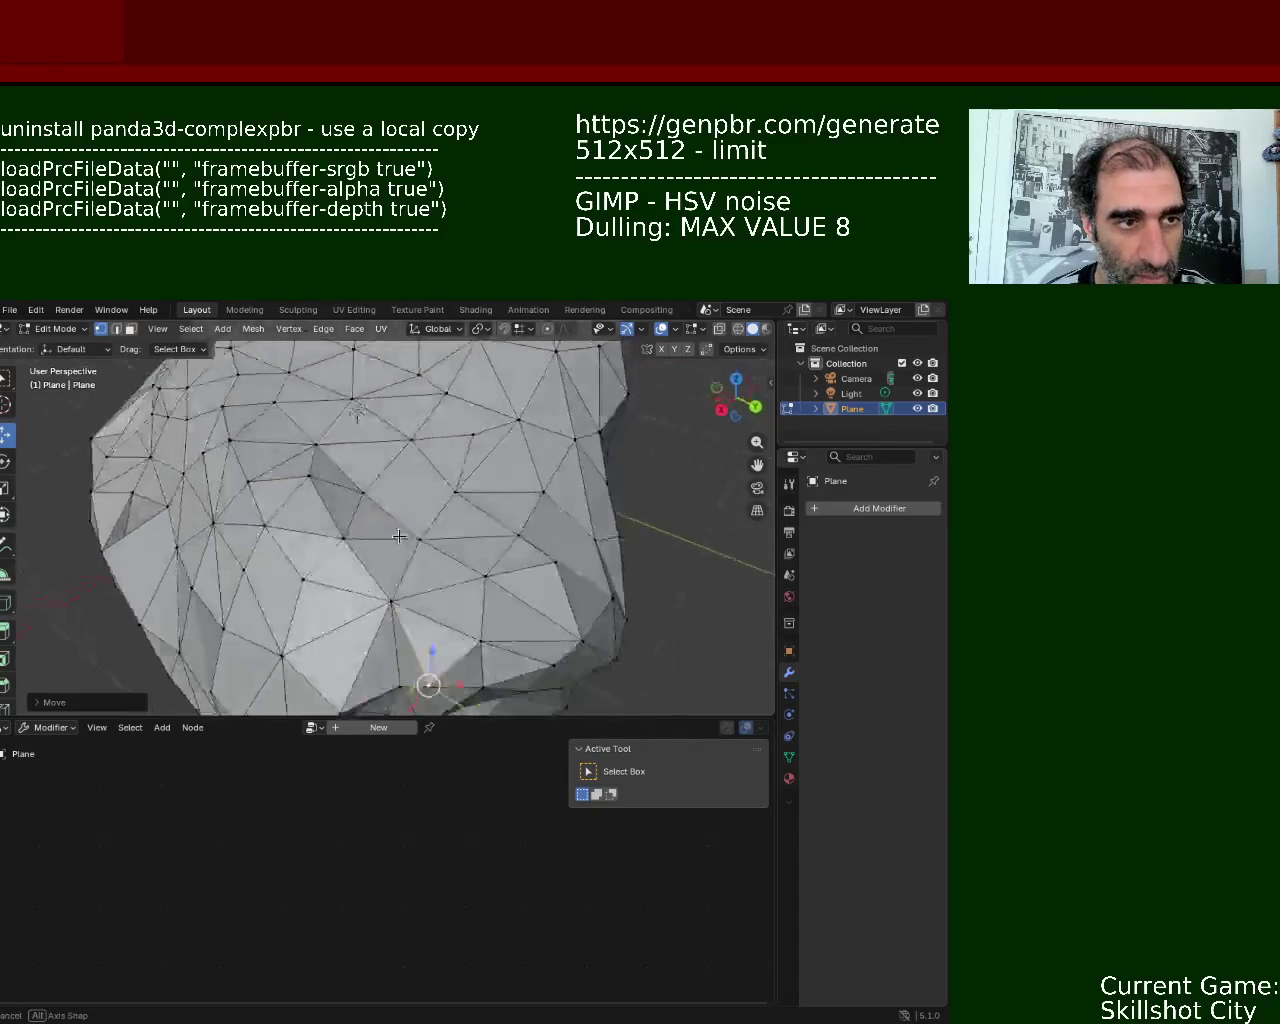
- Delete a spiky vertex and a neighbouring one, opening a hole in the surface
{"action": "mouse_move", "coordinate": [556, 636]}
{"action": "middle_mouse_down"}
{"action": "mouse_move", "coordinate": [457, 564]}
{"action": "mouse_move", "coordinate": [465, 578]}
{"action": "middle_mouse_up"}
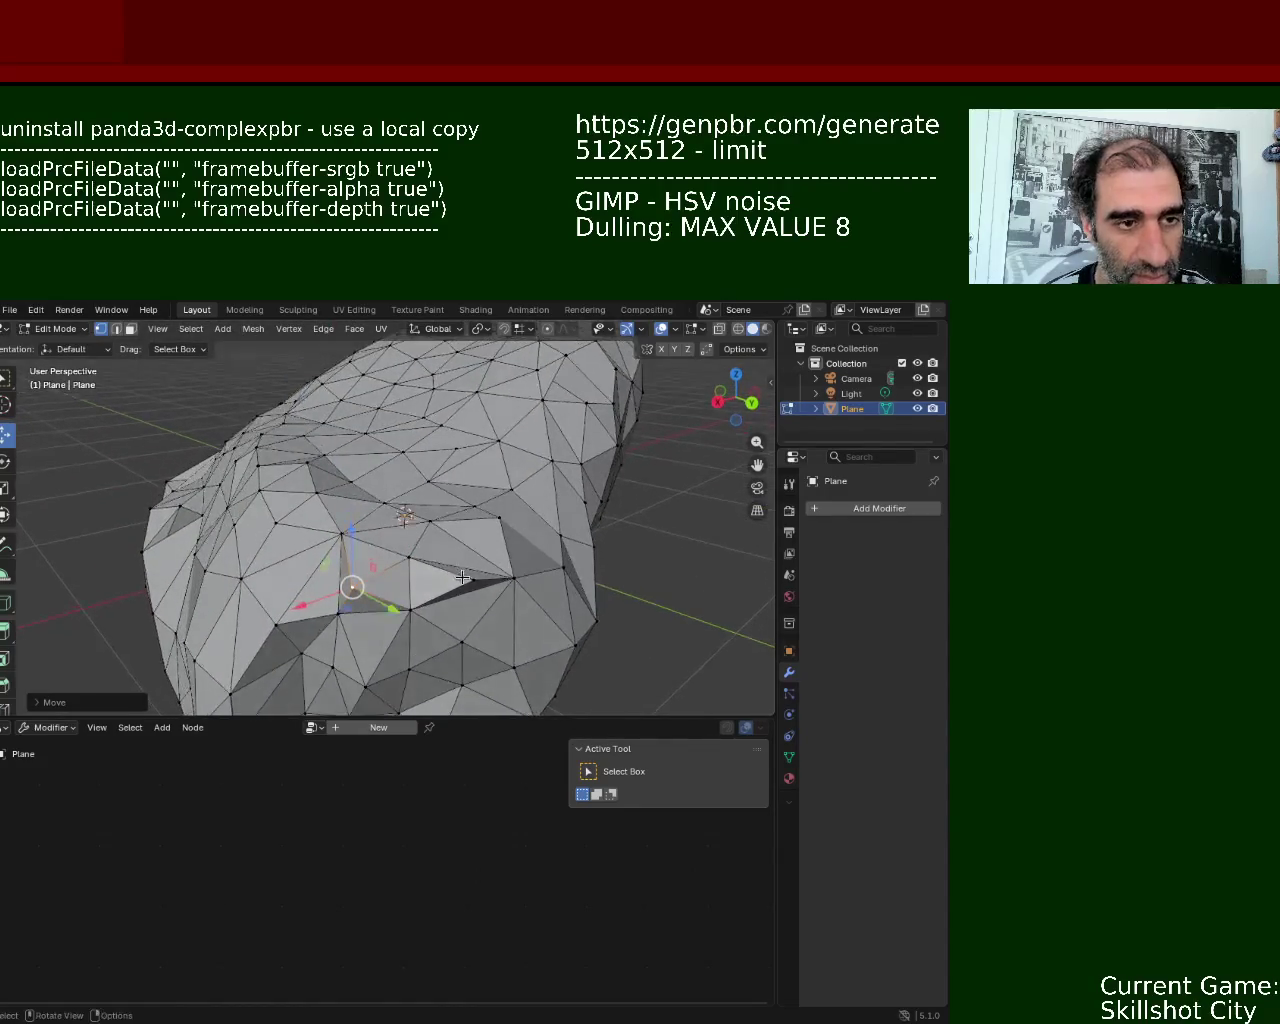
{"action": "left_click", "coordinate": [471, 583]}
{"action": "key", "text": "x"}
{"action": "left_click", "coordinate": [467, 584]}
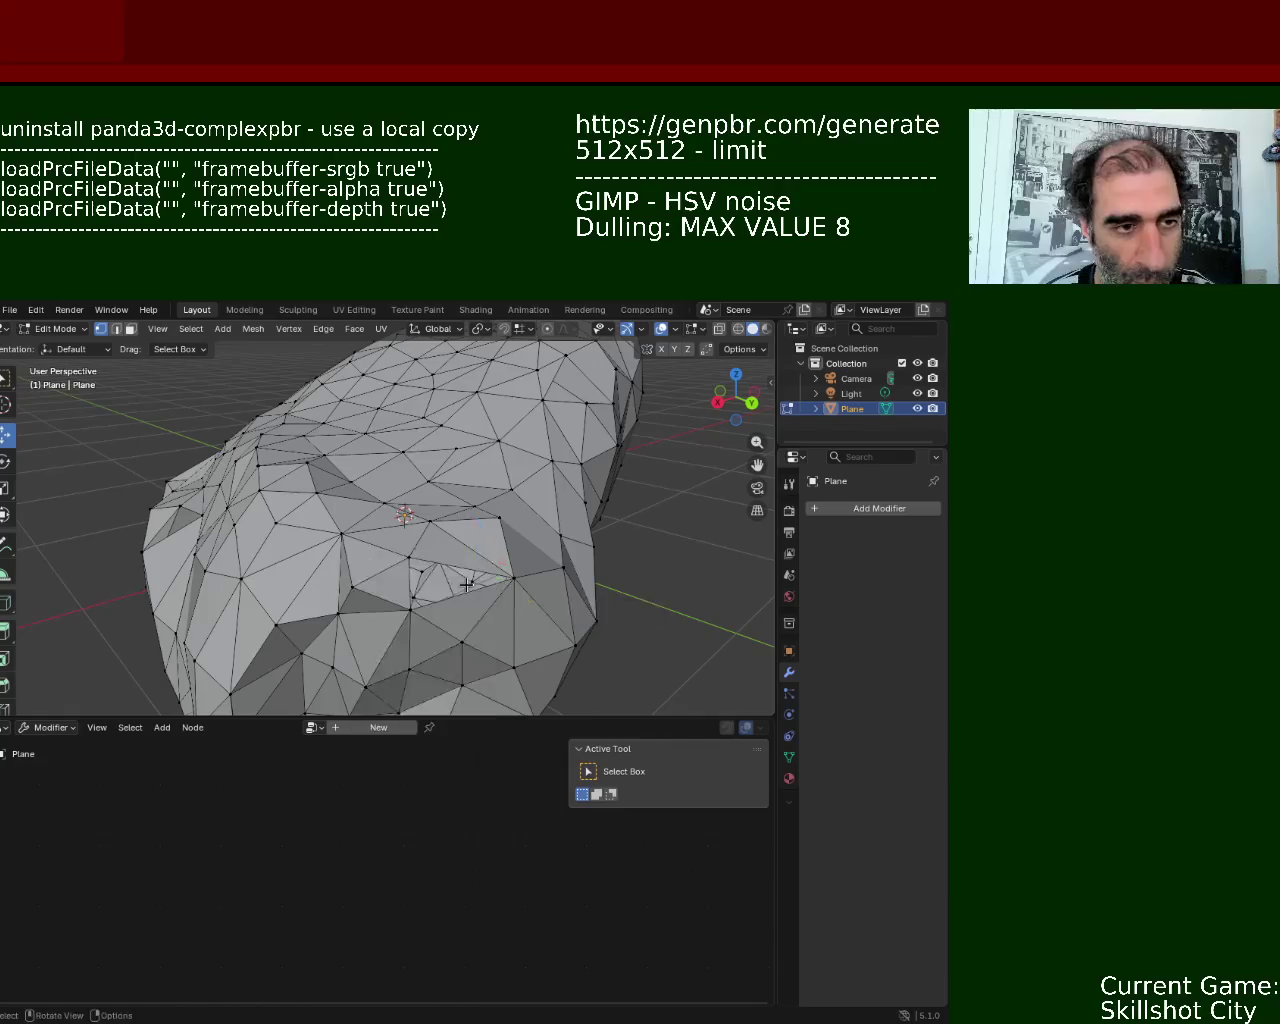
{"action": "left_click", "coordinate": [353, 590]}
{"action": "middle_click_drag", "start_coordinate": [354, 592], "coordinate": [430, 572]}
{"action": "key", "text": "x"}
{"action": "left_click", "coordinate": [436, 576]}
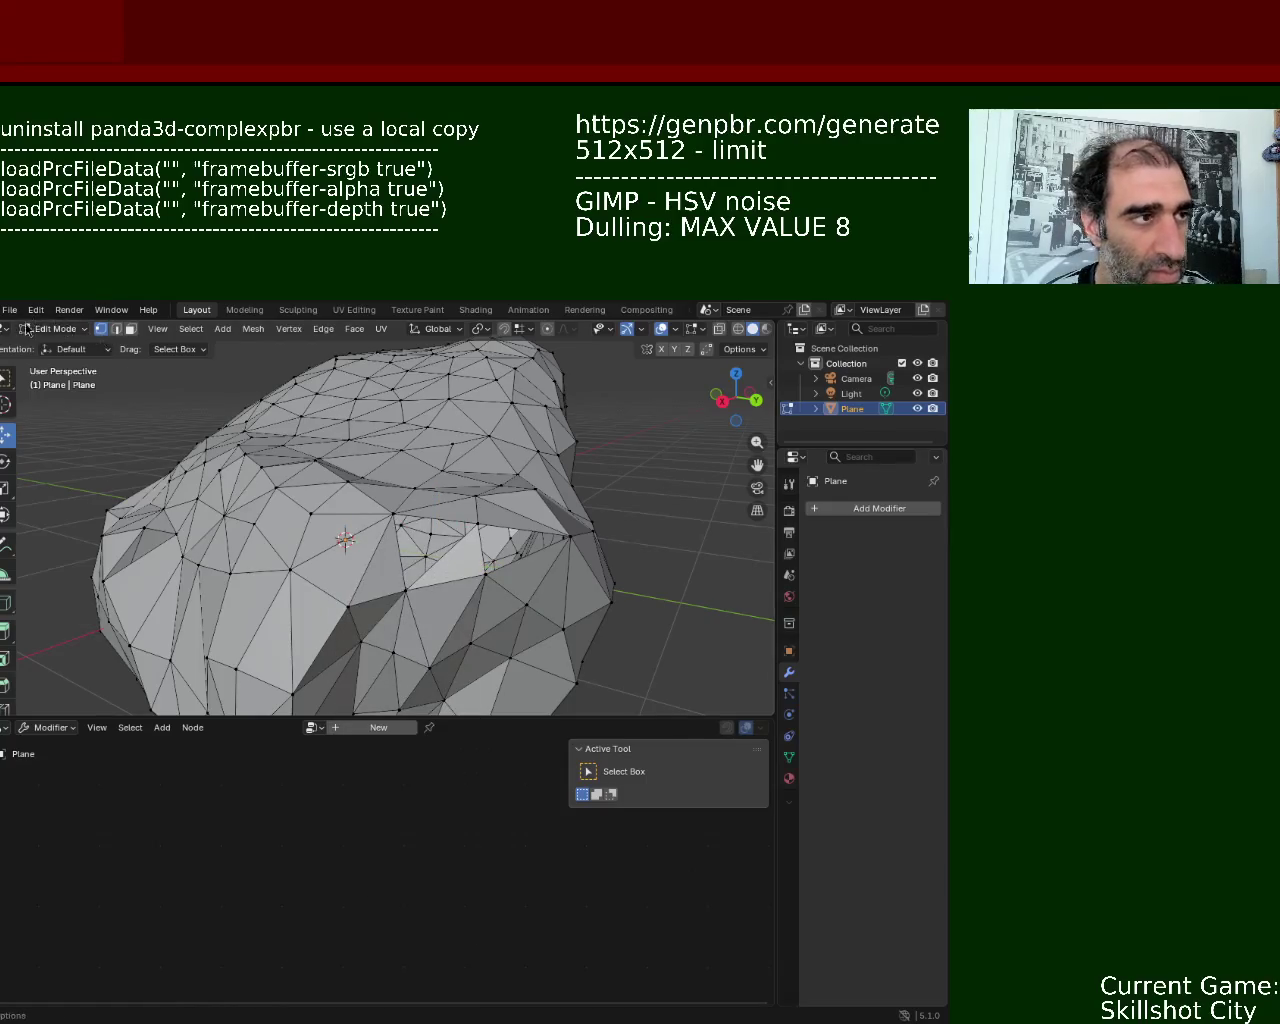
- Fill part of the hole with new faces using F
{"action": "mouse_move", "coordinate": [312, 455]}
{"action": "middle_mouse_down"}
{"action": "mouse_move", "coordinate": [323, 500]}
{"action": "mouse_move", "coordinate": [460, 557]}
{"action": "middle_mouse_up"}
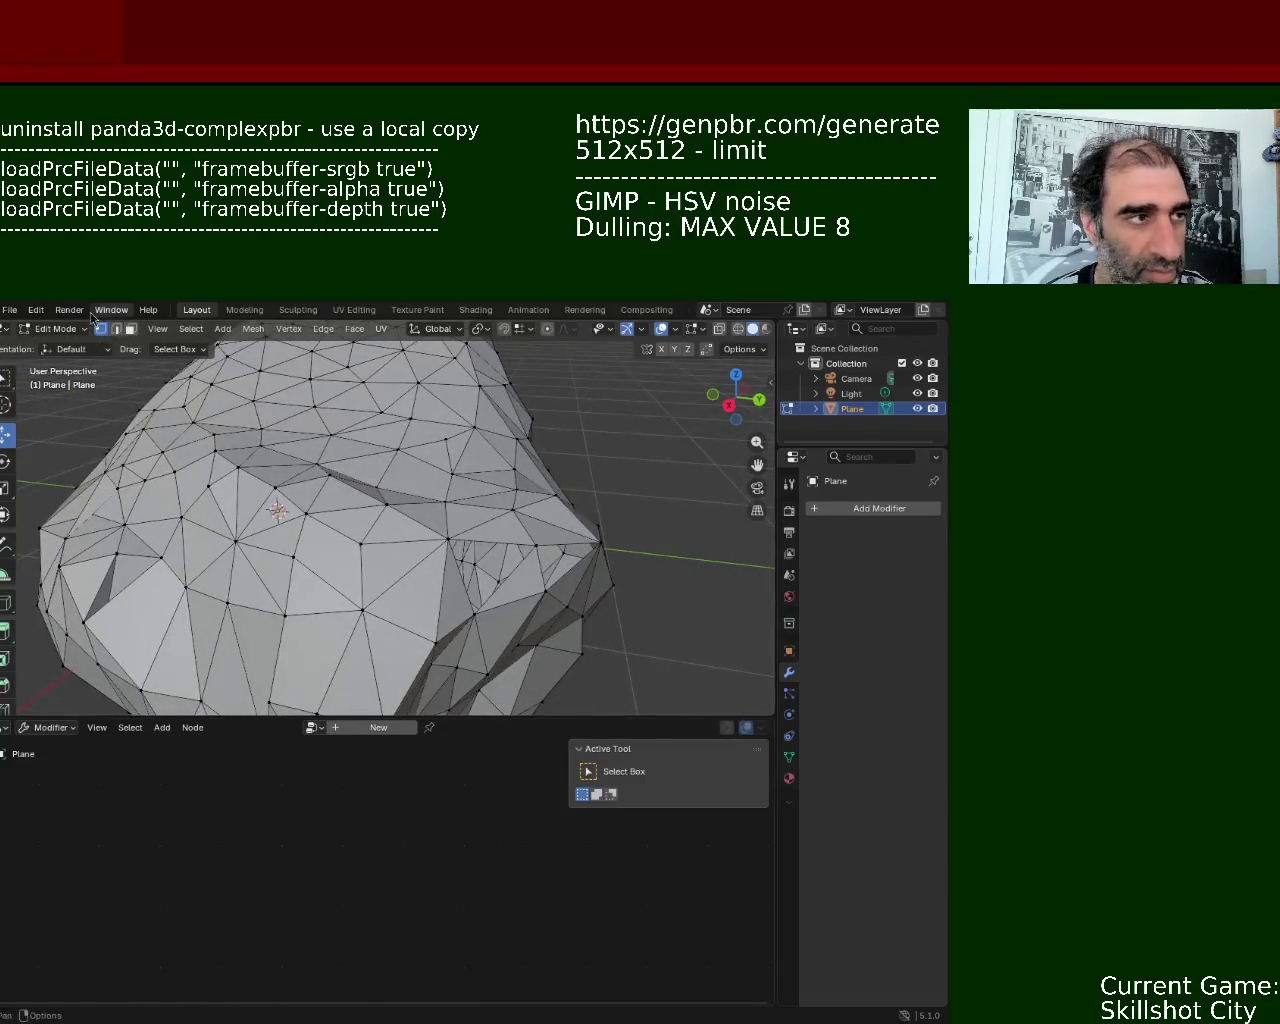
{"action": "left_click", "coordinate": [460, 557]}
{"action": "key", "text": "f"}
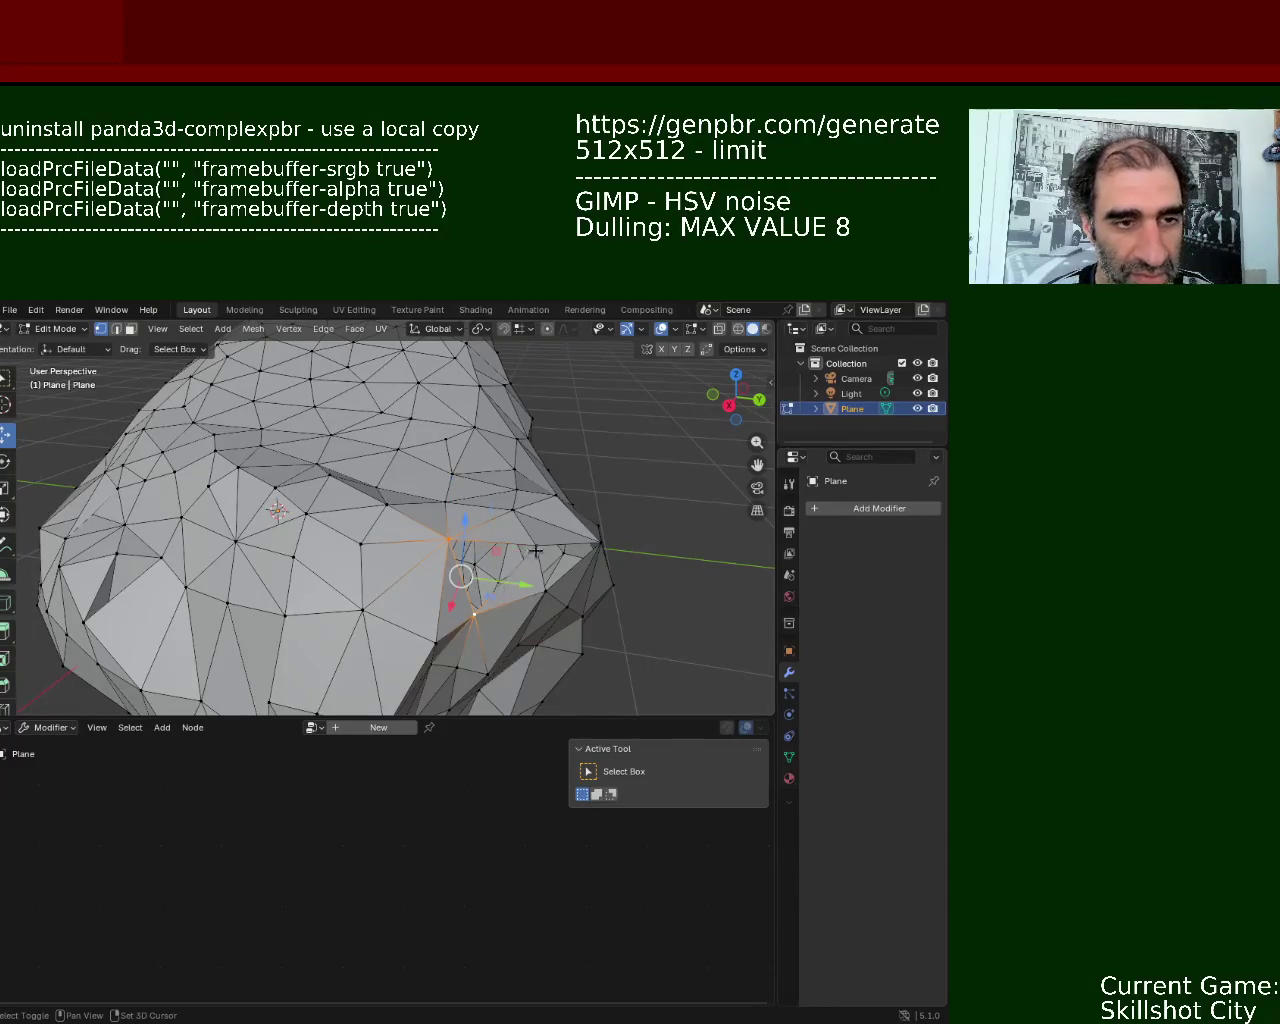
{"action": "key", "text": "f"}
{"action": "key", "text": "f"}
{"action": "key", "text": "f"}
{"action": "mouse_move", "coordinate": [548, 588]}
{"action": "middle_mouse_down"}
{"action": "mouse_move", "coordinate": [585, 510]}
{"action": "mouse_move", "coordinate": [445, 583]}
{"action": "mouse_move", "coordinate": [327, 481]}
{"action": "middle_mouse_up"}
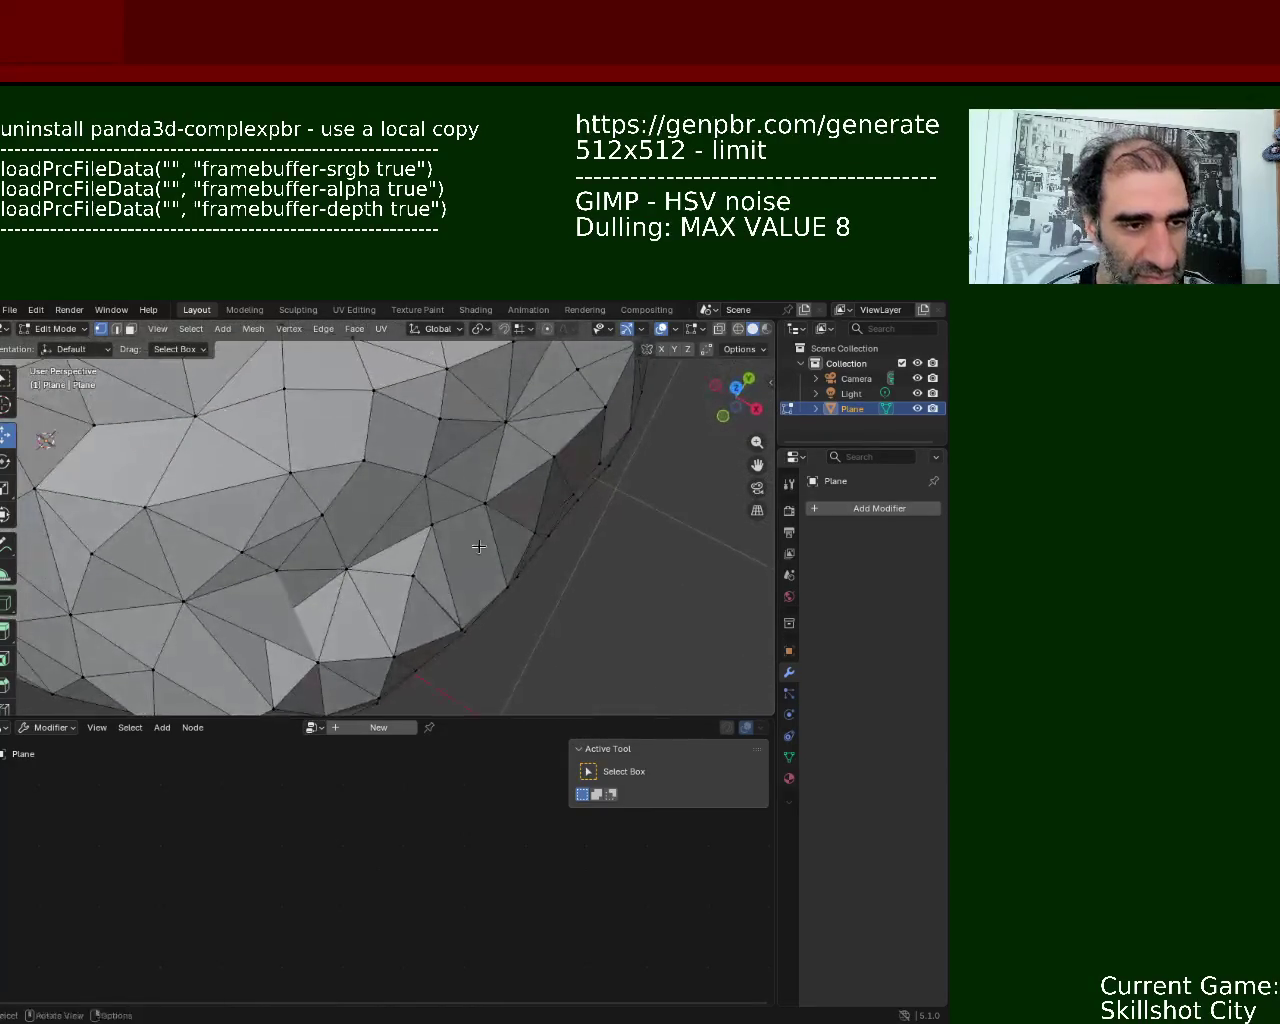
- Delete the faces around the pit's vertices and the face next to the pit
{"action": "left_click", "coordinate": [422, 558]}
{"action": "left_click", "coordinate": [430, 582]}
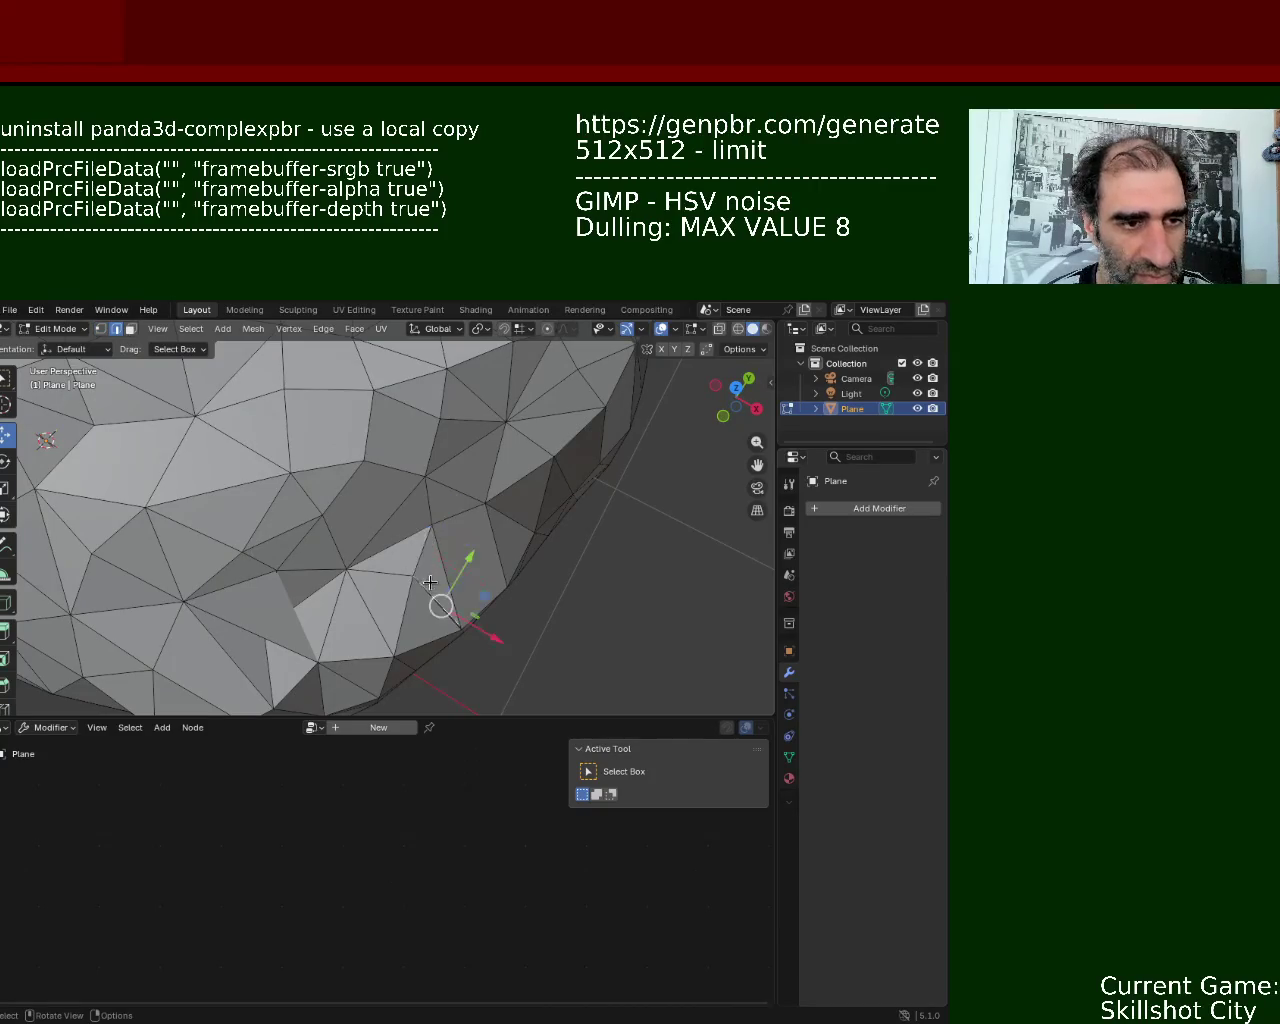
{"action": "left_click", "coordinate": [431, 538]}
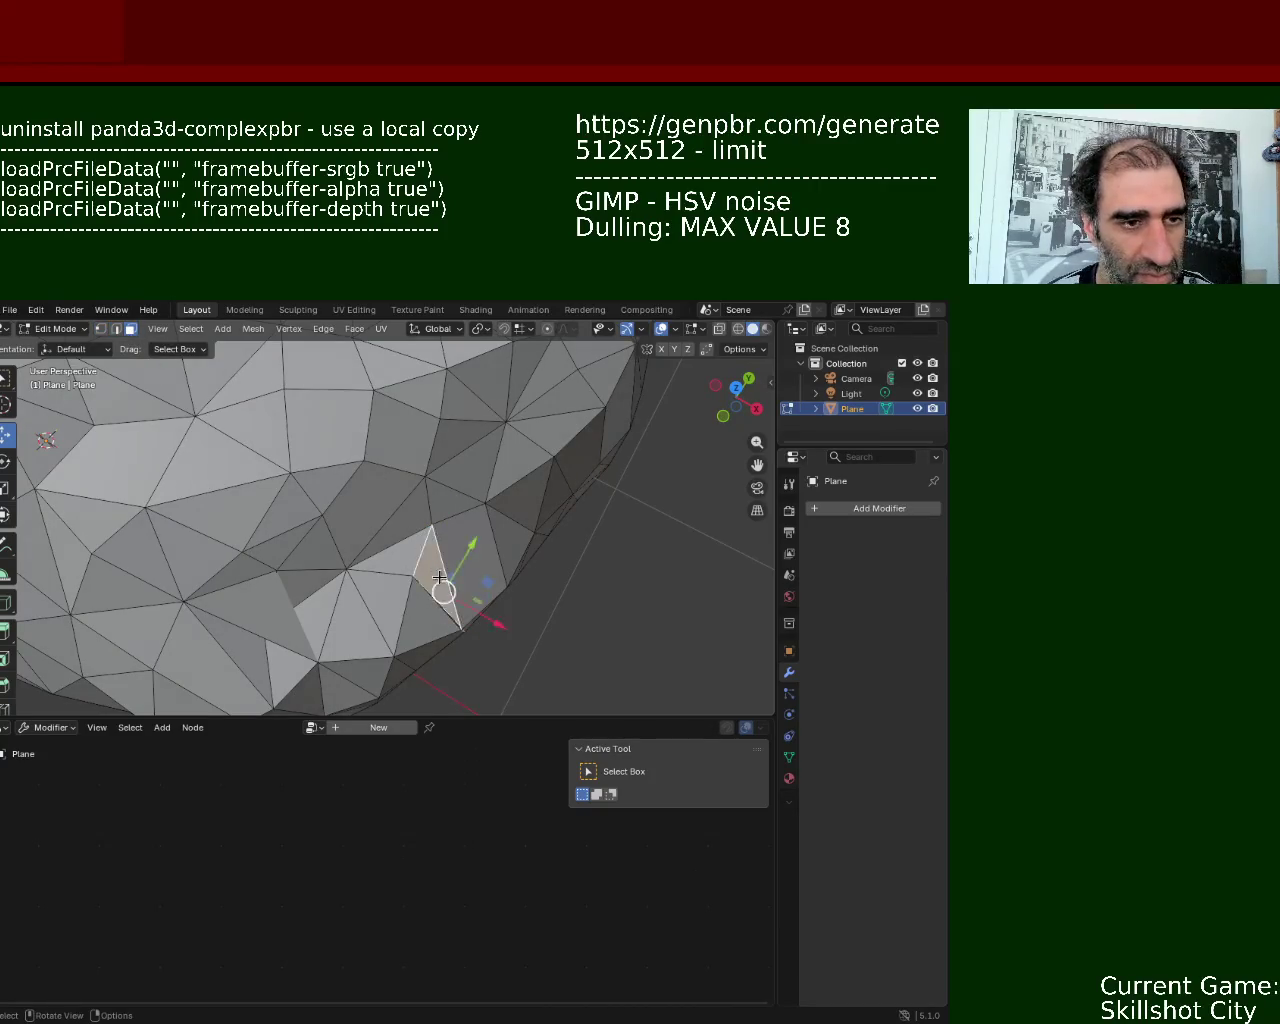
{"action": "key", "text": "x"}
{"action": "left_click", "coordinate": [420, 611]}
{"action": "mouse_move", "coordinate": [420, 612]}
{"action": "middle_mouse_down"}
{"action": "mouse_move", "coordinate": [411, 564]}
{"action": "mouse_move", "coordinate": [310, 638]}
{"action": "mouse_move", "coordinate": [434, 640]}
{"action": "middle_mouse_up"}
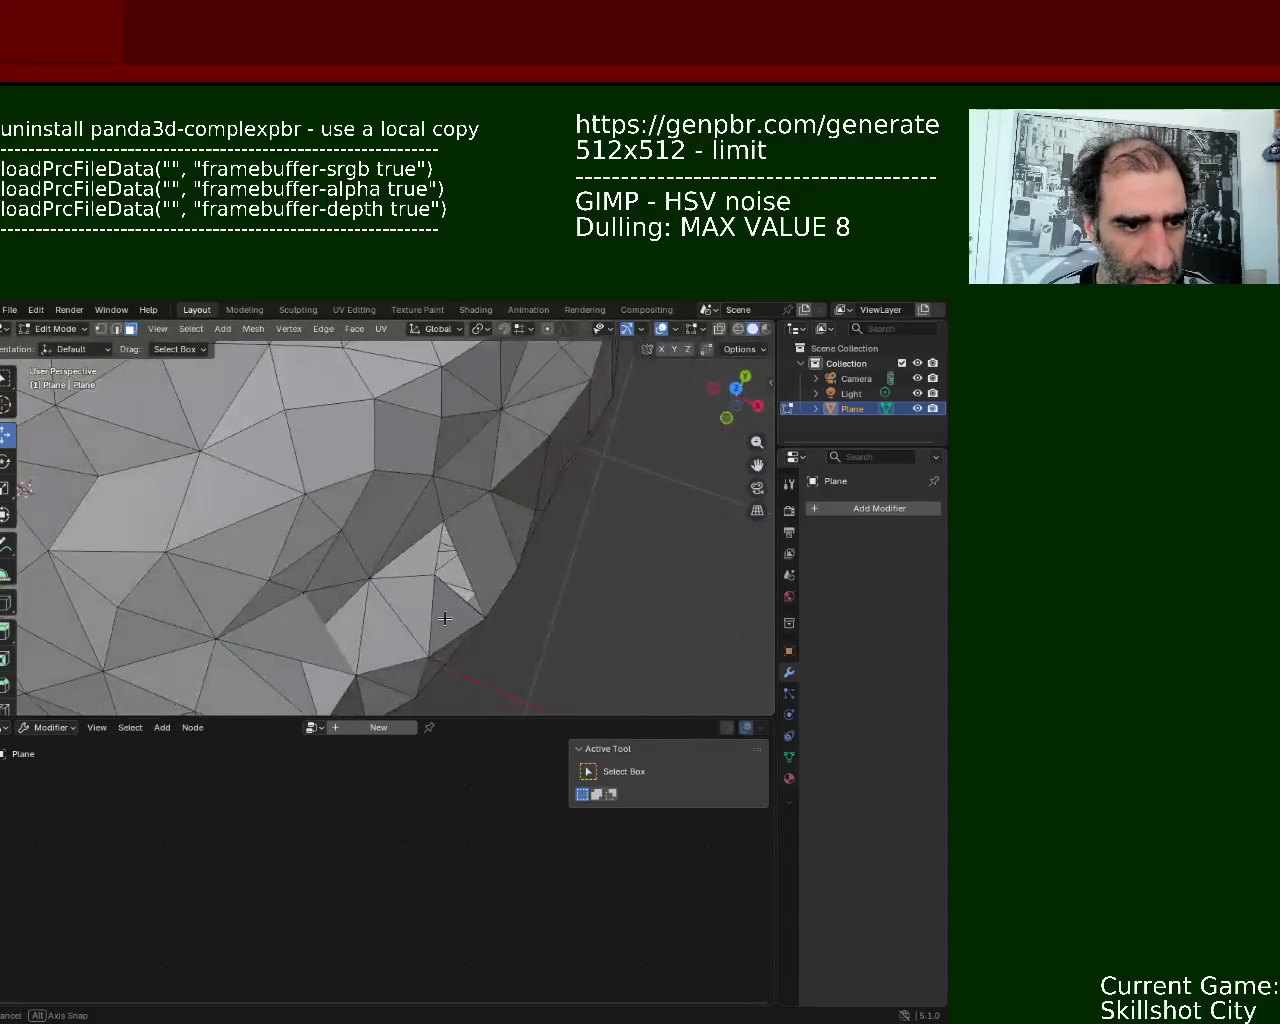
{"action": "left_click", "coordinate": [440, 642]}
{"action": "key", "text": "x"}
{"action": "left_click", "coordinate": [453, 637]}
- Remove a vertex inside the pit and the faces around another pit vertex
{"action": "mouse_move", "coordinate": [434, 600]}
{"action": "middle_mouse_down"}
{"action": "mouse_move", "coordinate": [533, 525]}
{"action": "mouse_move", "coordinate": [469, 468]}
{"action": "mouse_move", "coordinate": [487, 502]}
{"action": "mouse_move", "coordinate": [437, 534]}
{"action": "mouse_move", "coordinate": [466, 471]}
{"action": "mouse_move", "coordinate": [490, 500]}
{"action": "mouse_move", "coordinate": [532, 504]}
{"action": "mouse_move", "coordinate": [536, 477]}
{"action": "mouse_move", "coordinate": [386, 529]}
{"action": "mouse_move", "coordinate": [360, 477]}
{"action": "mouse_move", "coordinate": [442, 544]}
{"action": "mouse_move", "coordinate": [471, 509]}
{"action": "mouse_move", "coordinate": [451, 543]}
{"action": "mouse_move", "coordinate": [395, 475]}
{"action": "middle_mouse_up"}
{"action": "left_click", "coordinate": [486, 498]}
{"action": "key", "text": "x"}
{"action": "left_click", "coordinate": [532, 504]}
{"action": "left_click", "coordinate": [451, 543]}
{"action": "key", "text": "x"}
{"action": "left_click", "coordinate": [455, 550]}
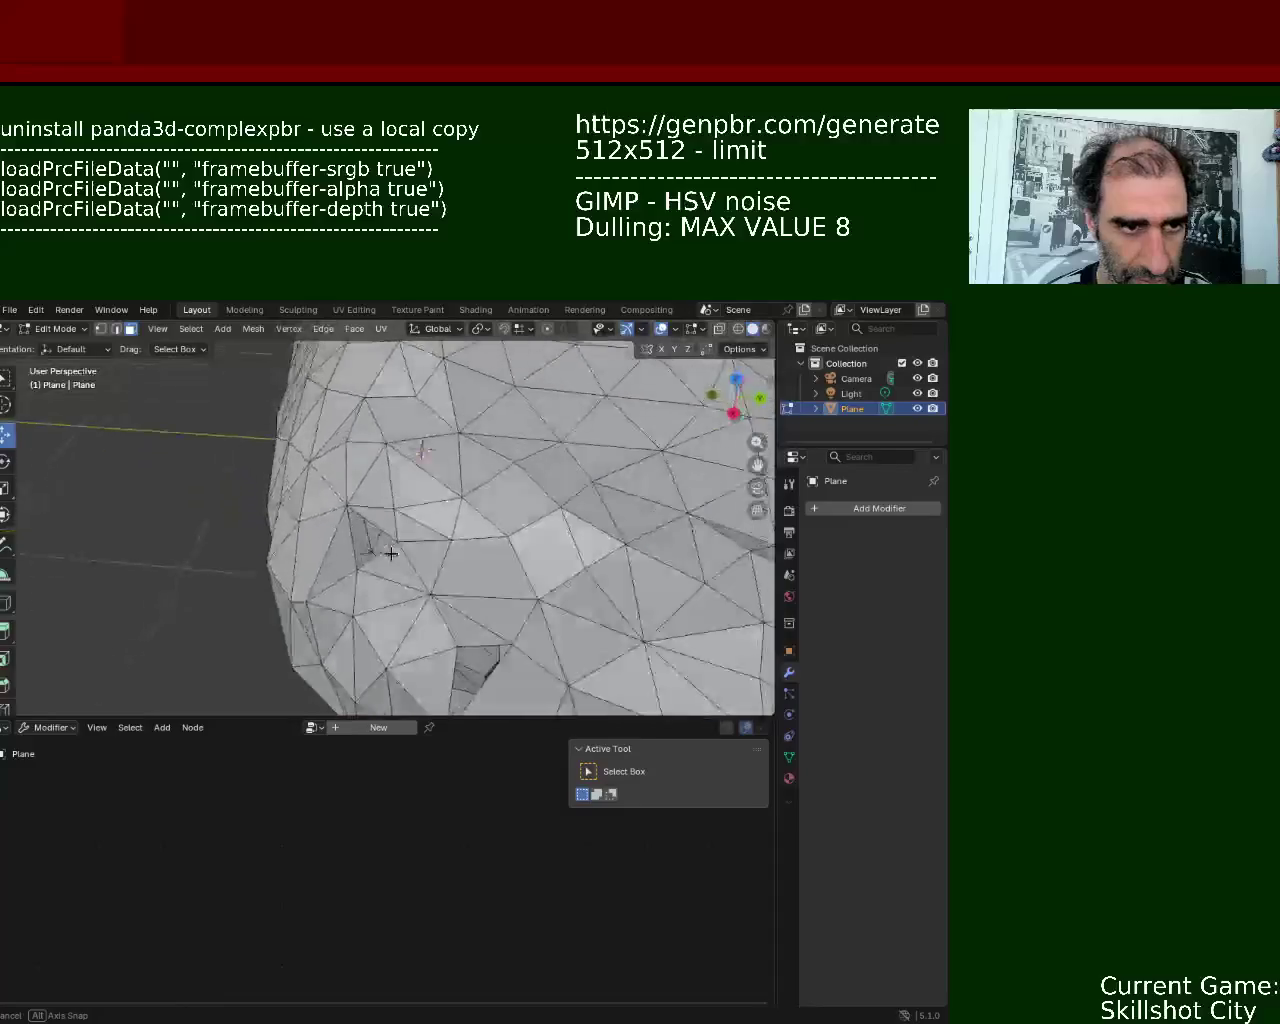
{"action": "scroll", "coordinate": [395, 475], "scroll_direction": "up", "scroll_amount": 5}
{"action": "scroll", "coordinate": [395, 475], "scroll_direction": "down", "scroll_amount": 3}
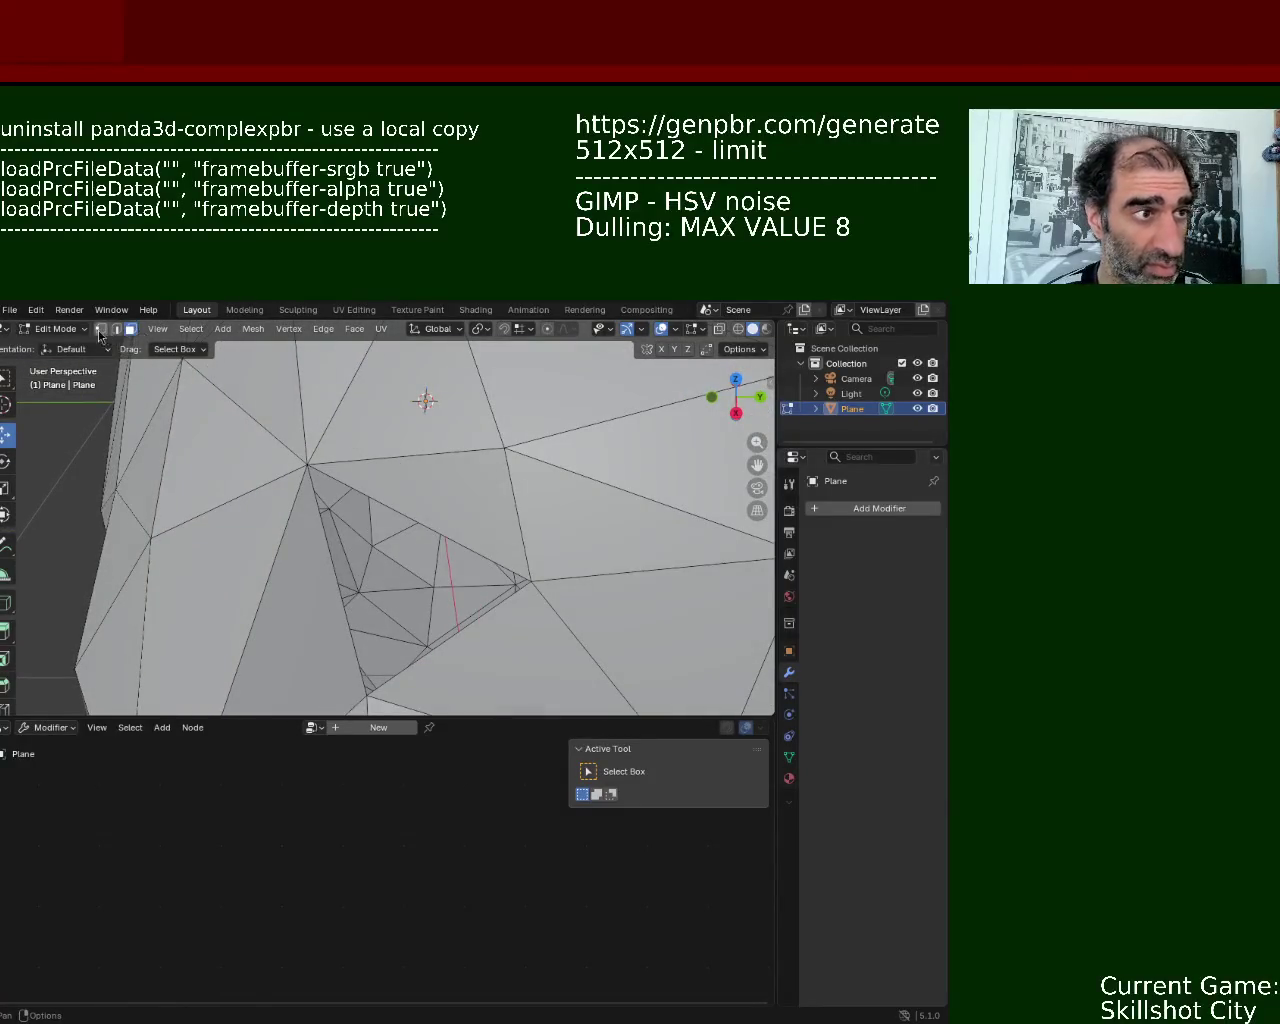
- Close the first hole with a triangle face between its three border vertices
{"action": "left_click", "coordinate": [307, 464]}
{"action": "left_click", "coordinate": [367, 694], "text": "shift"}
{"action": "left_click", "coordinate": [531, 580], "text": "shift"}
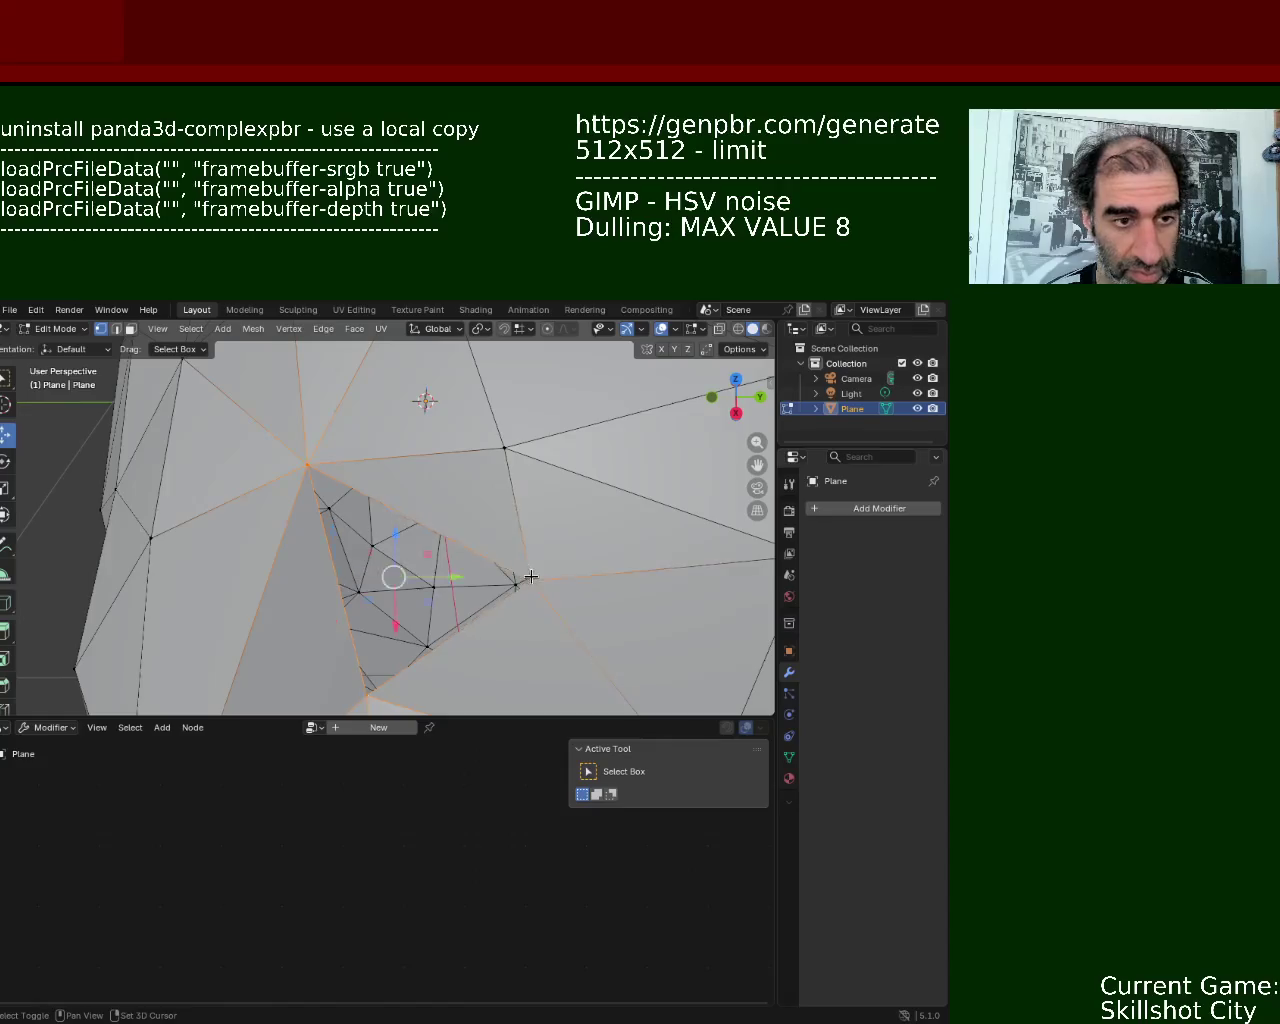
{"action": "key", "text": "f"}
{"action": "scroll", "coordinate": [514, 530], "scroll_direction": "down", "scroll_amount": 2}
{"action": "mouse_move", "coordinate": [517, 540]}
{"action": "middle_mouse_down"}
{"action": "mouse_move", "coordinate": [491, 560]}
{"action": "mouse_move", "coordinate": [483, 543]}
{"action": "middle_mouse_up"}
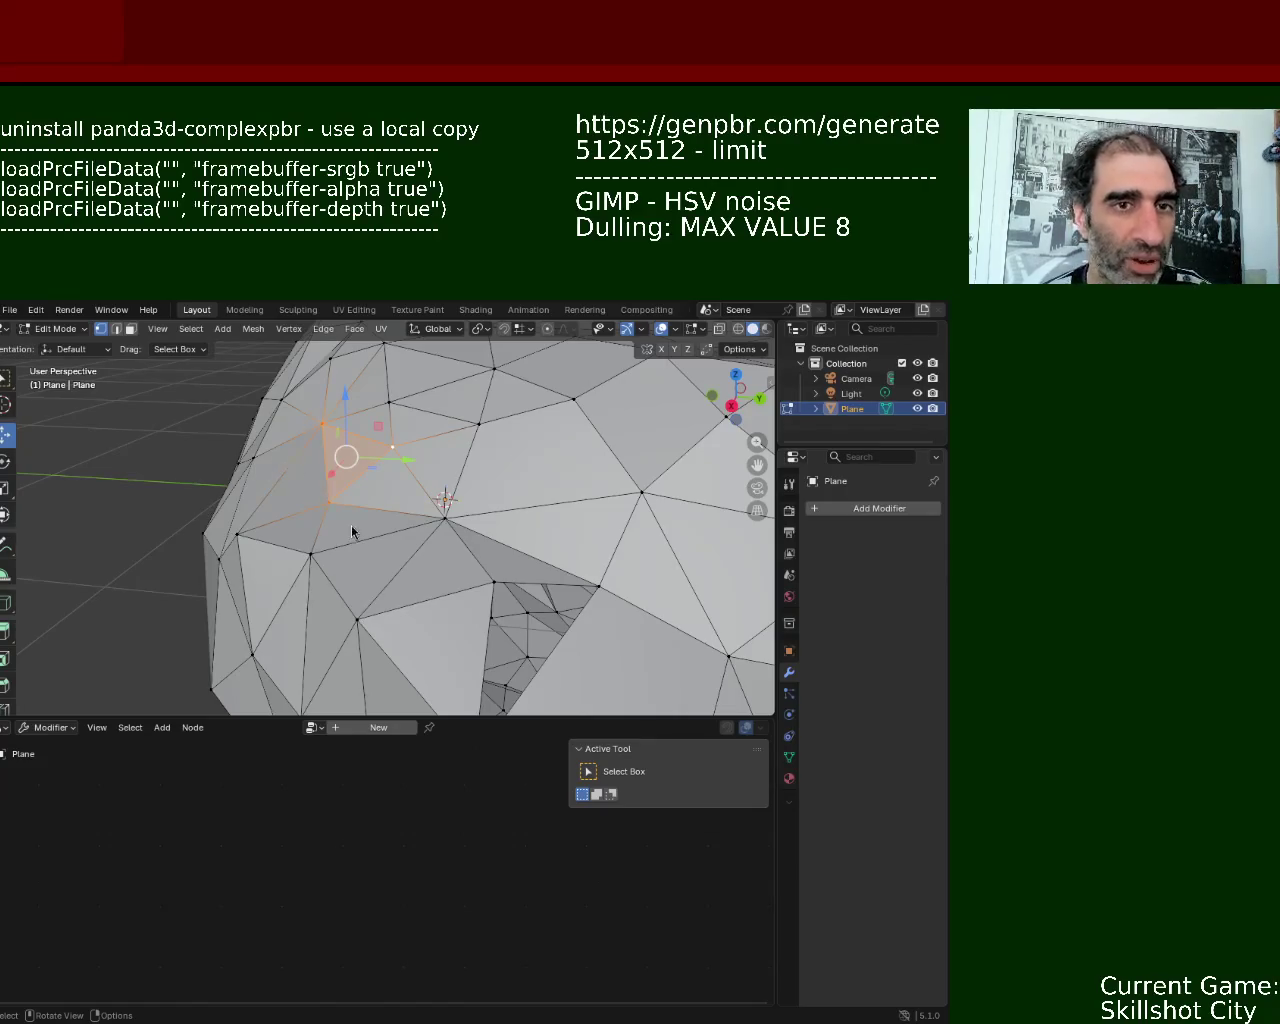
- Close a second hole with a new face spanning its four border vertices
{"action": "middle_click_drag", "start_coordinate": [434, 612], "coordinate": [354, 607]}
{"action": "left_click", "coordinate": [395, 610]}
{"action": "left_click", "coordinate": [550, 472], "text": "shift"}
{"action": "left_click", "coordinate": [450, 468], "text": "shift"}
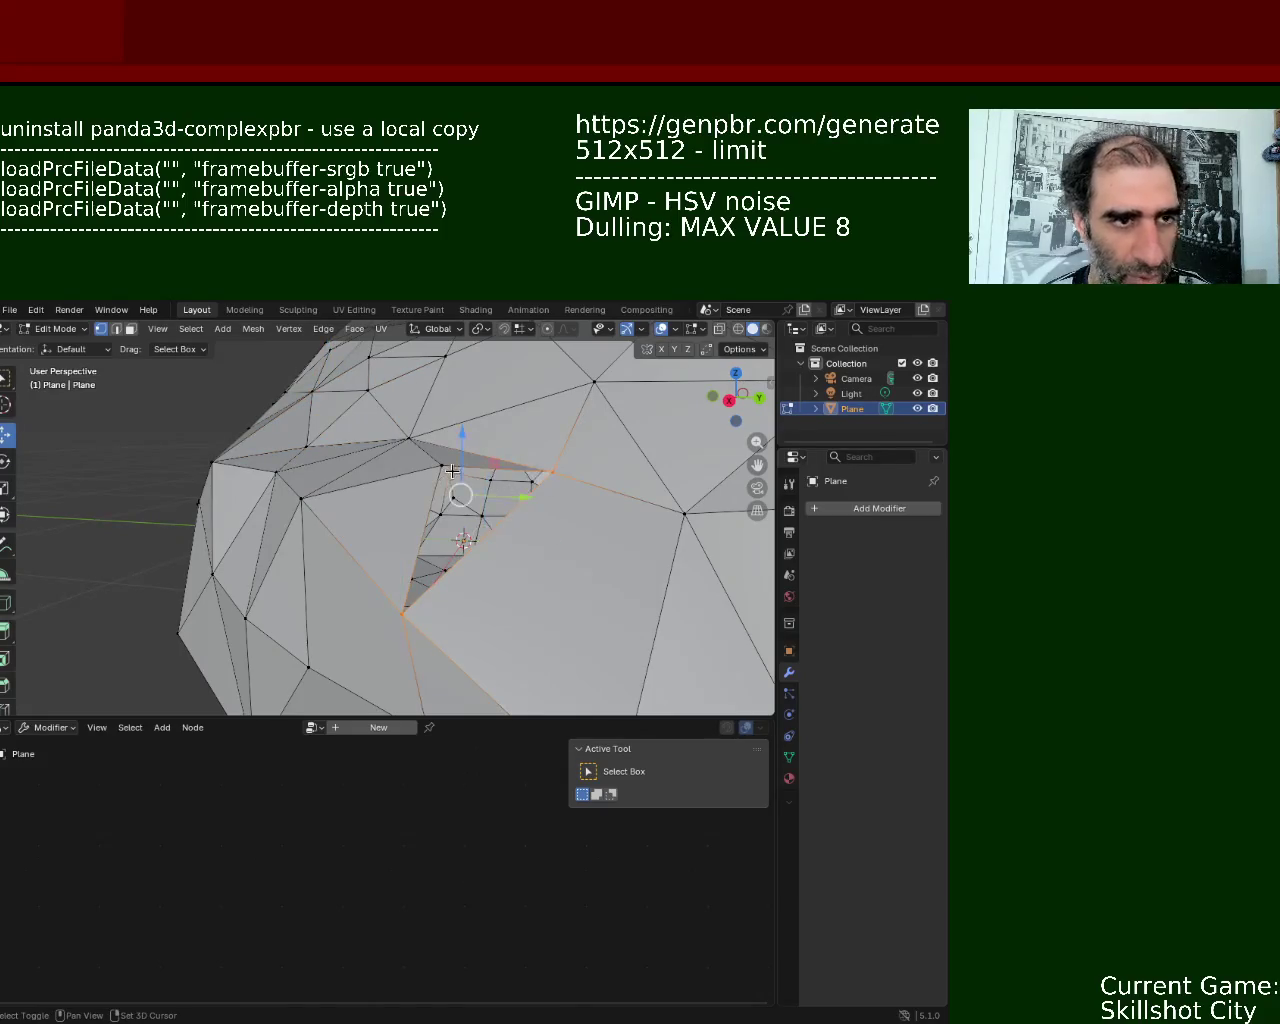
{"action": "left_click", "coordinate": [460, 560], "text": "shift"}
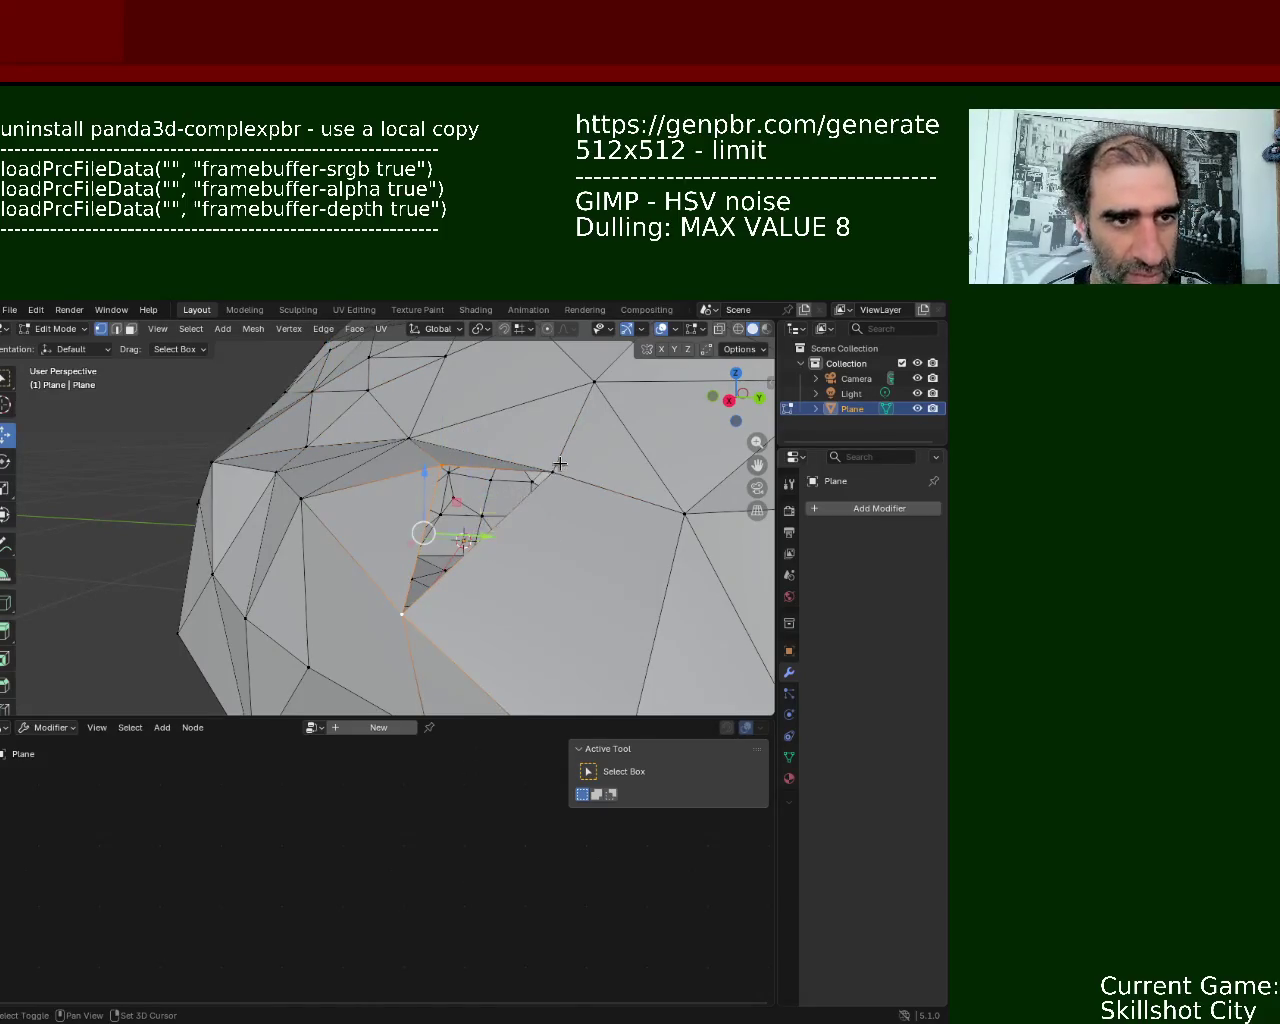
{"action": "key", "text": "f"}
{"action": "mouse_move", "coordinate": [557, 486]}
{"action": "middle_mouse_down"}
{"action": "mouse_move", "coordinate": [517, 563]}
{"action": "mouse_move", "coordinate": [469, 567]}
{"action": "mouse_move", "coordinate": [491, 580]}
{"action": "mouse_move", "coordinate": [466, 534]}
{"action": "mouse_move", "coordinate": [380, 471]}
{"action": "mouse_move", "coordinate": [481, 499]}
{"action": "mouse_move", "coordinate": [395, 552]}
{"action": "middle_mouse_up"}
{"action": "left_click", "coordinate": [290, 603]}
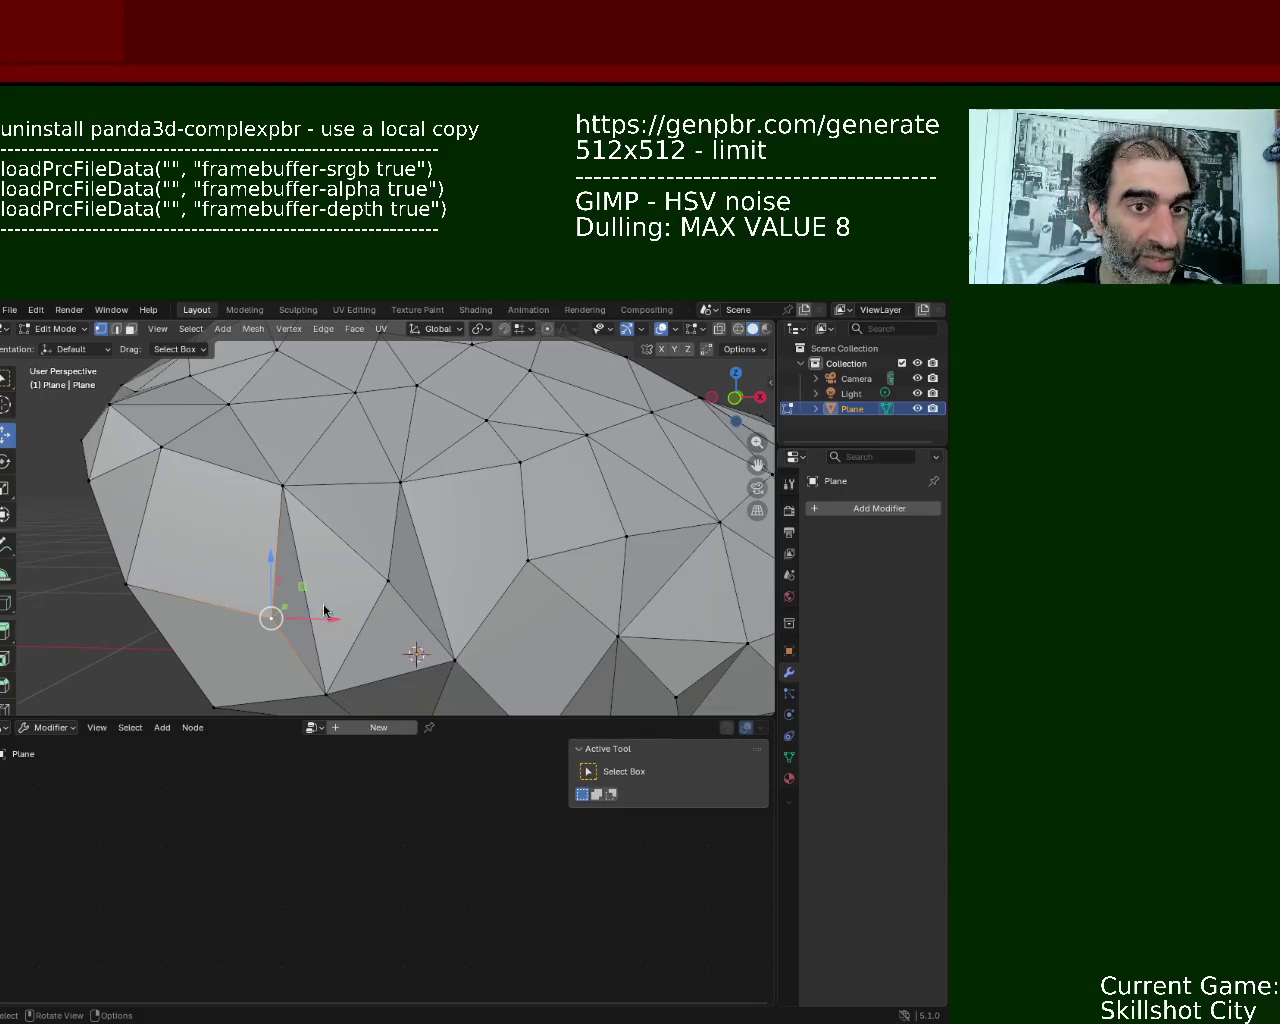
{"action": "mouse_move", "coordinate": [519, 540]}
{"action": "middle_mouse_down"}
{"action": "mouse_move", "coordinate": [450, 578]}
{"action": "mouse_move", "coordinate": [422, 479]}
{"action": "mouse_move", "coordinate": [330, 449]}
{"action": "middle_mouse_up"}
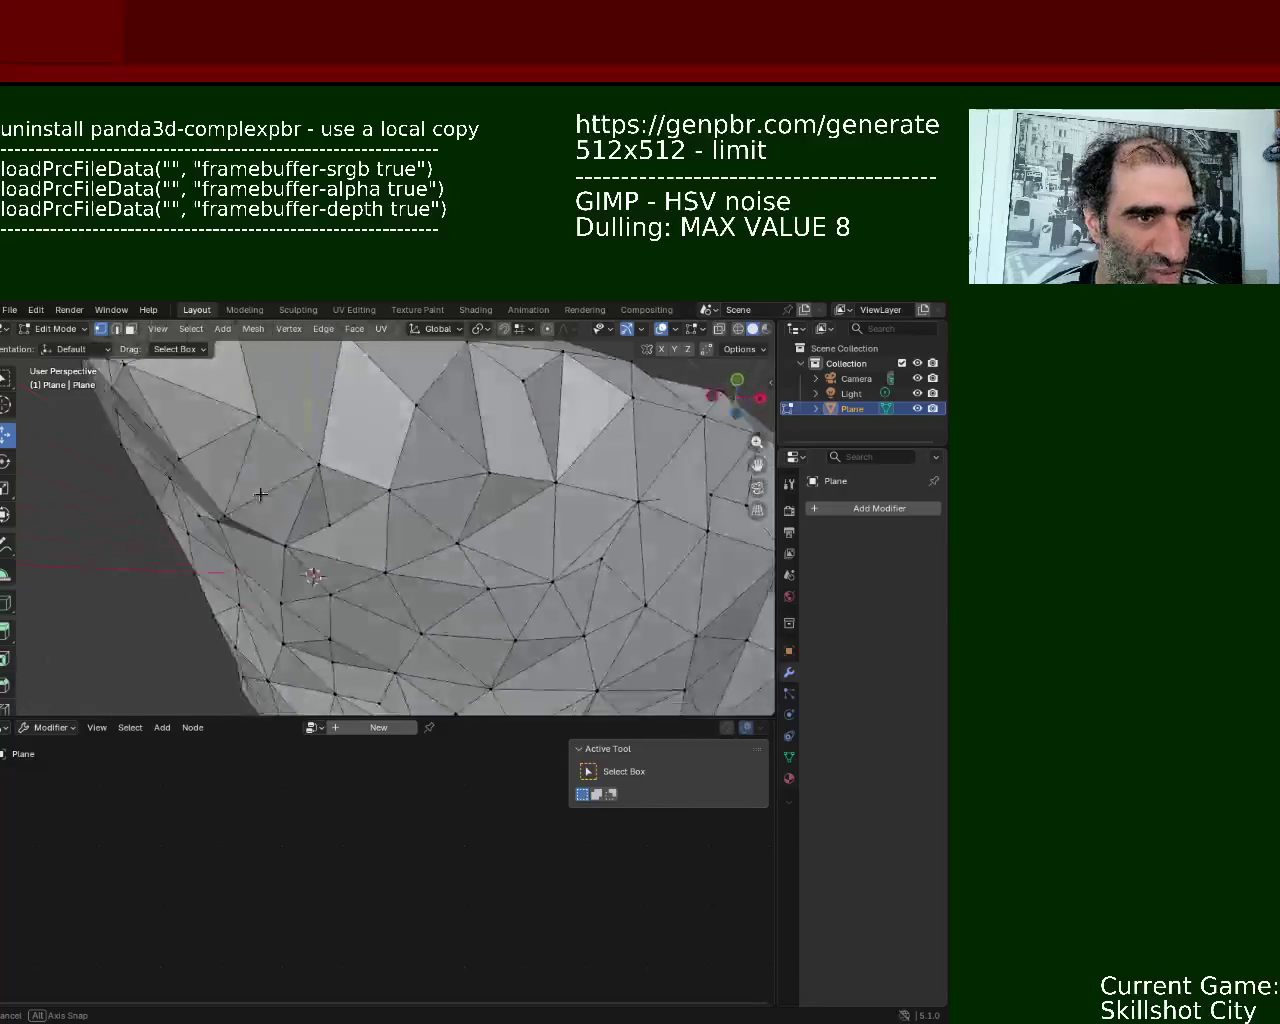
- Locate the thin sliver face and delete it in Face select mode
{"action": "mouse_move", "coordinate": [330, 449]}
{"action": "middle_mouse_down"}
{"action": "mouse_move", "coordinate": [318, 511]}
{"action": "mouse_move", "coordinate": [300, 486]}
{"action": "mouse_move", "coordinate": [454, 551]}
{"action": "mouse_move", "coordinate": [445, 541]}
{"action": "middle_mouse_up"}
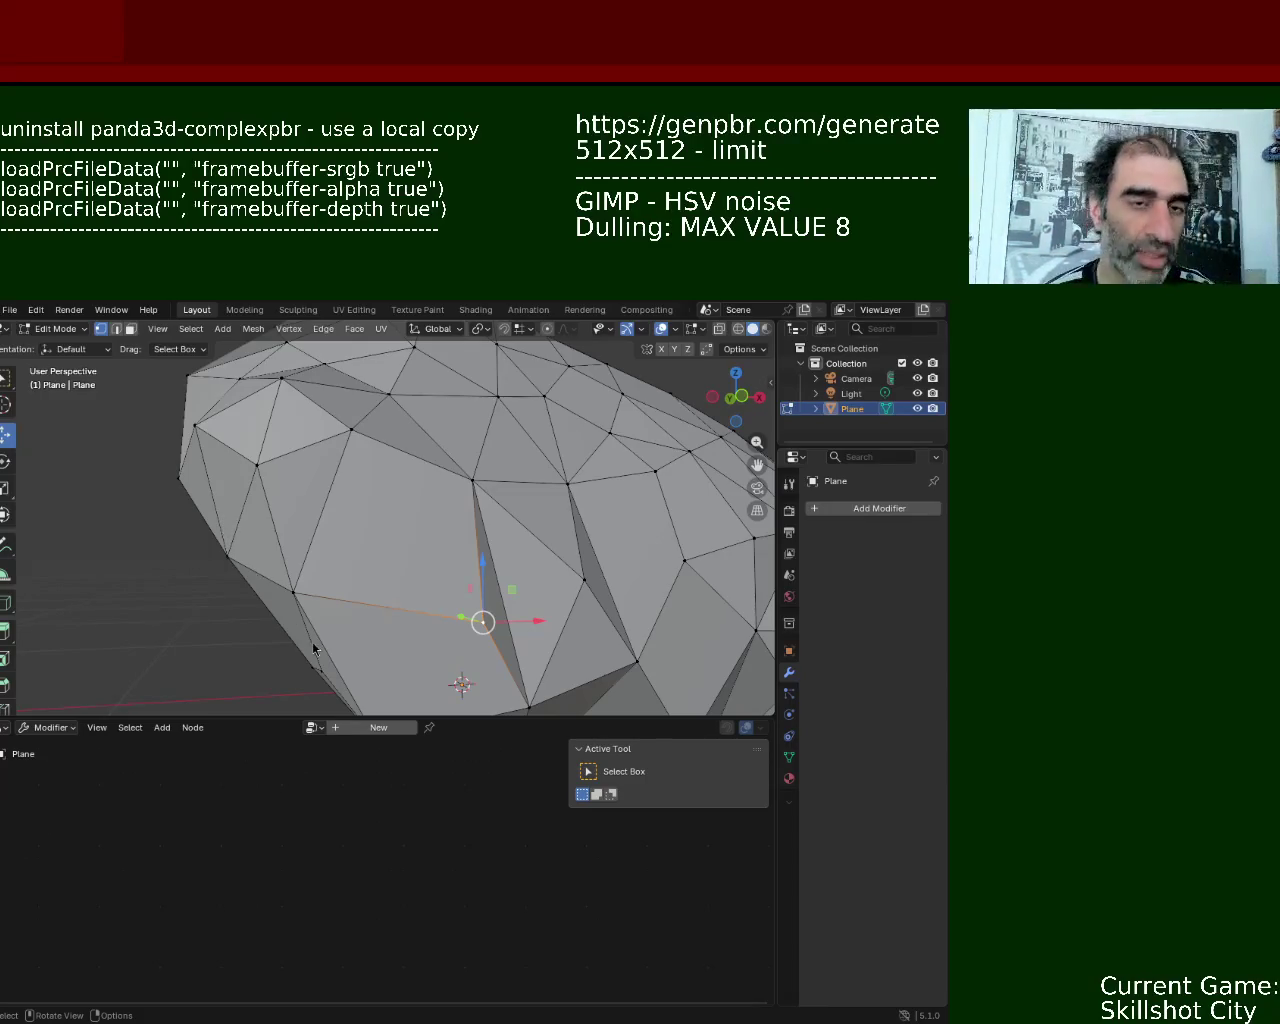
{"action": "mouse_move", "coordinate": [673, 518]}
{"action": "middle_mouse_down"}
{"action": "mouse_move", "coordinate": [343, 552]}
{"action": "mouse_move", "coordinate": [360, 580]}
{"action": "mouse_move", "coordinate": [400, 600]}
{"action": "mouse_move", "coordinate": [429, 564]}
{"action": "mouse_move", "coordinate": [389, 509]}
{"action": "mouse_move", "coordinate": [409, 509]}
{"action": "mouse_move", "coordinate": [300, 514]}
{"action": "mouse_move", "coordinate": [366, 514]}
{"action": "mouse_move", "coordinate": [334, 471]}
{"action": "mouse_move", "coordinate": [230, 509]}
{"action": "mouse_move", "coordinate": [477, 451]}
{"action": "middle_mouse_up"}
{"action": "mouse_move", "coordinate": [403, 481]}
{"action": "middle_mouse_down"}
{"action": "mouse_move", "coordinate": [523, 534]}
{"action": "mouse_move", "coordinate": [463, 489]}
{"action": "mouse_move", "coordinate": [380, 480]}
{"action": "middle_mouse_up"}
{"action": "left_click", "coordinate": [130, 333]}
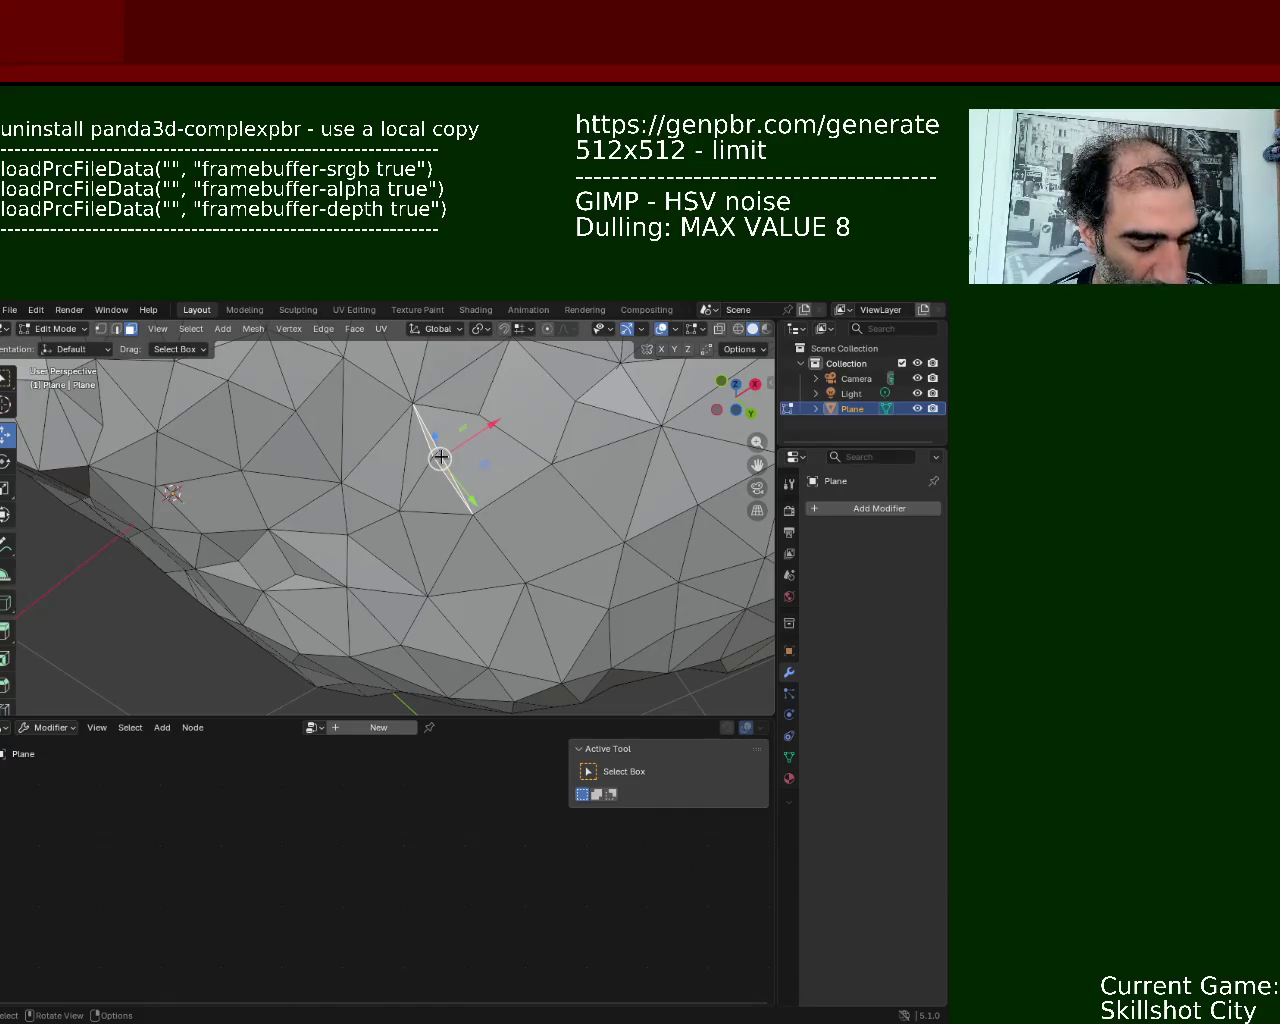
{"action": "key", "text": "x"}
{"action": "left_click", "coordinate": [440, 463]}
{"action": "mouse_move", "coordinate": [440, 463]}
{"action": "middle_mouse_down"}
{"action": "mouse_move", "coordinate": [443, 500]}
{"action": "mouse_move", "coordinate": [503, 523]}
{"action": "mouse_move", "coordinate": [489, 480]}
{"action": "mouse_move", "coordinate": [357, 543]}
{"action": "mouse_move", "coordinate": [551, 434]}
{"action": "mouse_move", "coordinate": [466, 459]}
{"action": "mouse_move", "coordinate": [440, 416]}
{"action": "middle_mouse_up"}
- Delete the thin face beside the gap
{"action": "left_click", "coordinate": [431, 404]}
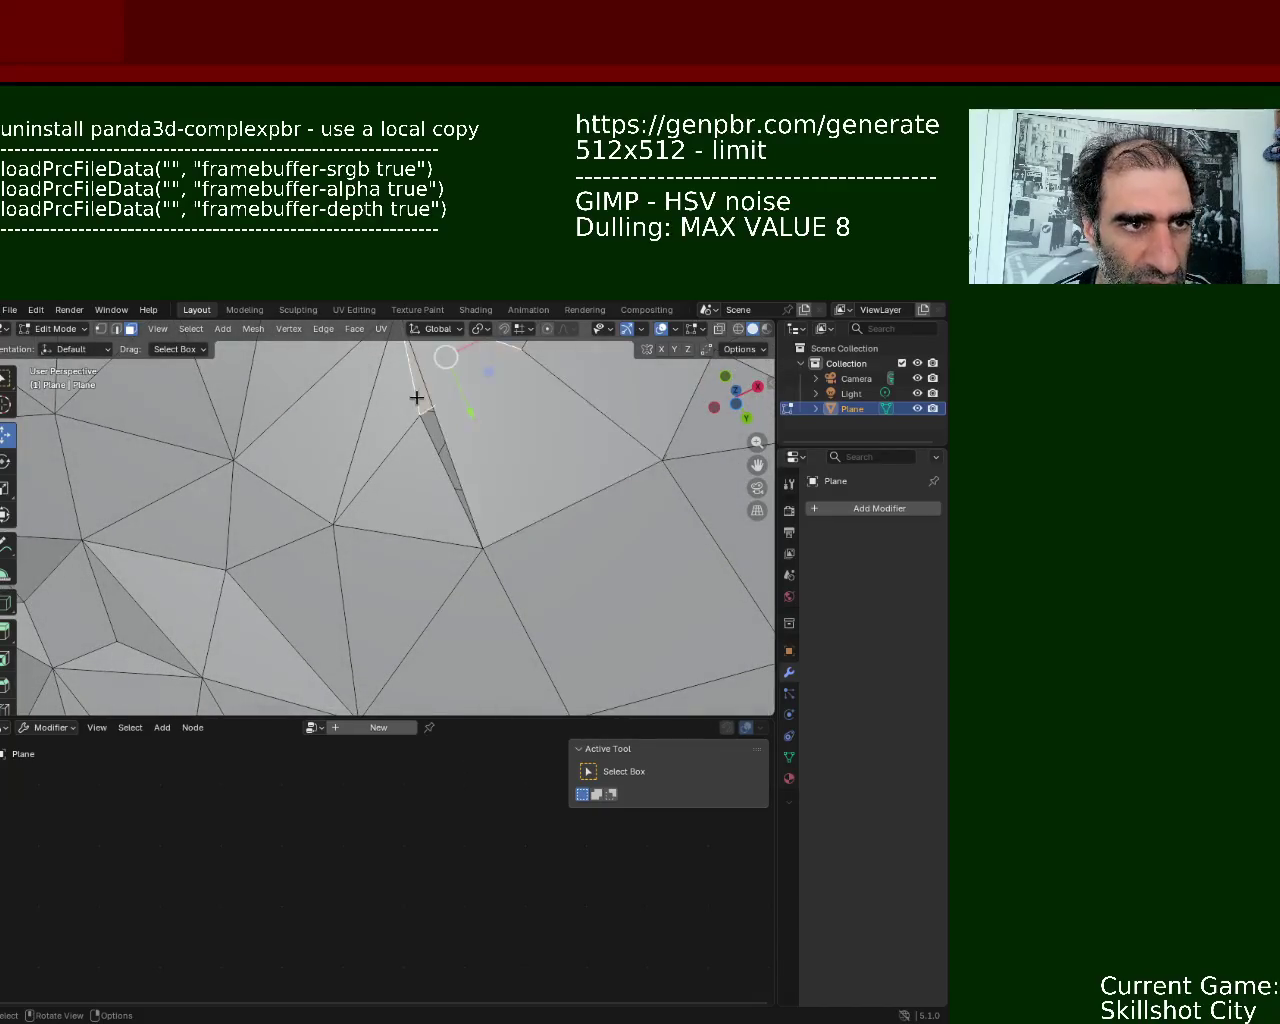
{"action": "key", "text": "x"}
{"action": "left_click", "coordinate": [420, 398]}
{"action": "middle_click_drag", "start_coordinate": [448, 402], "coordinate": [480, 457]}
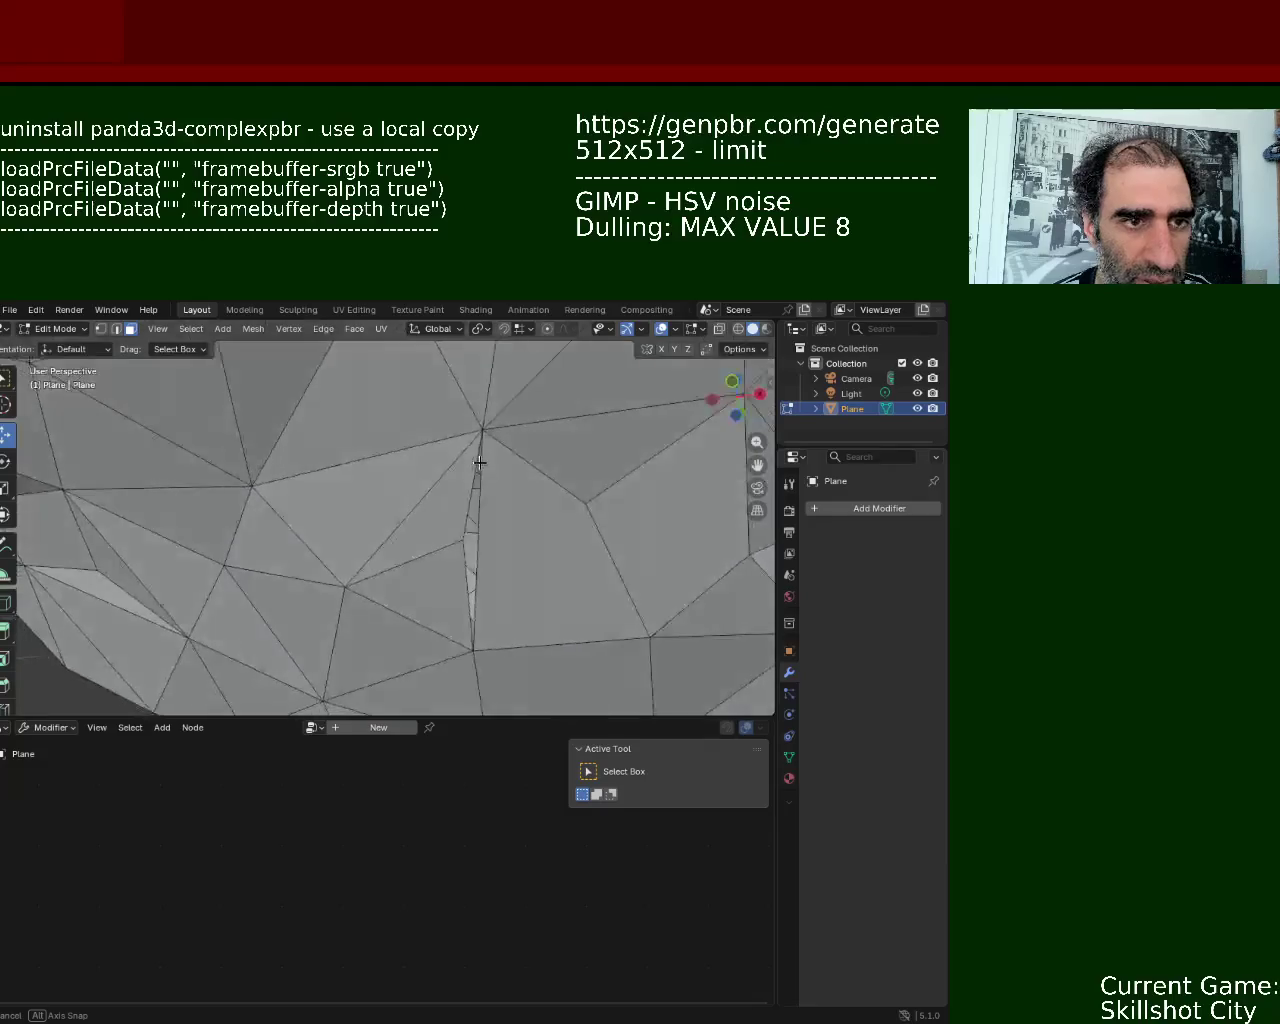
- In Vertex mode, join the two vertices on either side of the gap with J
{"action": "left_click", "coordinate": [100, 330]}
{"action": "left_click", "coordinate": [463, 541]}
{"action": "left_click", "coordinate": [470, 650], "text": "shift"}
{"action": "key", "text": "j"}
{"action": "left_click", "coordinate": [516, 540]}
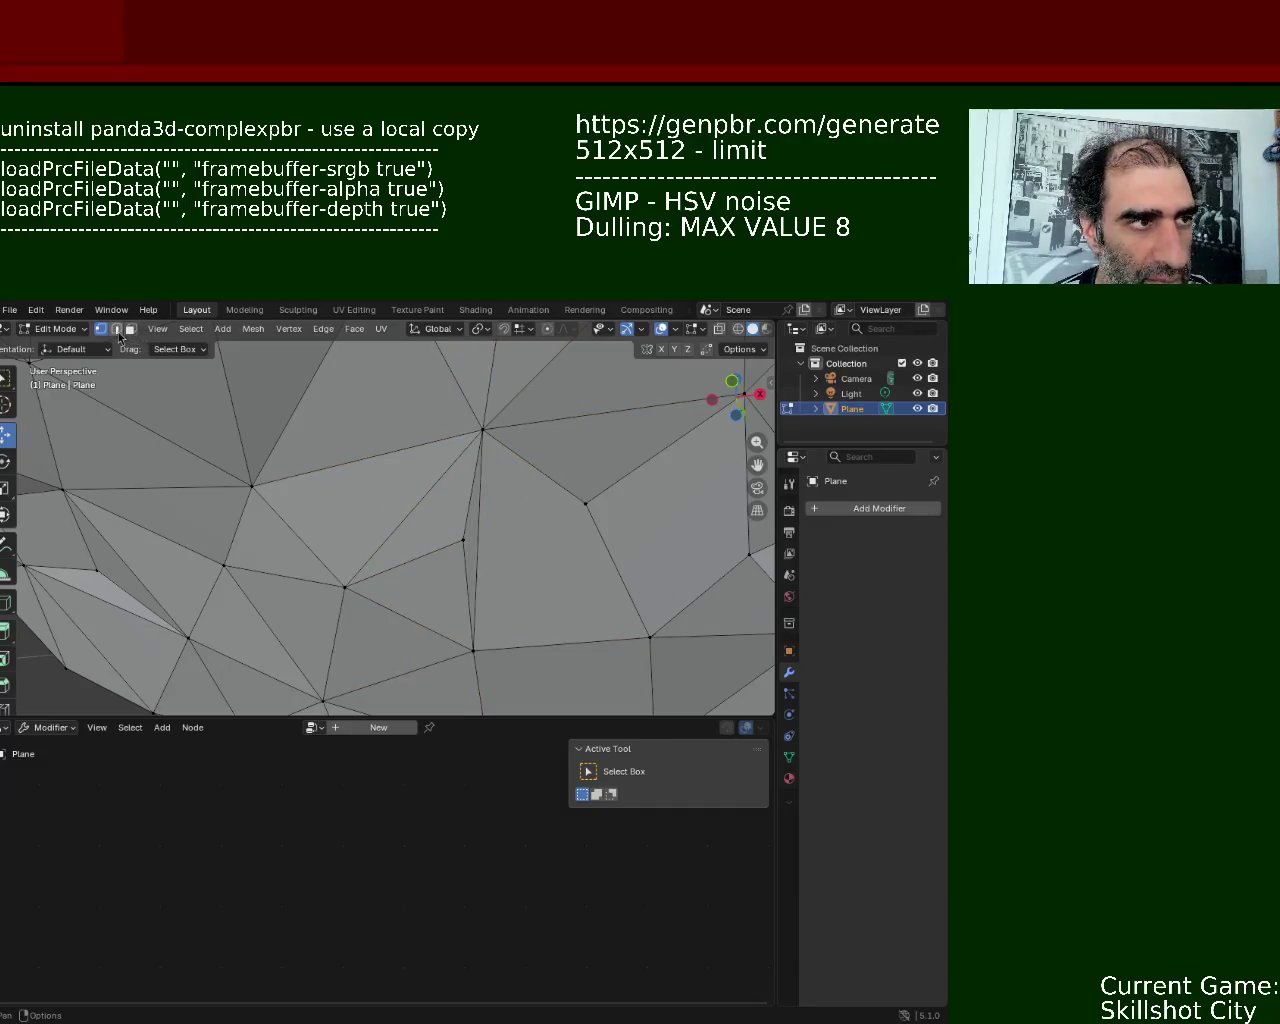
- Delete the leftover vertex in the gap
{"action": "left_click", "coordinate": [460, 540]}
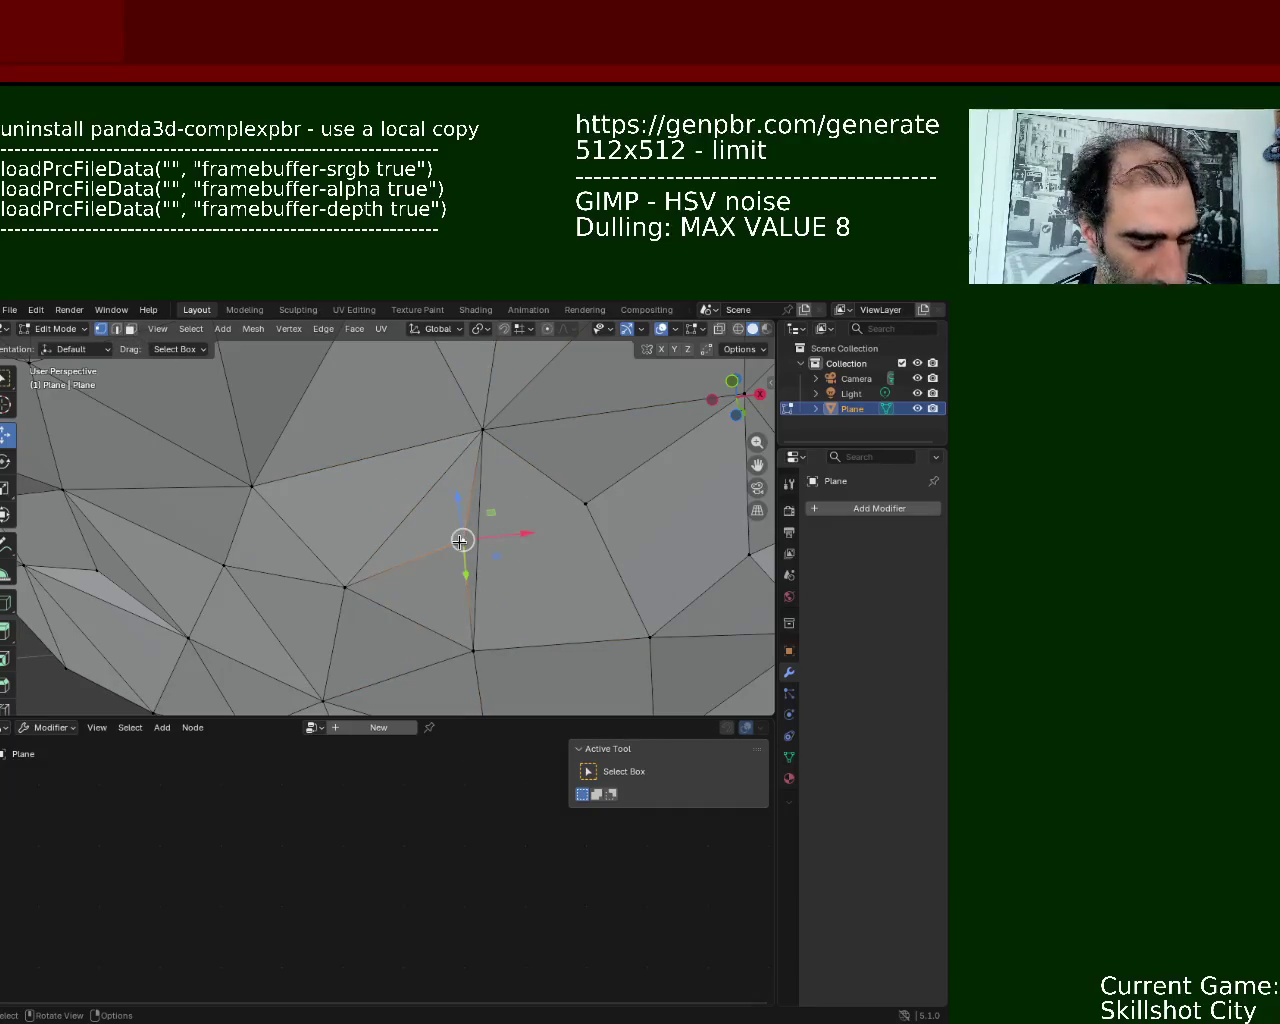
{"action": "key", "text": "x"}
{"action": "left_click", "coordinate": [466, 510]}
{"action": "middle_click_drag", "start_coordinate": [503, 526], "coordinate": [509, 516]}
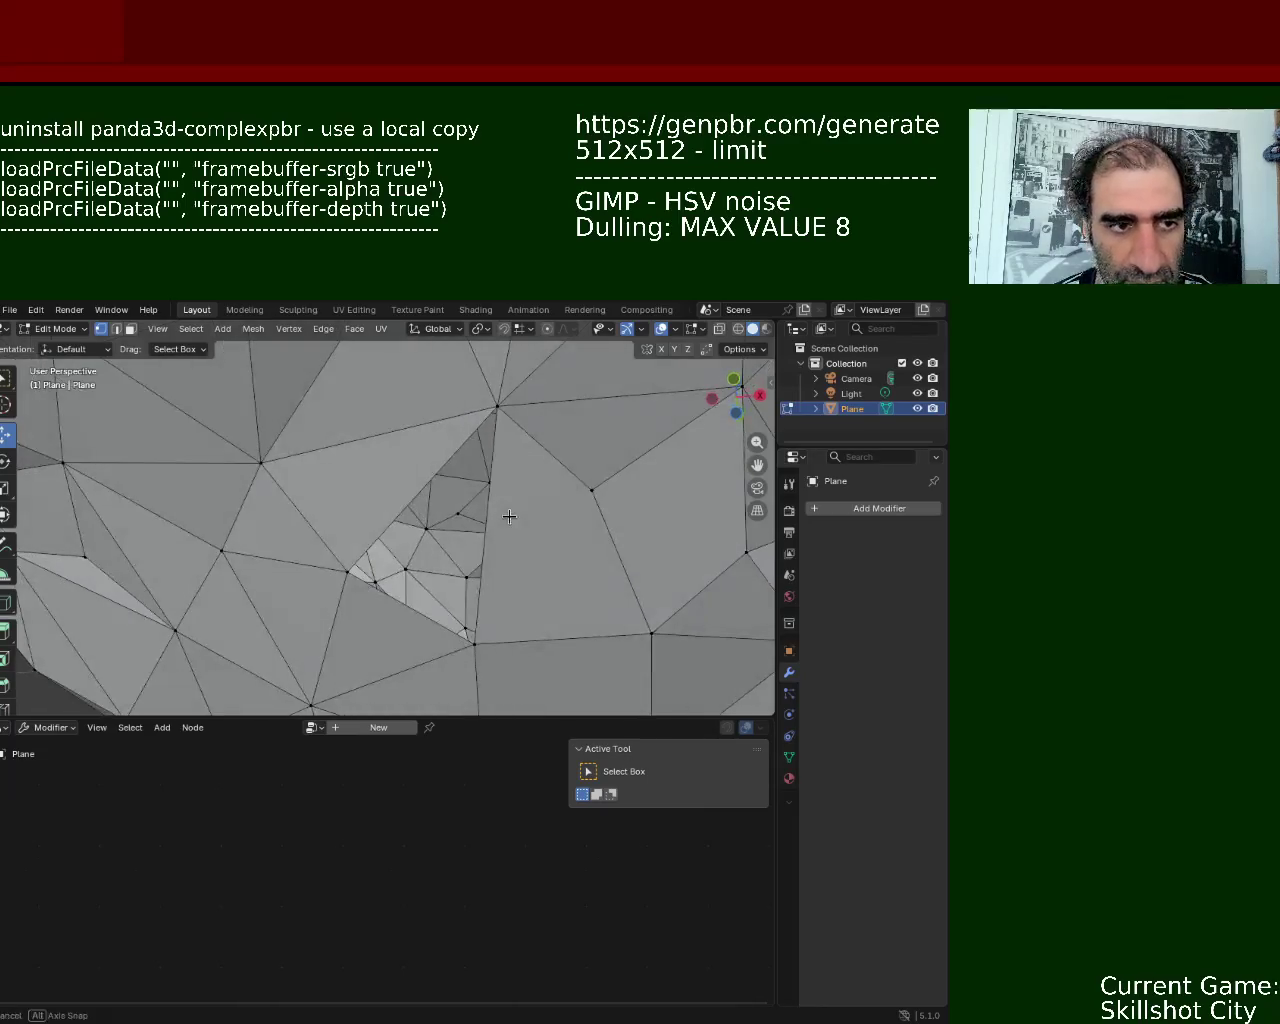
- Close the resulting hole with a triangle face across its three border vertices
{"action": "left_click", "coordinate": [347, 573]}
{"action": "left_click", "coordinate": [473, 642], "text": "shift"}
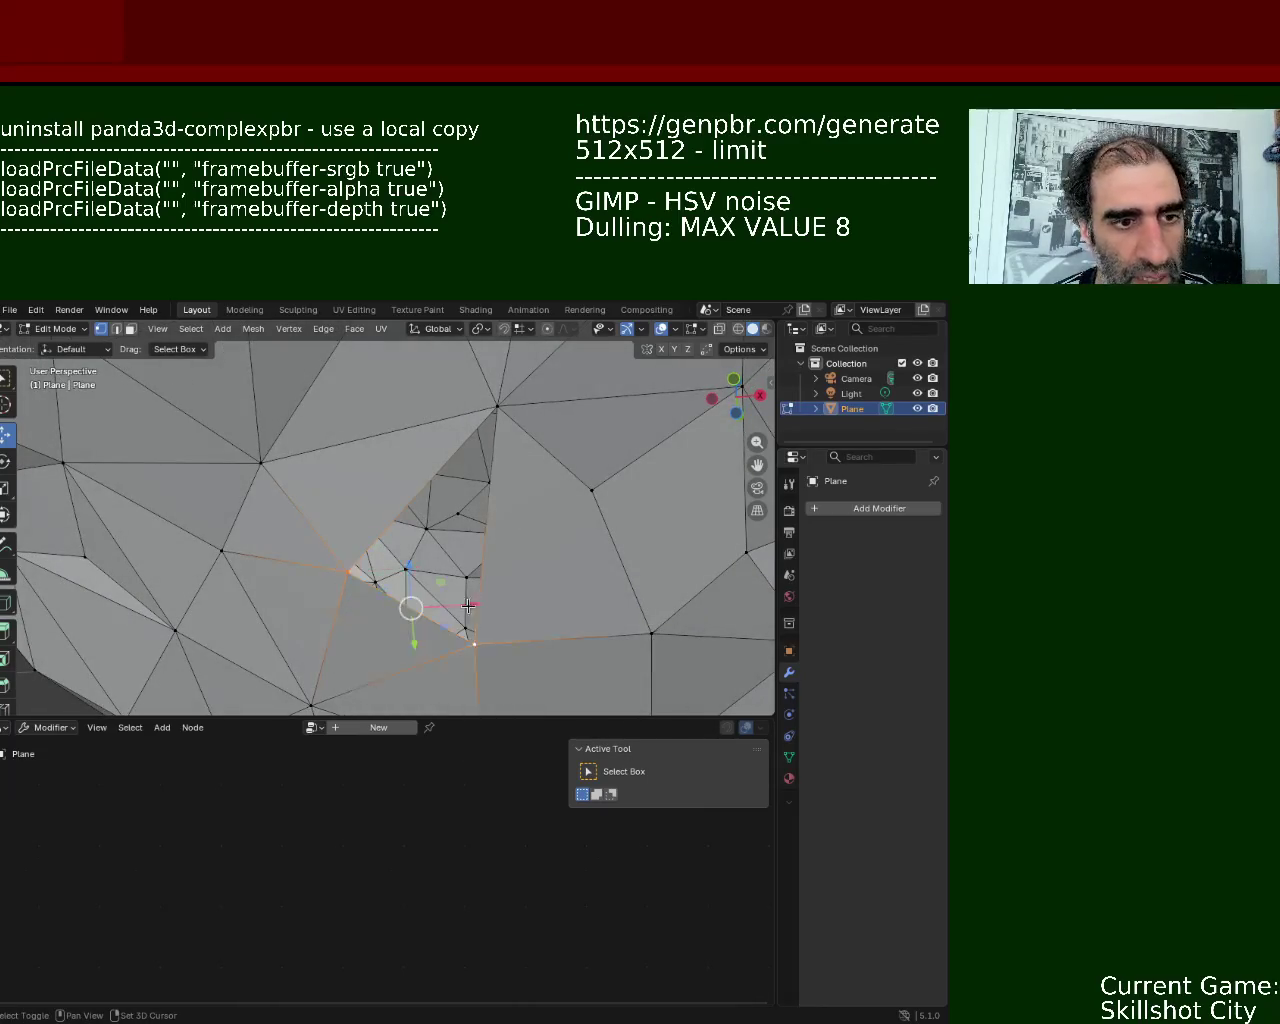
{"action": "left_click", "coordinate": [494, 410], "text": "shift"}
{"action": "key", "text": "f"}
{"action": "scroll", "coordinate": [484, 444], "scroll_direction": "down", "scroll_amount": 3}
- Orbit around the rock's underside, selecting surface vertices and a face on the upper ridge
{"action": "mouse_move", "coordinate": [484, 444]}
{"action": "middle_mouse_down"}
{"action": "mouse_move", "coordinate": [445, 568]}
{"action": "mouse_move", "coordinate": [343, 606]}
{"action": "mouse_move", "coordinate": [551, 486]}
{"action": "mouse_move", "coordinate": [486, 480]}
{"action": "mouse_move", "coordinate": [585, 418]}
{"action": "middle_mouse_up"}
{"action": "left_click", "coordinate": [486, 482]}
{"action": "left_click", "coordinate": [585, 418], "text": "shift"}
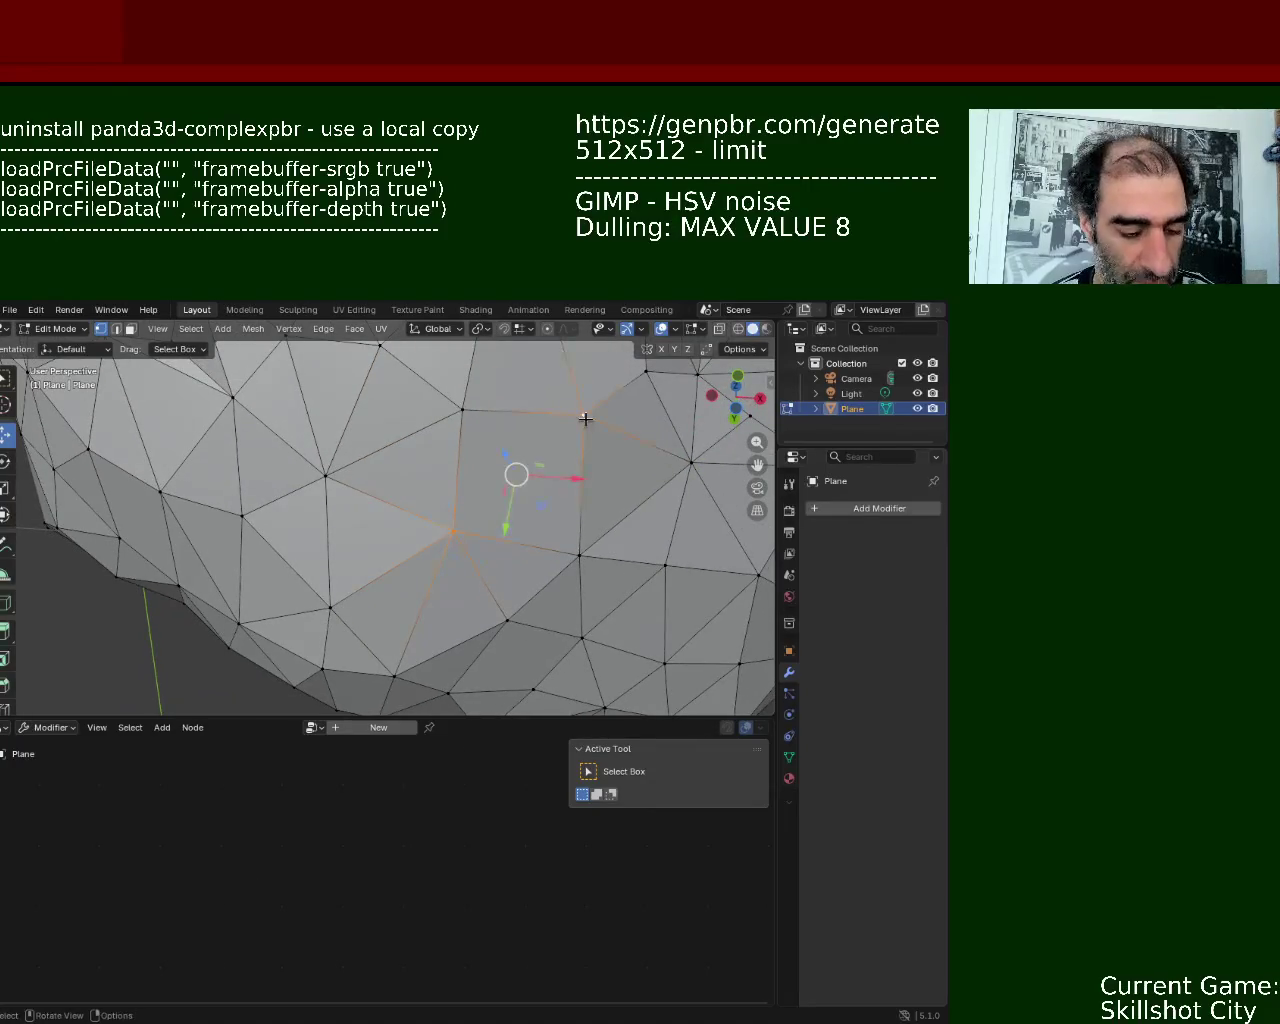
{"action": "left_click", "coordinate": [585, 418]}
{"action": "mouse_move", "coordinate": [343, 535]}
{"action": "middle_mouse_down"}
{"action": "mouse_move", "coordinate": [449, 534]}
{"action": "mouse_move", "coordinate": [429, 449]}
{"action": "mouse_move", "coordinate": [564, 557]}
{"action": "mouse_move", "coordinate": [577, 509]}
{"action": "mouse_move", "coordinate": [543, 503]}
{"action": "mouse_move", "coordinate": [466, 528]}
{"action": "middle_mouse_up"}
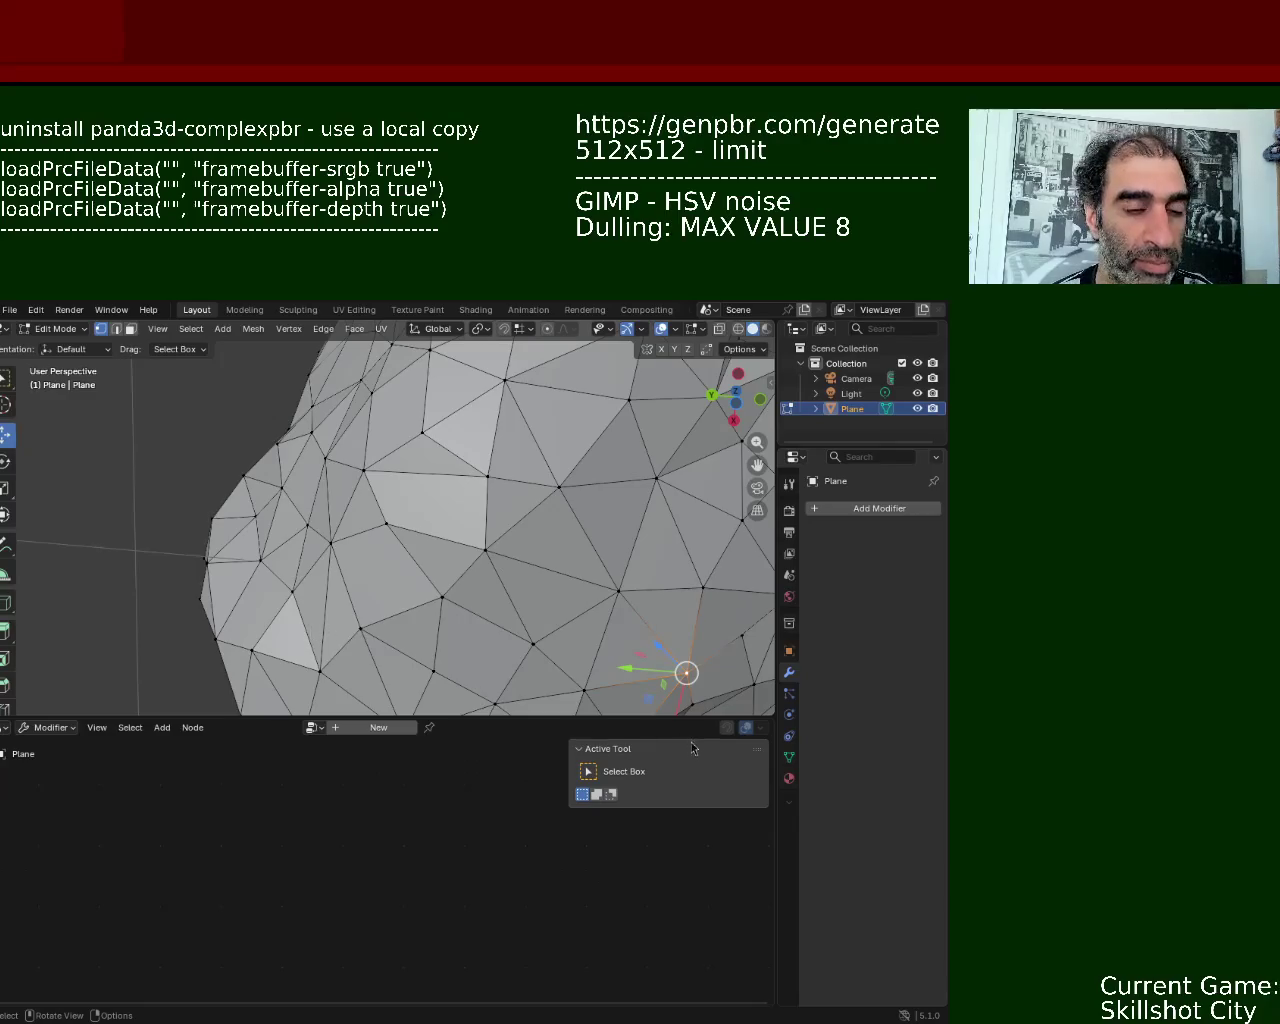
{"action": "mouse_move", "coordinate": [386, 520]}
{"action": "middle_mouse_down"}
{"action": "mouse_move", "coordinate": [456, 592]}
{"action": "mouse_move", "coordinate": [522, 543]}
{"action": "mouse_move", "coordinate": [464, 539]}
{"action": "mouse_move", "coordinate": [634, 532]}
{"action": "mouse_move", "coordinate": [466, 529]}
{"action": "mouse_move", "coordinate": [543, 537]}
{"action": "mouse_move", "coordinate": [503, 566]}
{"action": "mouse_move", "coordinate": [299, 584]}
{"action": "mouse_move", "coordinate": [491, 540]}
{"action": "mouse_move", "coordinate": [434, 534]}
{"action": "mouse_move", "coordinate": [486, 543]}
{"action": "mouse_move", "coordinate": [514, 571]}
{"action": "mouse_move", "coordinate": [366, 537]}
{"action": "mouse_move", "coordinate": [486, 547]}
{"action": "mouse_move", "coordinate": [463, 501]}
{"action": "mouse_move", "coordinate": [457, 418]}
{"action": "middle_mouse_up"}
{"action": "left_click", "coordinate": [457, 416]}
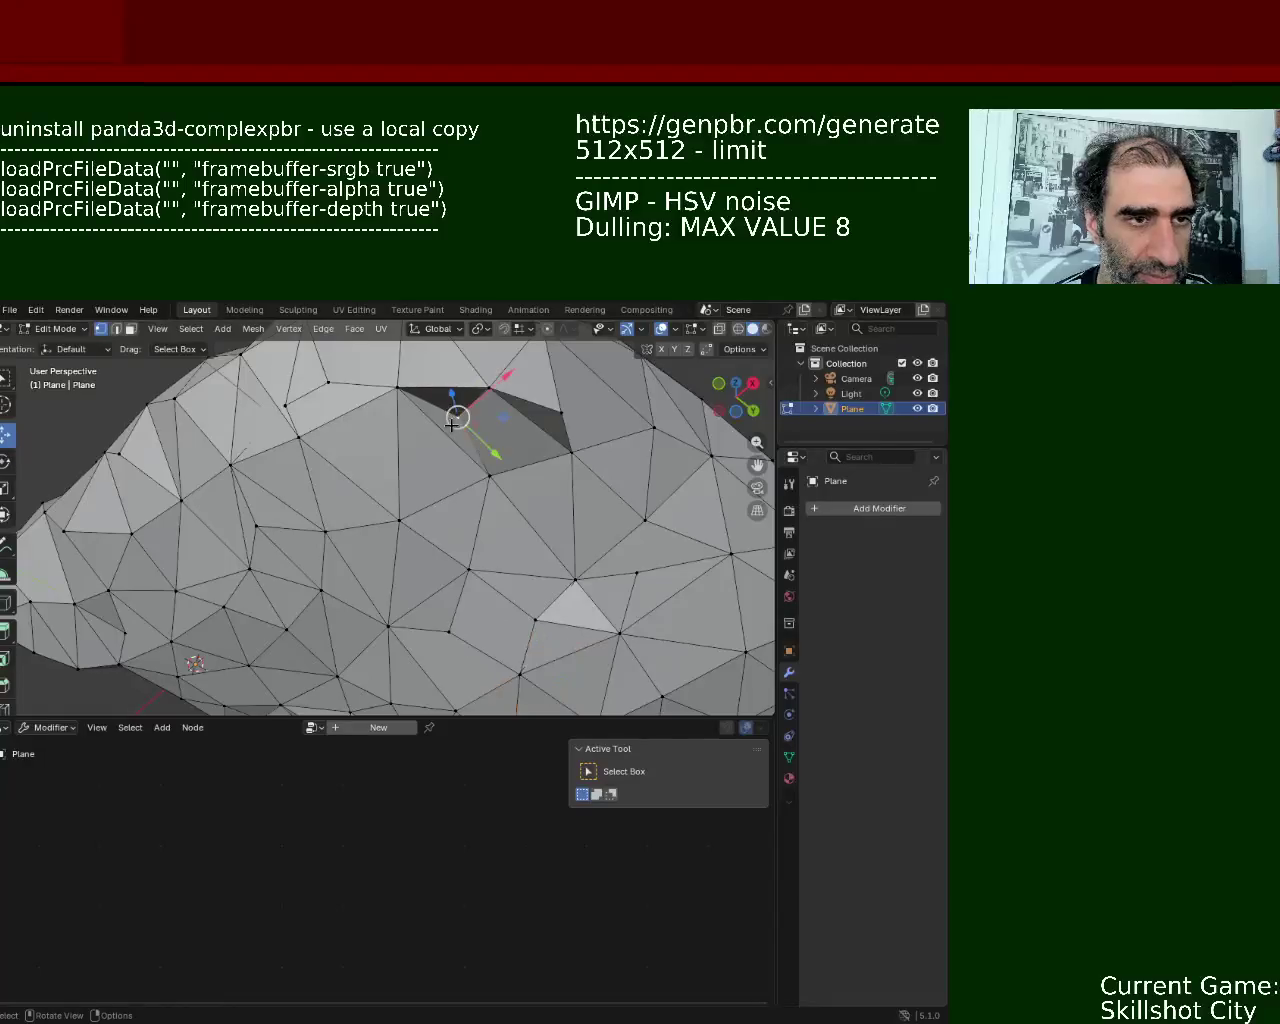
- Delete the ridge face and refill the hole with a new triangle face
{"action": "key", "text": "x"}
{"action": "left_click", "coordinate": [453, 420]}
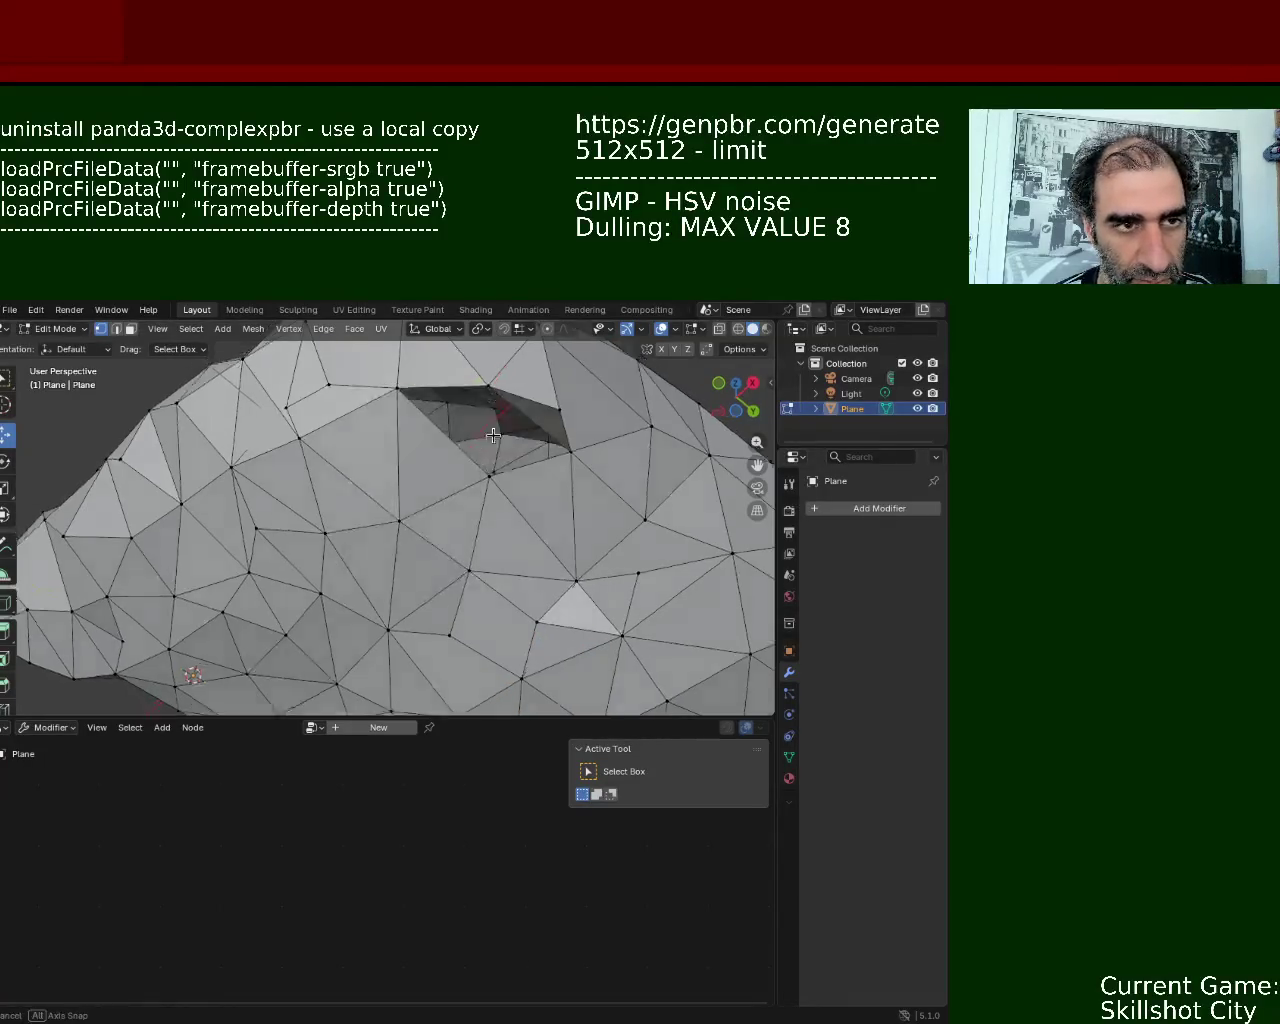
{"action": "middle_click_drag", "start_coordinate": [453, 420], "coordinate": [334, 380]}
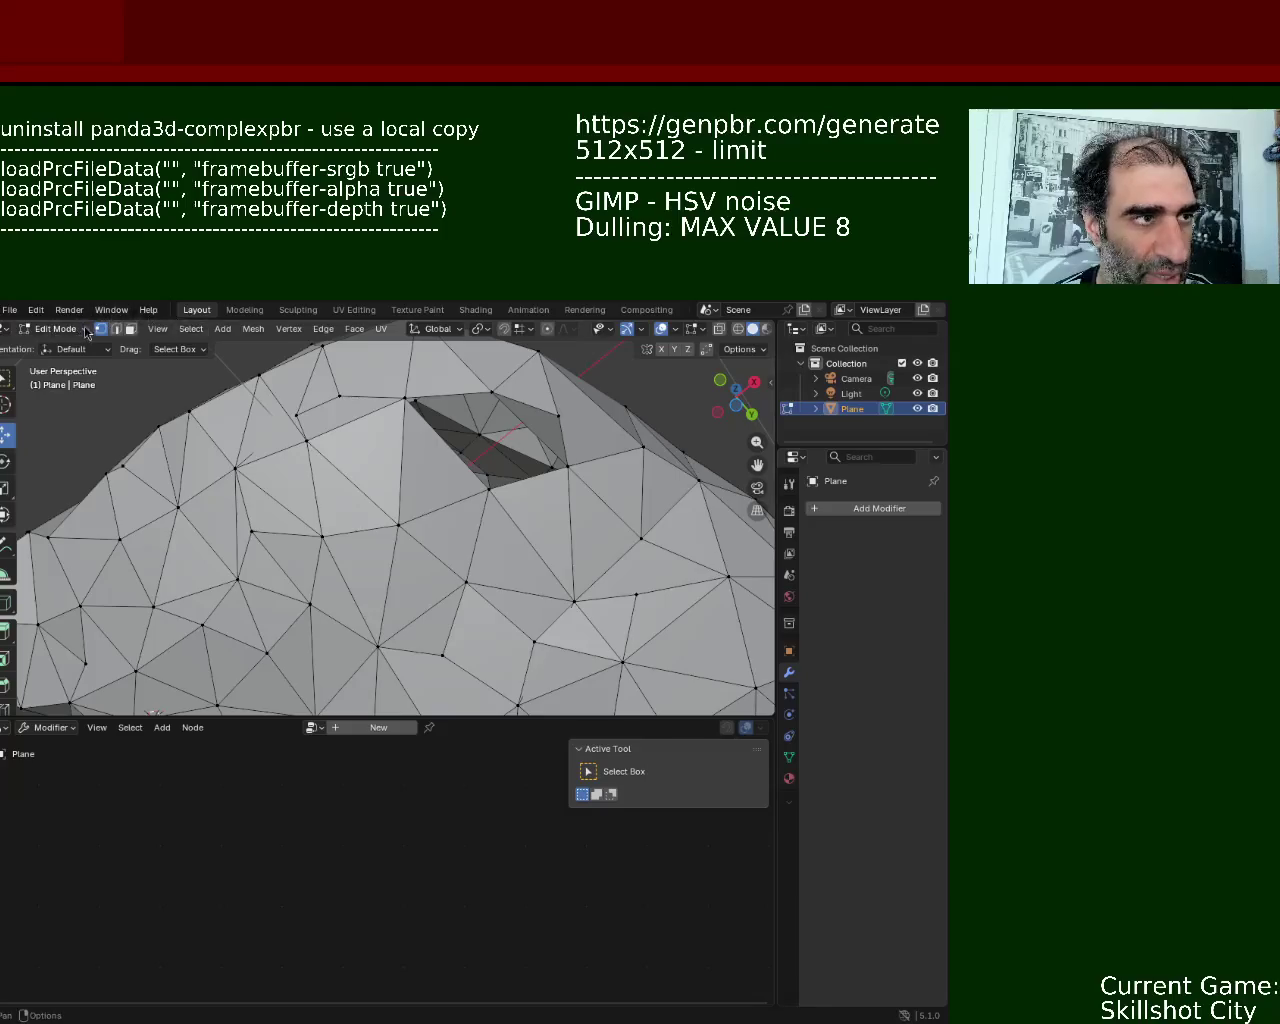
{"action": "left_click", "coordinate": [487, 492]}
{"action": "left_click", "coordinate": [489, 400], "text": "shift"}
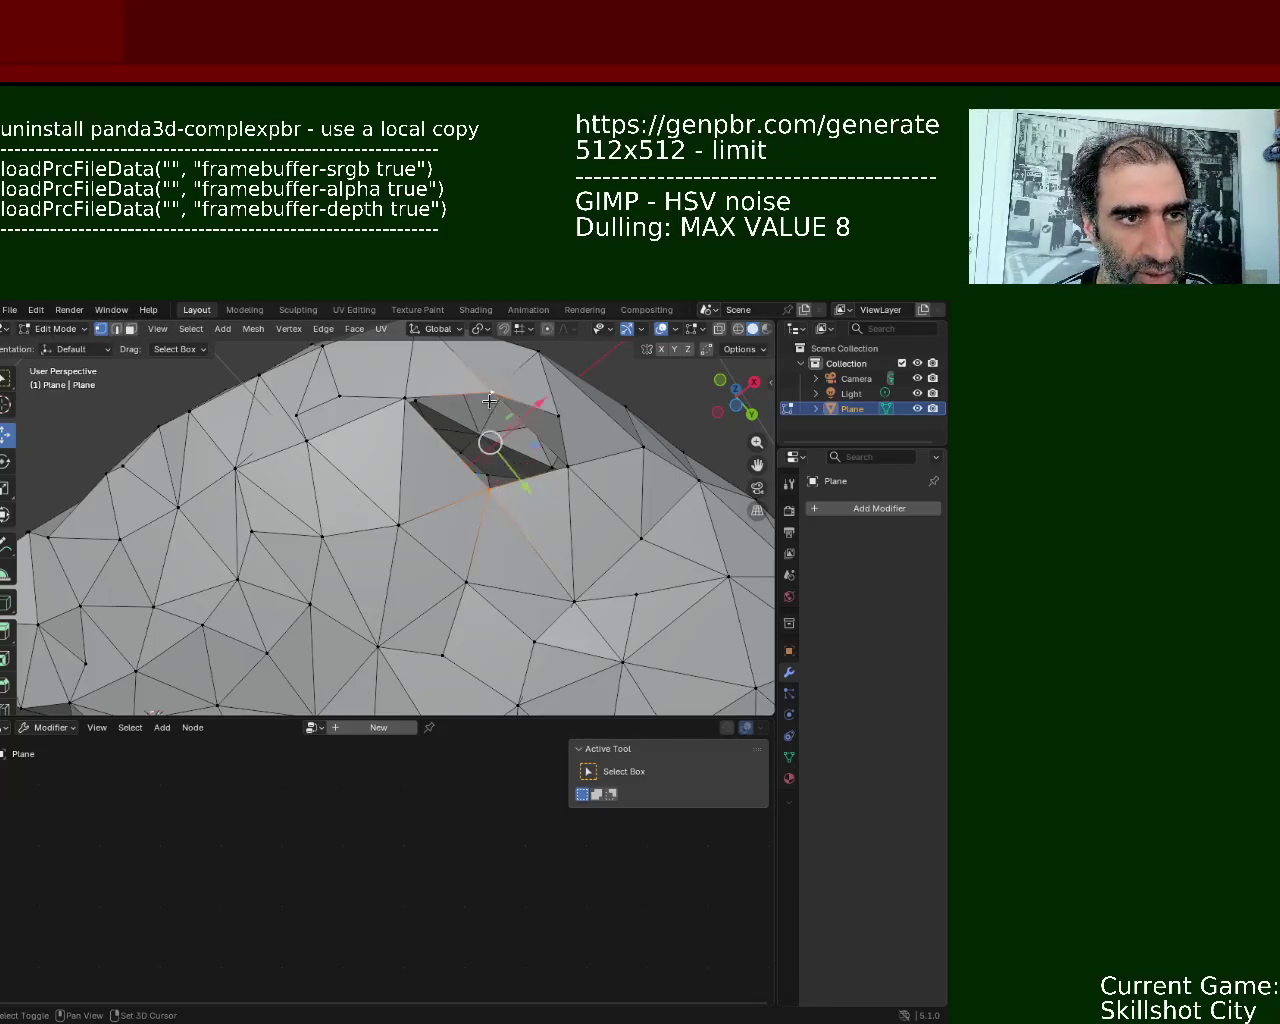
{"action": "left_click", "coordinate": [403, 399], "text": "shift"}
{"action": "left_click", "coordinate": [405, 398], "text": "shift"}
{"action": "left_click", "coordinate": [563, 462], "text": "shift"}
{"action": "key", "text": "f"}
{"action": "middle_click_drag", "start_coordinate": [558, 435], "coordinate": [634, 489]}
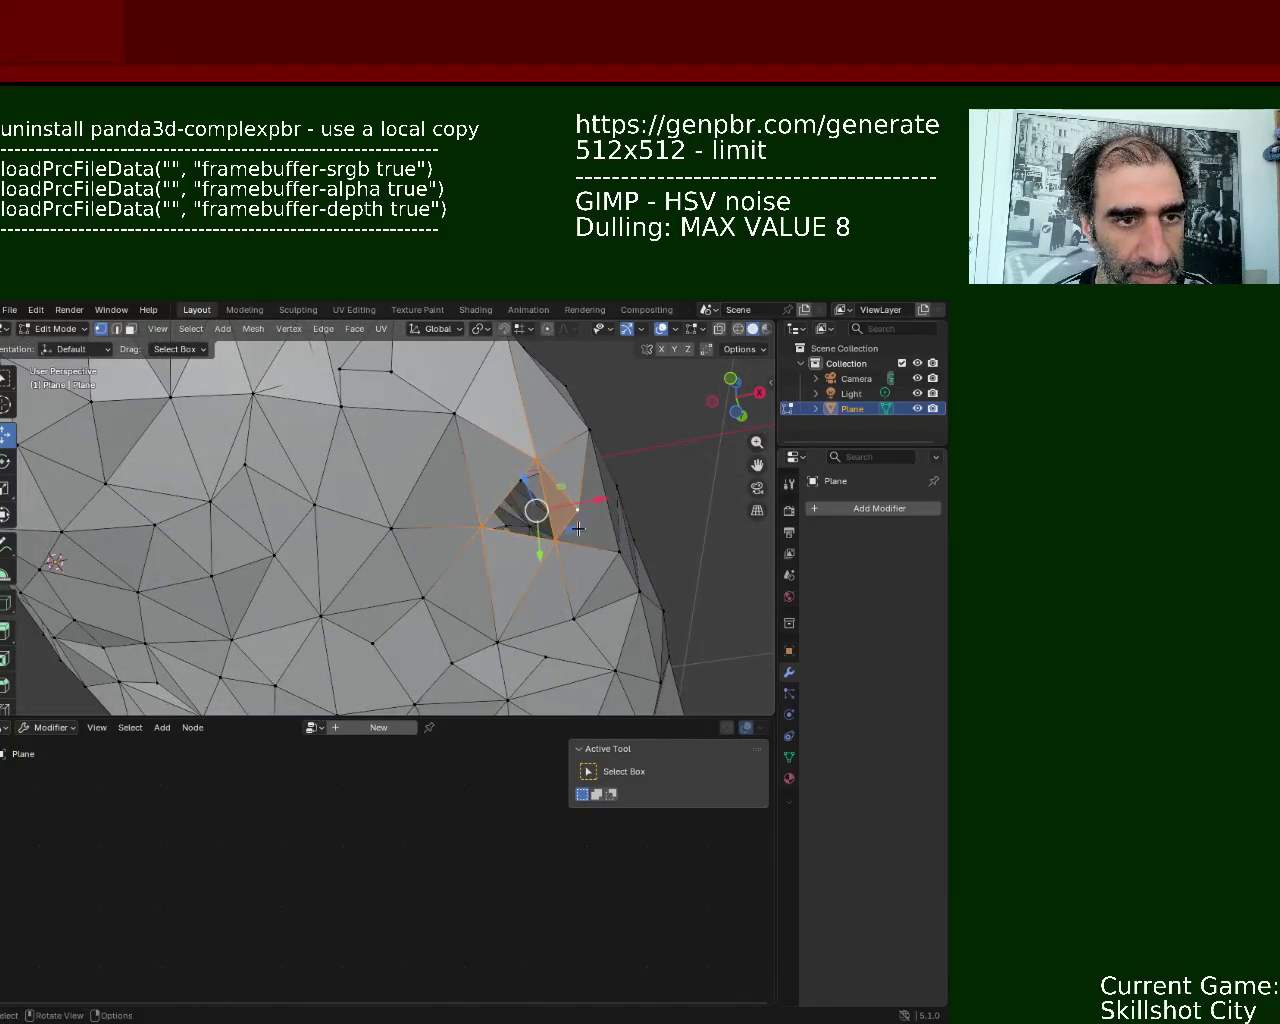
- Select the three vertices of a nearby triangle
{"action": "middle_click_drag", "start_coordinate": [622, 552], "coordinate": [631, 480]}
{"action": "left_click", "coordinate": [558, 575]}
{"action": "left_click", "coordinate": [529, 480], "text": "shift"}
{"action": "left_click", "coordinate": [483, 560], "text": "shift"}
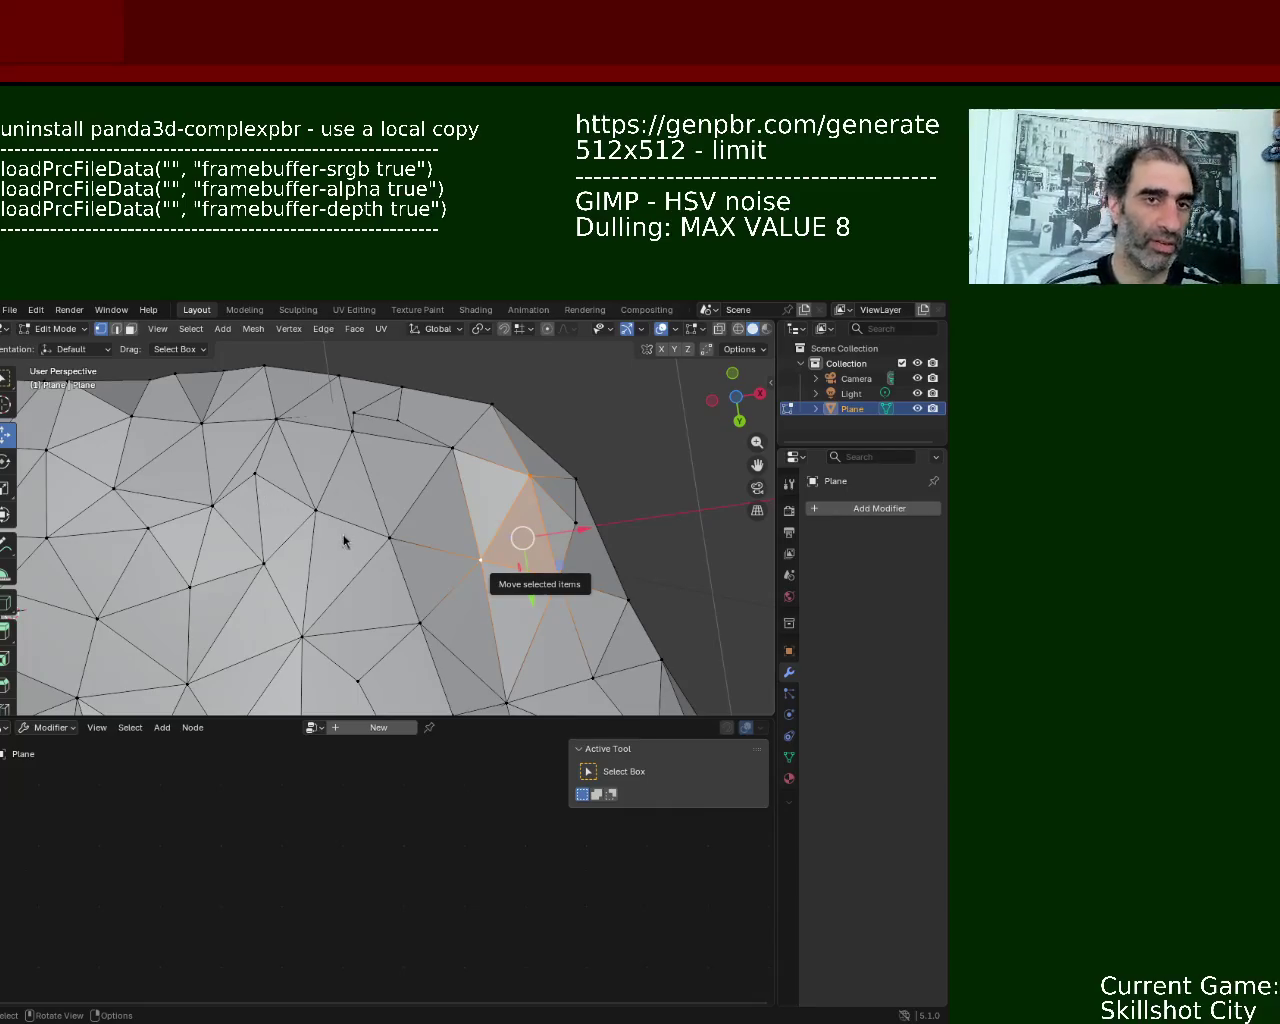
- Delete the pit vertex, leaving an open hole in the surface
{"action": "mouse_move", "coordinate": [607, 598]}
{"action": "middle_mouse_down"}
{"action": "mouse_move", "coordinate": [404, 446]}
{"action": "mouse_move", "coordinate": [390, 460]}
{"action": "middle_mouse_up"}
{"action": "left_click", "coordinate": [386, 462]}
{"action": "key", "text": "x"}
{"action": "left_click", "coordinate": [386, 467]}
{"action": "mouse_move", "coordinate": [386, 472]}
{"action": "middle_mouse_down"}
{"action": "mouse_move", "coordinate": [404, 487]}
{"action": "mouse_move", "coordinate": [380, 510]}
{"action": "middle_mouse_up"}
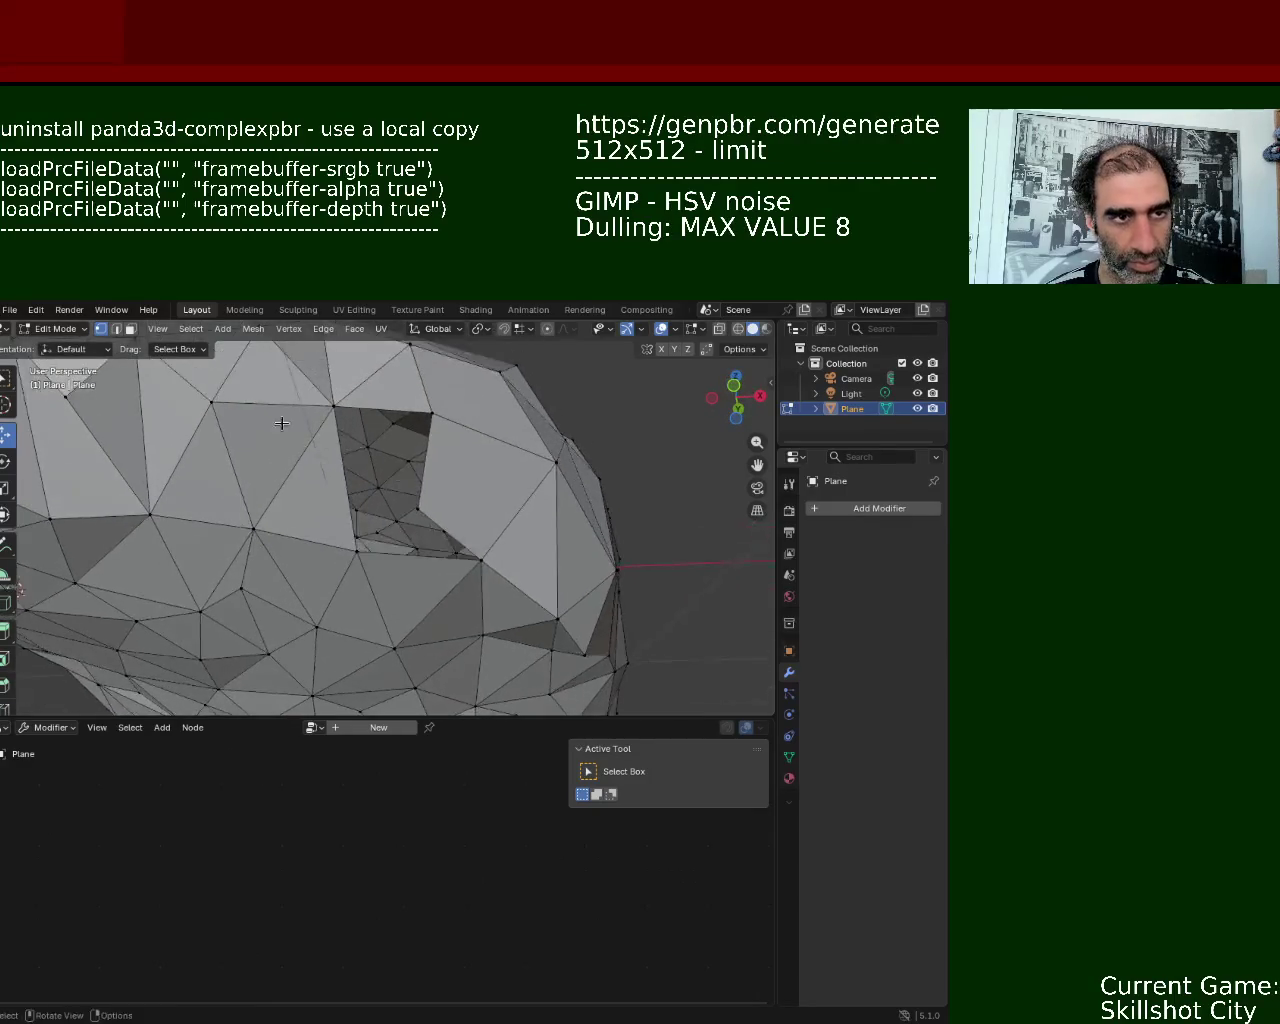
- Merge four vertices around the hole's edge at their center
{"action": "left_click", "coordinate": [357, 530]}
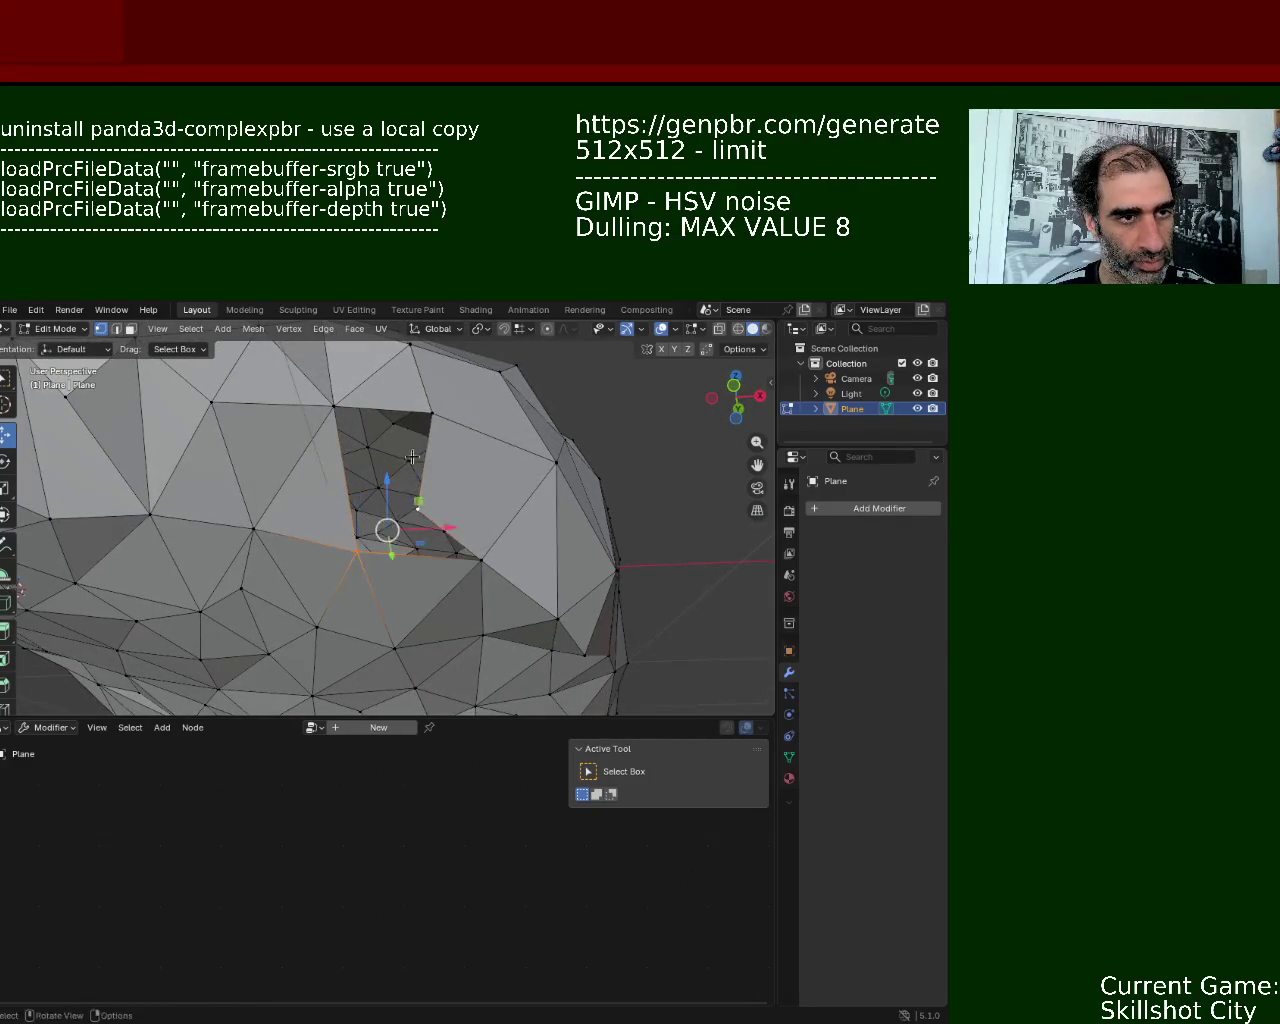
{"action": "left_click", "coordinate": [333, 405]}
{"action": "left_click", "coordinate": [424, 500], "text": "shift"}
{"action": "left_click", "coordinate": [430, 412], "text": "shift"}
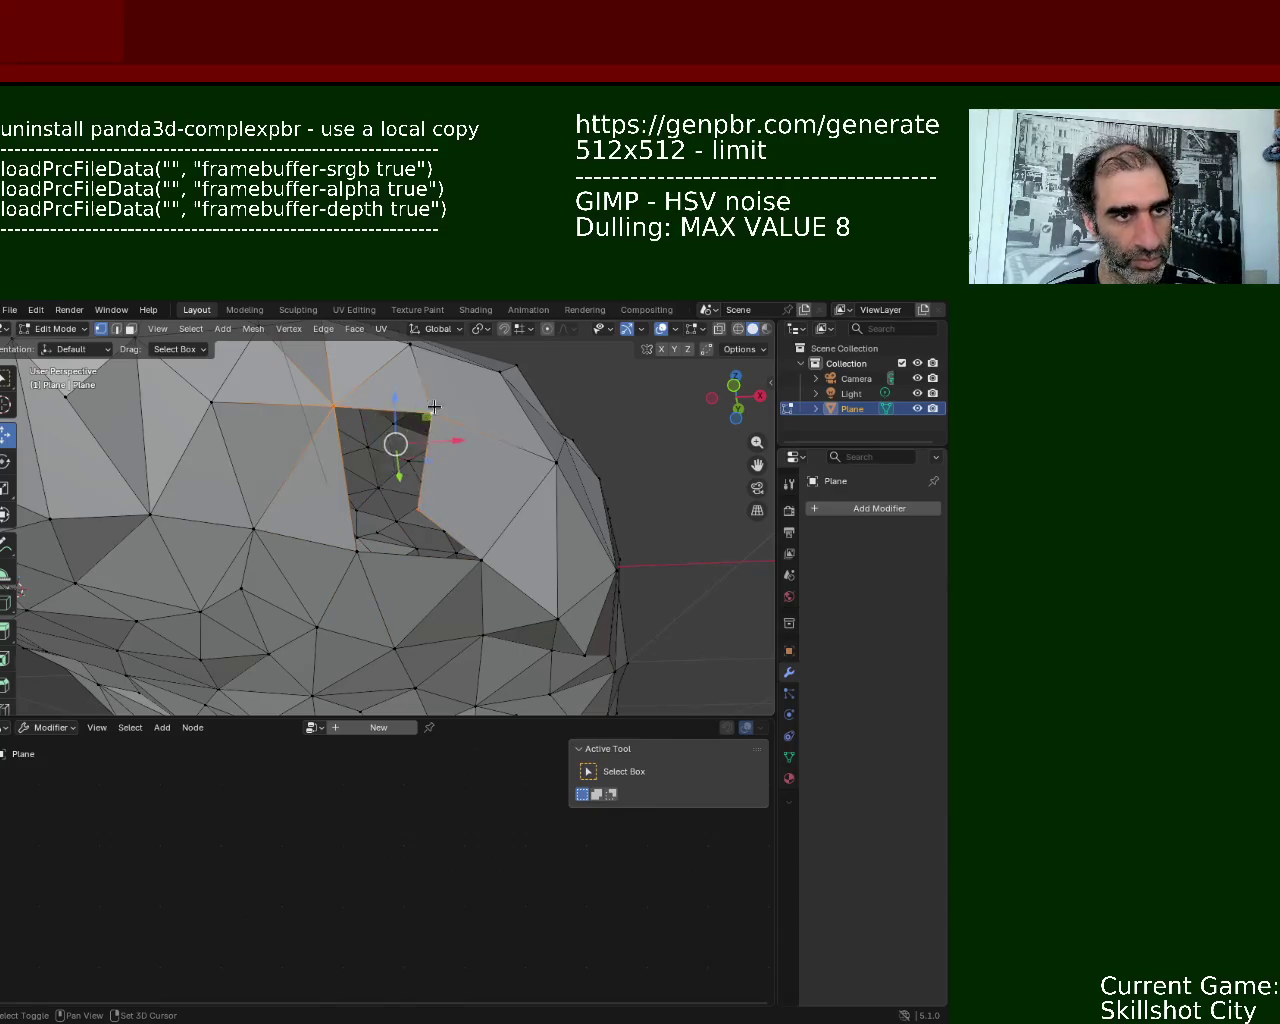
{"action": "key", "text": "m"}
{"action": "left_click", "coordinate": [357, 551]}
- Merge the top, lower and right hole vertices into one
{"action": "left_click", "coordinate": [333, 405]}
{"action": "left_click", "coordinate": [356, 537], "text": "shift"}
{"action": "left_click", "coordinate": [424, 502], "text": "shift"}
{"action": "key", "text": "m"}
{"action": "left_click", "coordinate": [426, 510]}
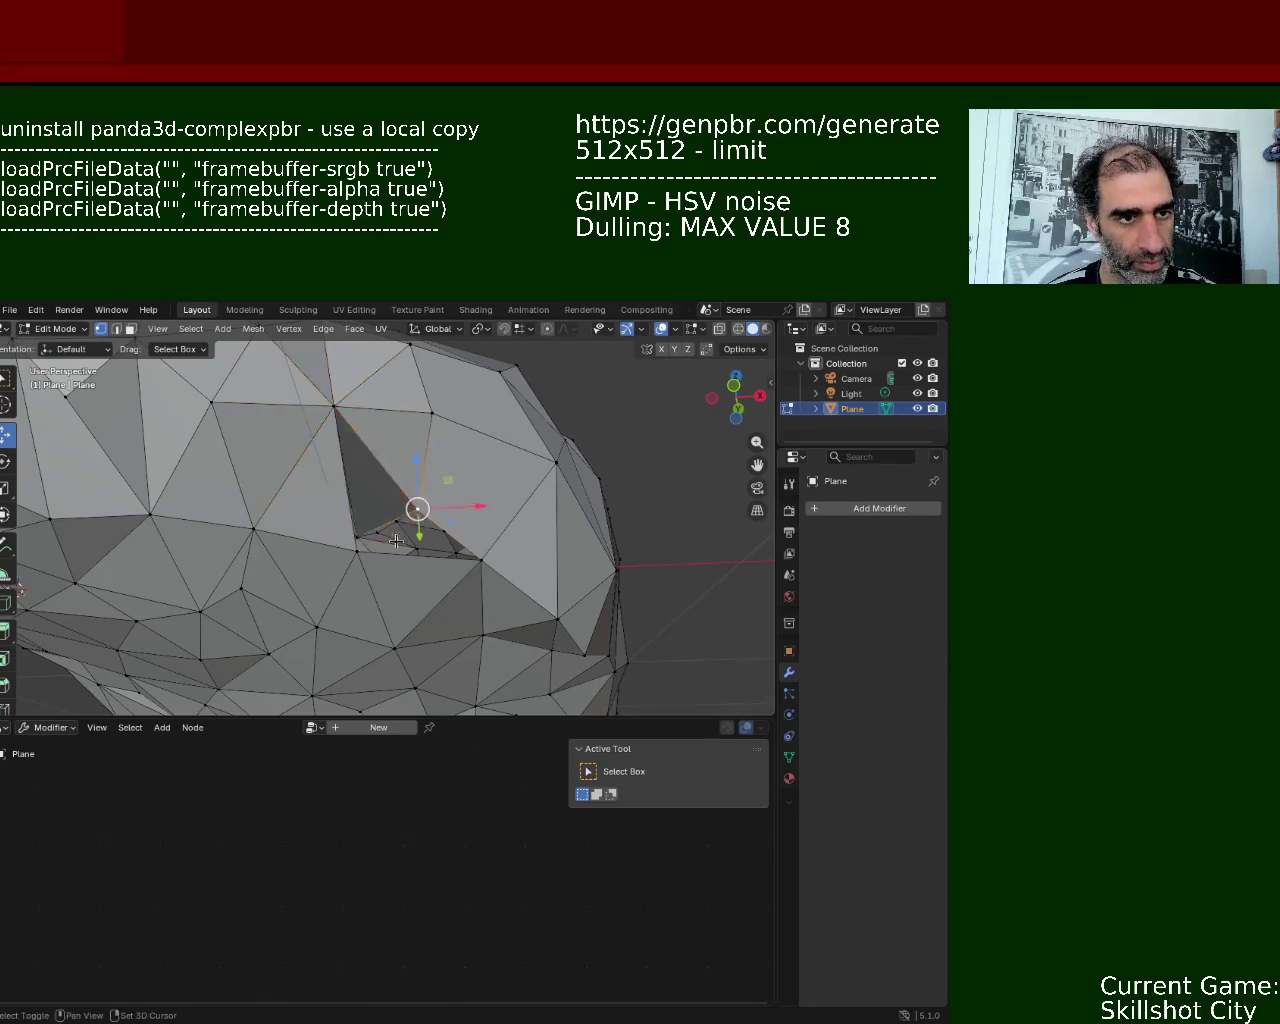
{"action": "middle_click_drag", "start_coordinate": [426, 510], "coordinate": [378, 570]}
{"action": "left_click", "coordinate": [430, 552], "text": "shift"}
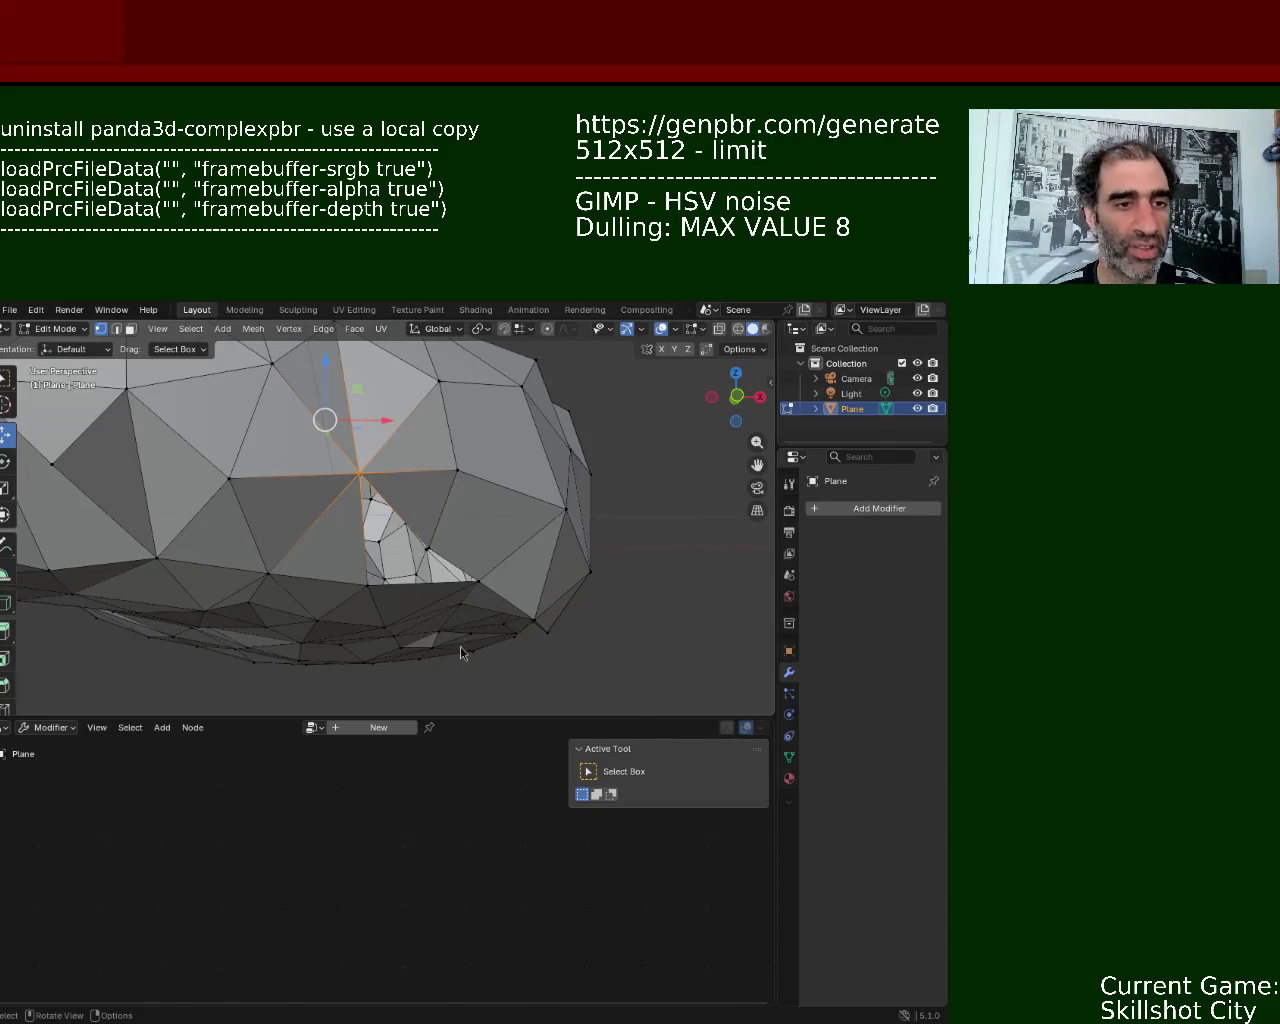
- Select the three vertices bordering the remaining gap
{"action": "left_click", "coordinate": [368, 581]}
{"action": "left_click", "coordinate": [428, 548], "text": "shift"}
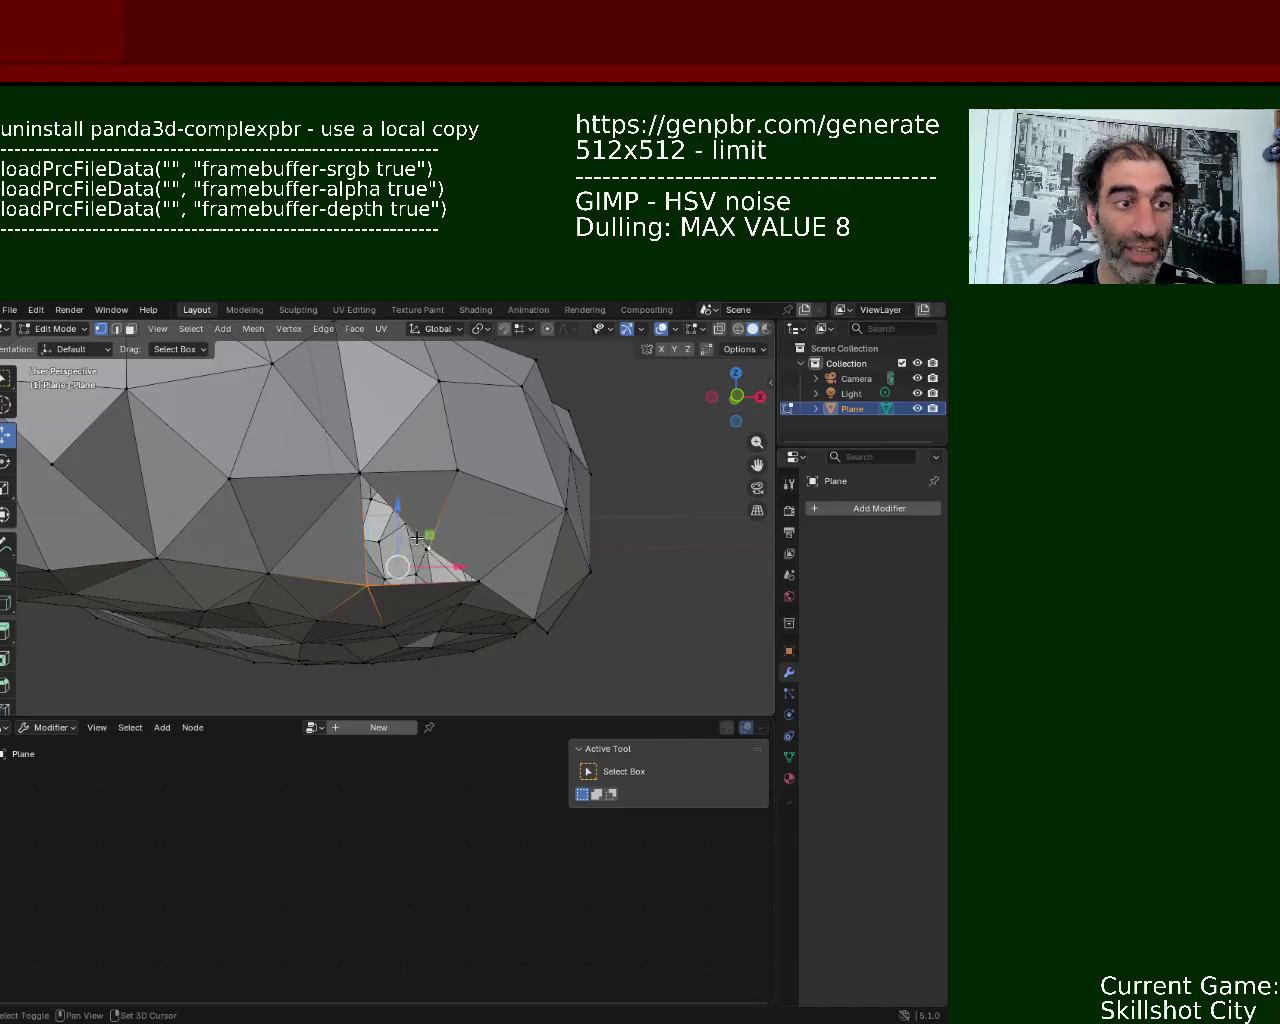
{"action": "left_click", "coordinate": [360, 473], "text": "shift"}
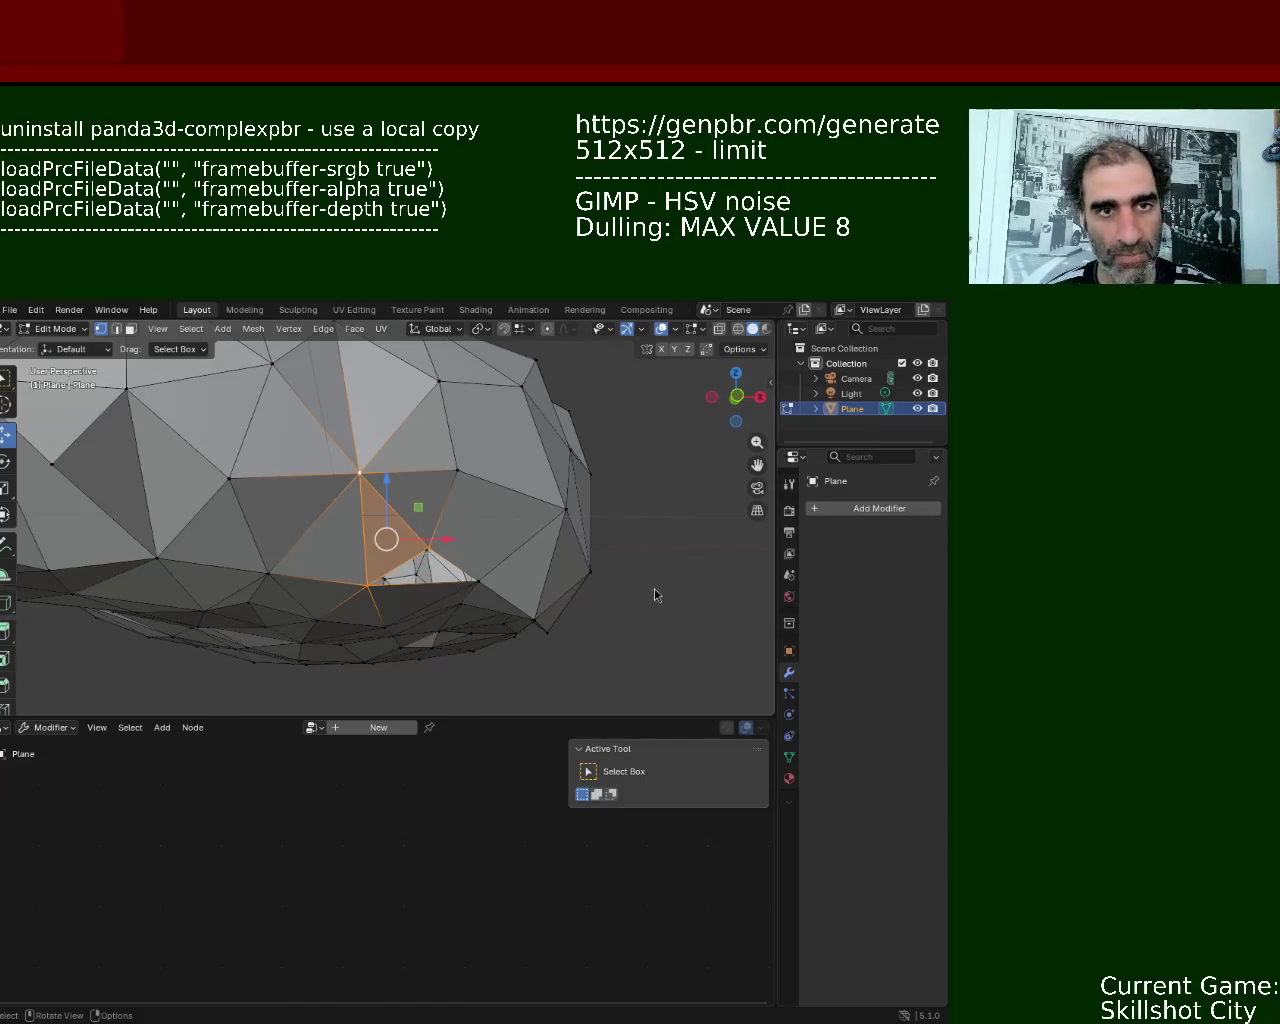
- Inspect vertices around the lower-edge notch, then deselect everything with Alt+A
{"action": "left_click", "coordinate": [401, 591]}
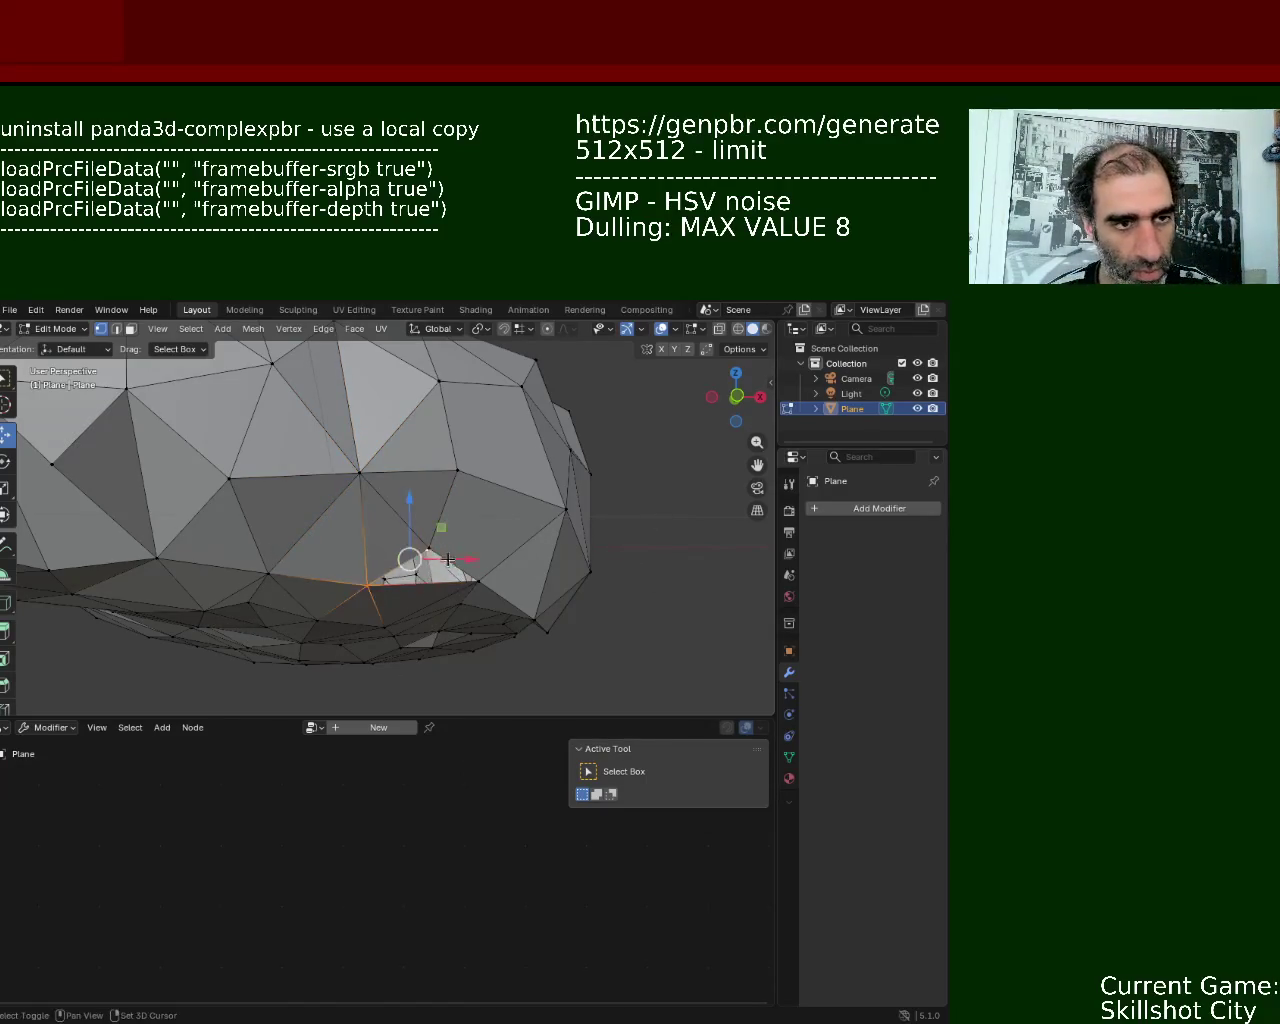
{"action": "middle_click_drag", "start_coordinate": [420, 570], "coordinate": [469, 517]}
{"action": "left_click", "coordinate": [485, 556]}
{"action": "left_click", "coordinate": [457, 534]}
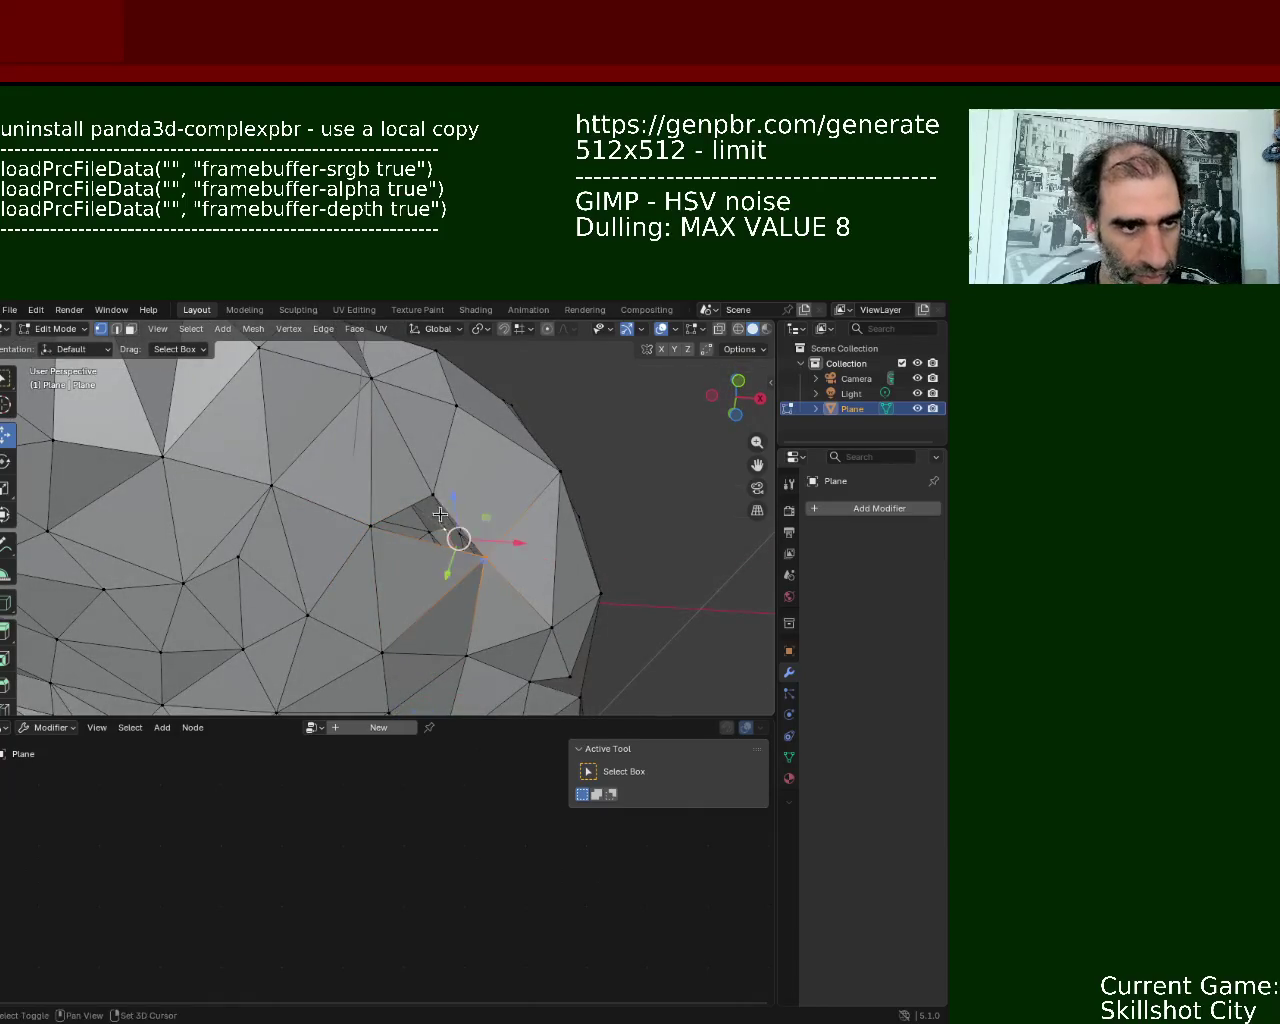
{"action": "left_click", "coordinate": [432, 494]}
{"action": "left_click", "coordinate": [440, 545], "text": "shift"}
{"action": "left_click", "coordinate": [356, 528], "text": "shift"}
{"action": "mouse_move", "coordinate": [442, 481]}
{"action": "middle_mouse_down"}
{"action": "mouse_move", "coordinate": [472, 528]}
{"action": "mouse_move", "coordinate": [426, 427]}
{"action": "middle_mouse_up"}
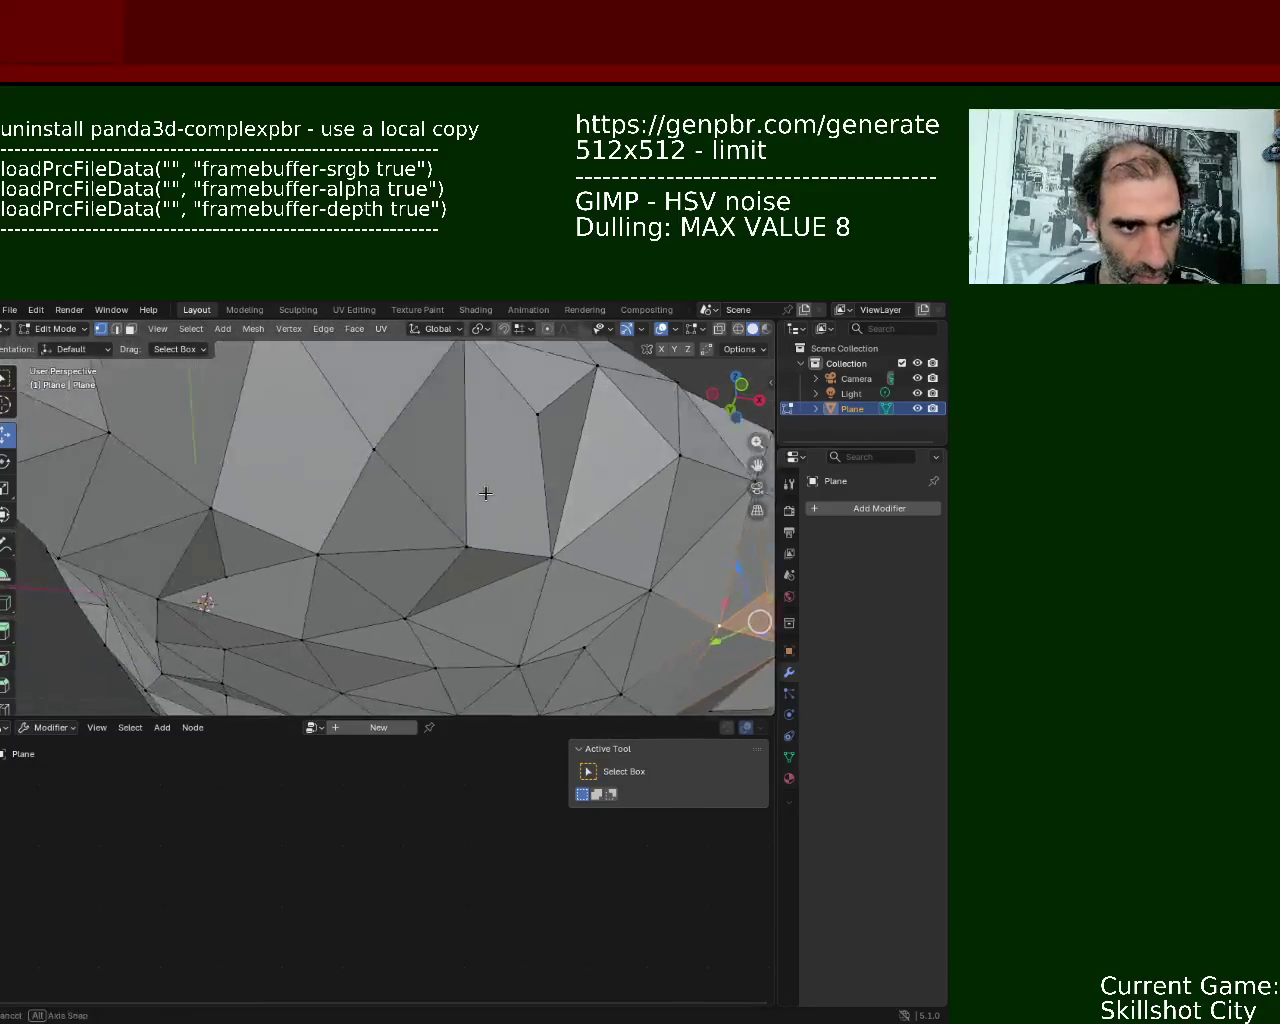
{"action": "left_click", "coordinate": [424, 430]}
{"action": "left_click", "coordinate": [616, 431], "text": "shift"}
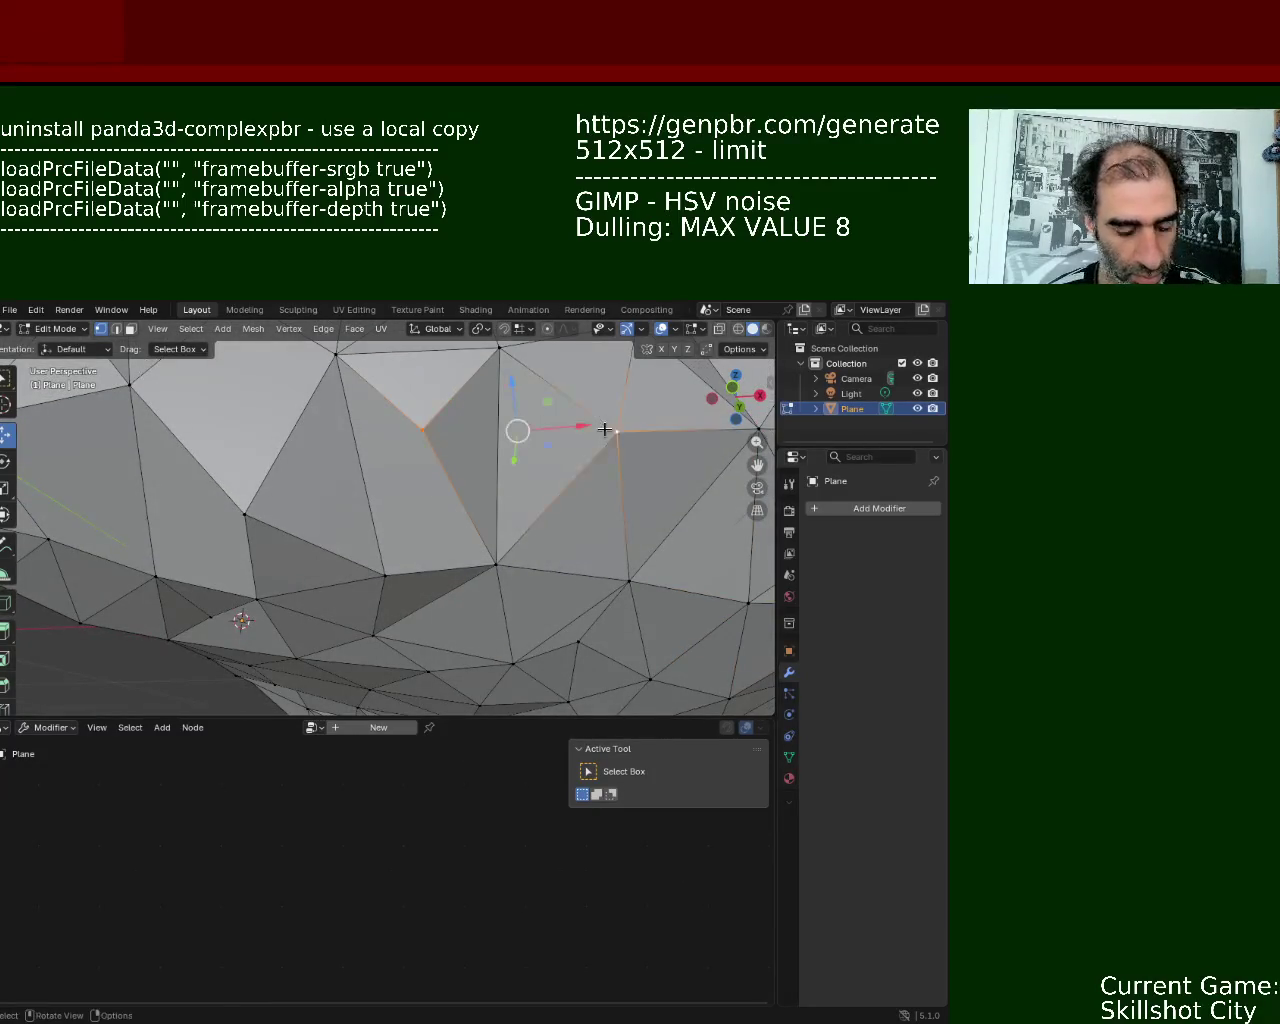
{"action": "key", "text": "alt+a"}
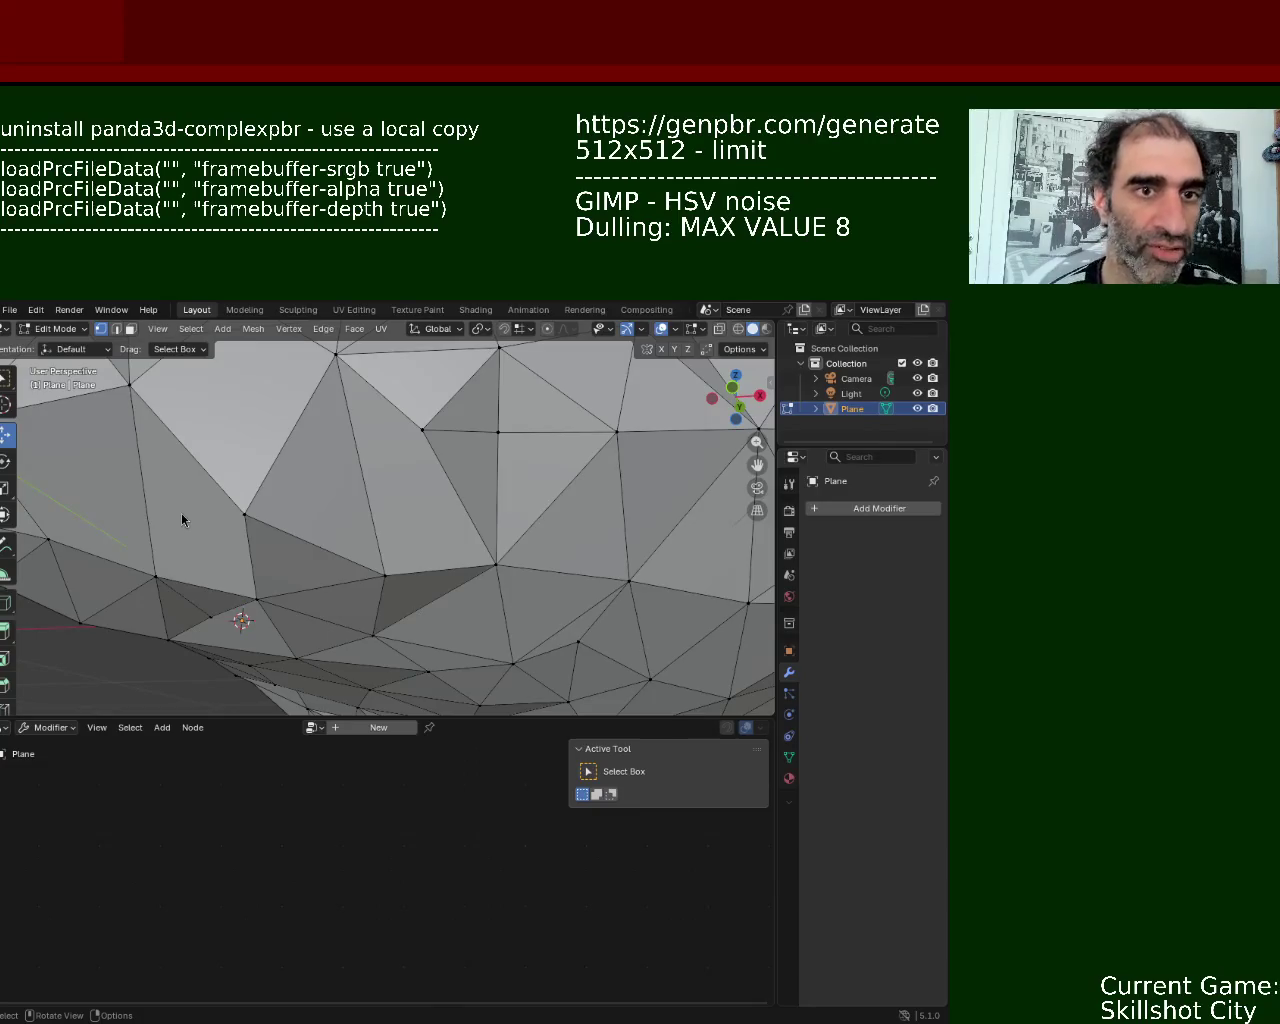
{"action": "mouse_move", "coordinate": [427, 525]}
{"action": "middle_mouse_down"}
{"action": "mouse_move", "coordinate": [443, 489]}
{"action": "mouse_move", "coordinate": [360, 509]}
{"action": "mouse_move", "coordinate": [392, 532]}
{"action": "middle_mouse_up"}
{"action": "scroll", "coordinate": [445, 490], "scroll_direction": "down", "scroll_amount": 5}
{"action": "left_click", "coordinate": [392, 532]}
{"action": "left_click", "coordinate": [463, 520], "text": "shift"}
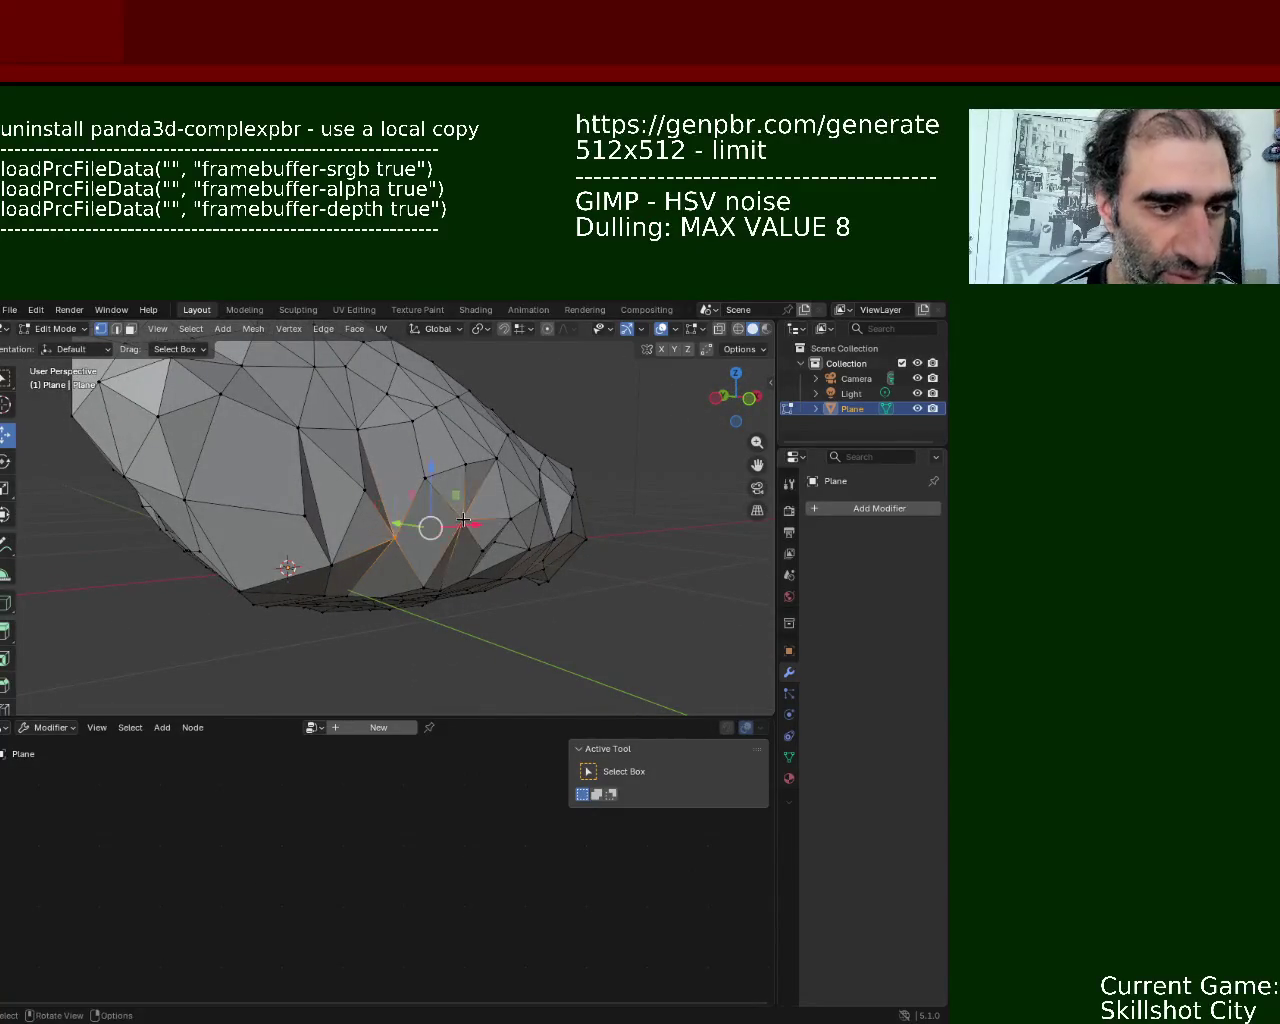
{"action": "left_click", "coordinate": [463, 520]}
{"action": "mouse_move", "coordinate": [312, 528]}
{"action": "middle_mouse_down"}
{"action": "mouse_move", "coordinate": [362, 531]}
{"action": "mouse_move", "coordinate": [400, 562]}
{"action": "mouse_move", "coordinate": [412, 546]}
{"action": "middle_mouse_up"}
{"action": "left_click", "coordinate": [411, 542]}
{"action": "left_click", "coordinate": [504, 529], "text": "shift"}
{"action": "left_click", "coordinate": [504, 529]}
{"action": "middle_click_drag", "start_coordinate": [504, 529], "coordinate": [372, 564]}
{"action": "middle_click_drag", "start_coordinate": [456, 499], "coordinate": [319, 555]}
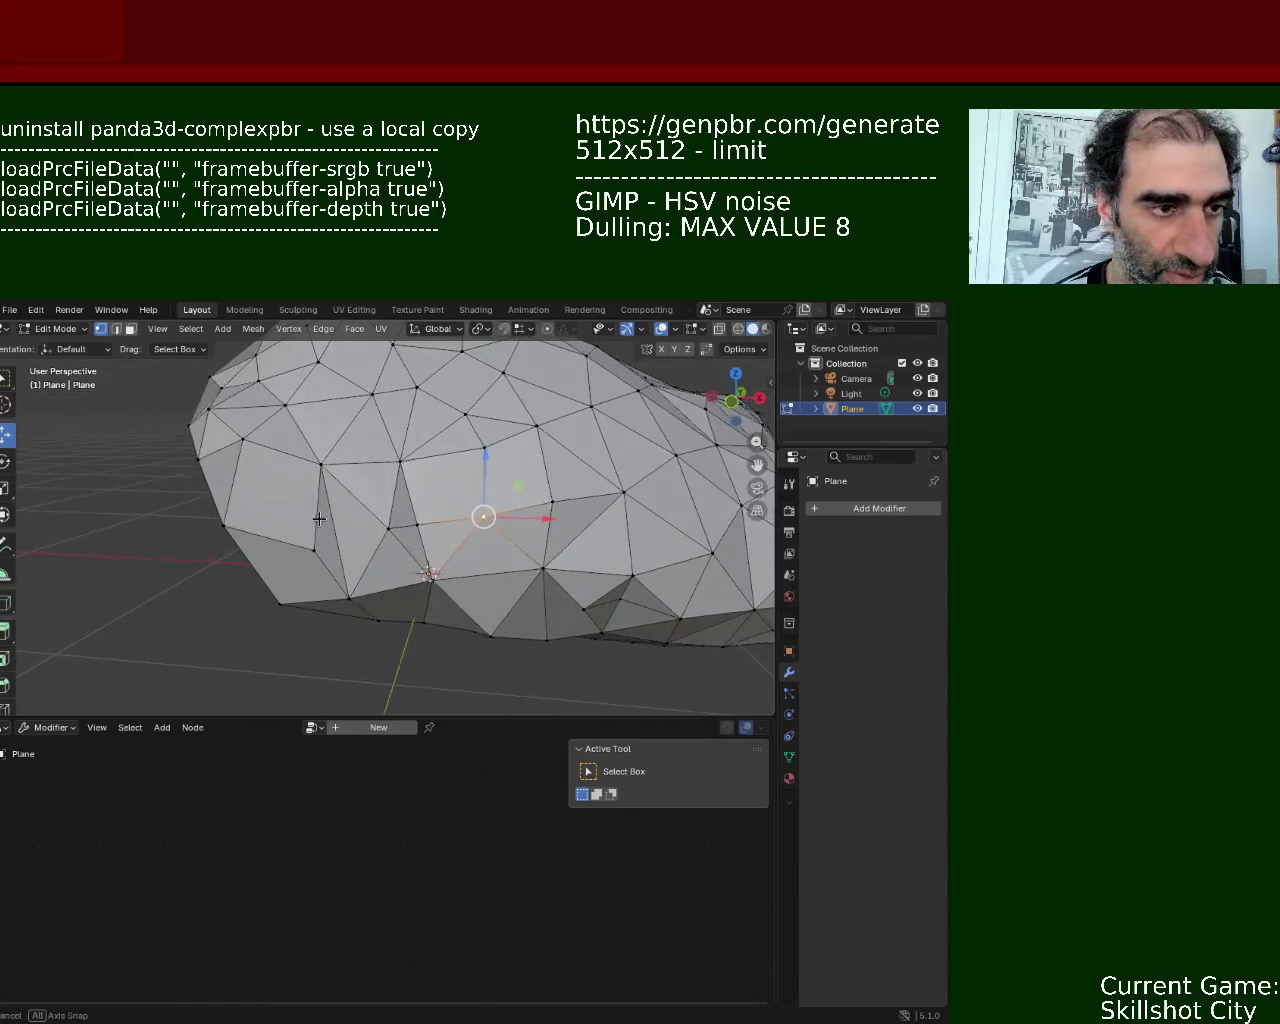
{"action": "middle_click_drag", "start_coordinate": [592, 549], "coordinate": [494, 534]}
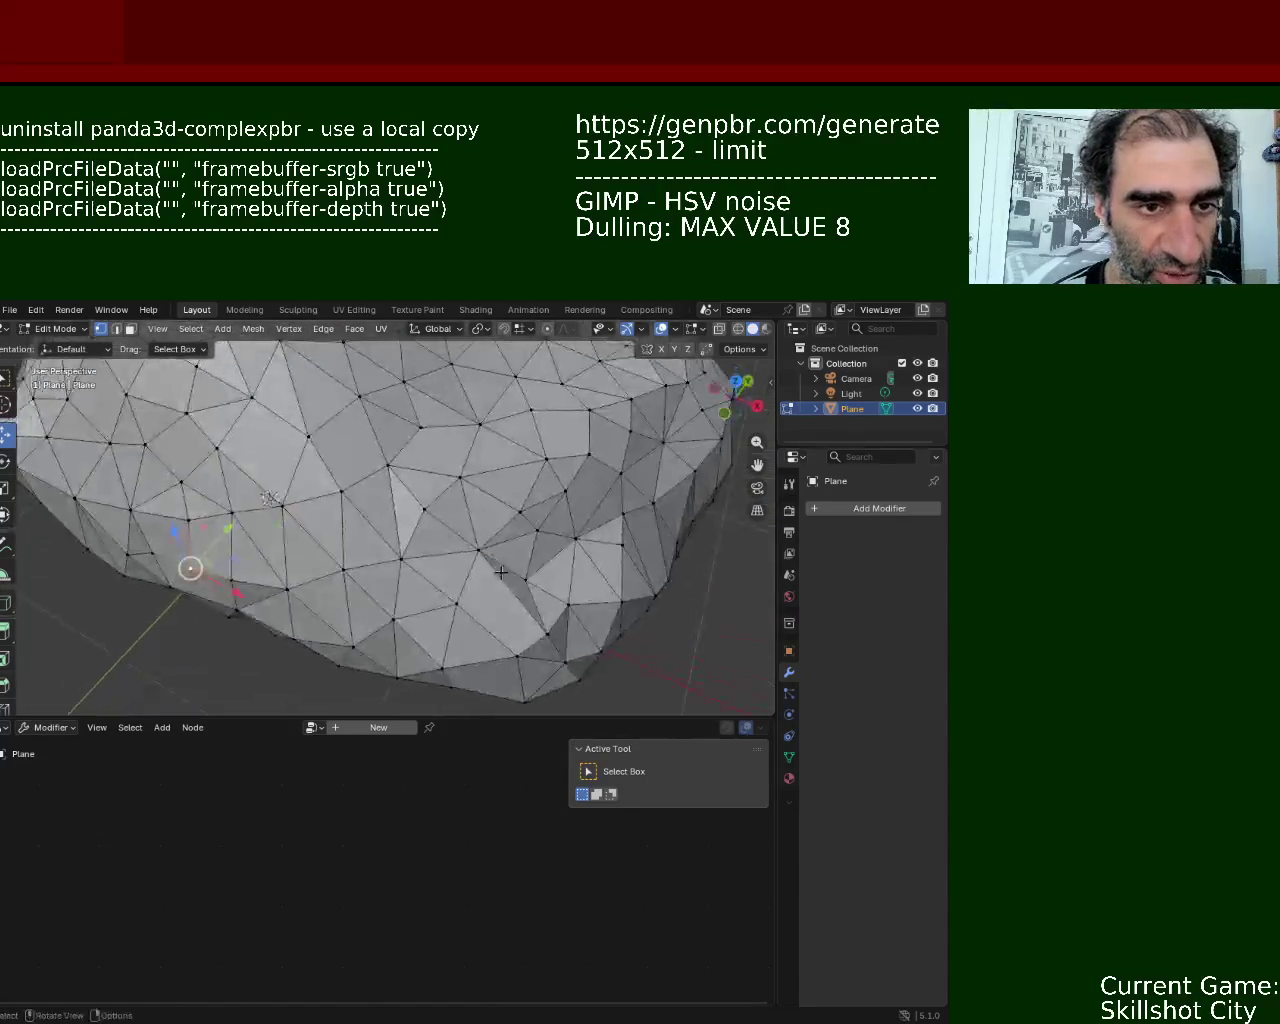
{"action": "mouse_move", "coordinate": [442, 455]}
{"action": "middle_mouse_down"}
{"action": "mouse_move", "coordinate": [392, 409]}
{"action": "mouse_move", "coordinate": [426, 518]}
{"action": "middle_mouse_up"}
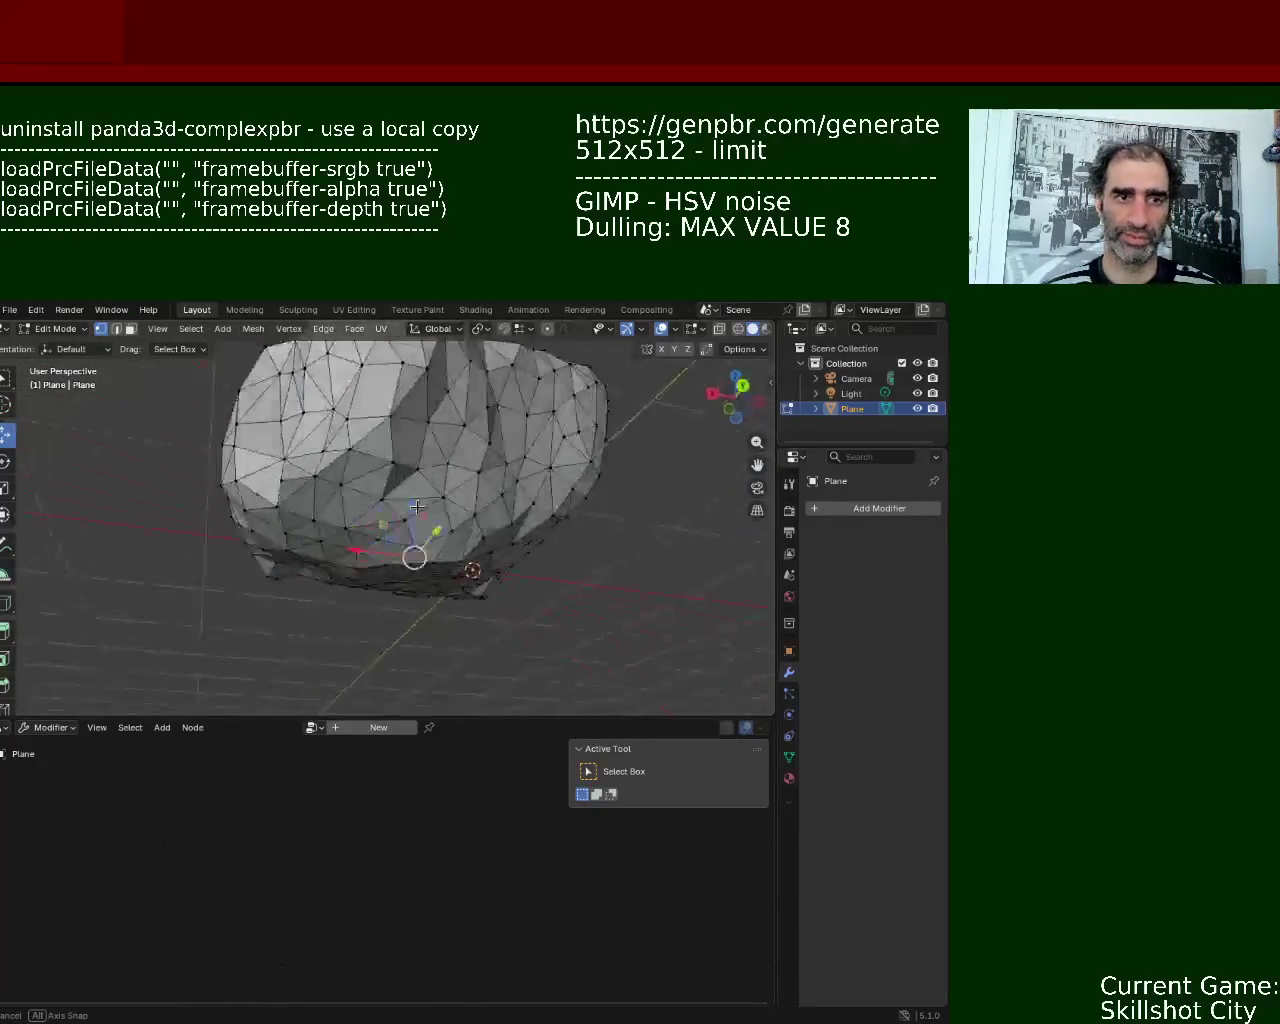
{"action": "middle_click_drag", "start_coordinate": [273, 472], "coordinate": [400, 470]}
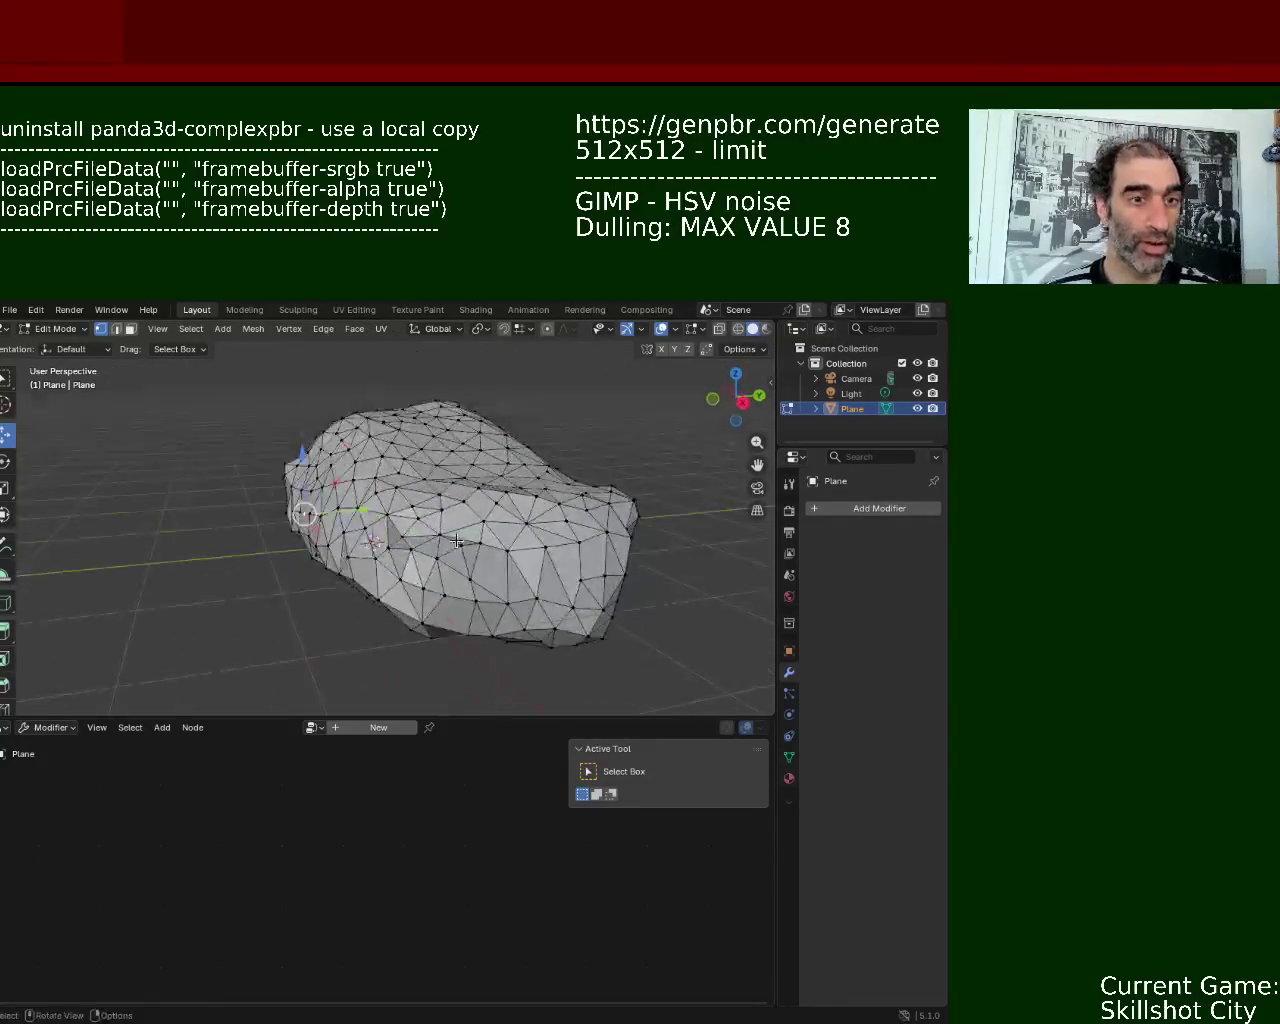
- Select all vertices and add a Triangulate modifier to the rock mesh
{"action": "key", "text": "a"}
{"action": "left_click", "coordinate": [830, 508]}
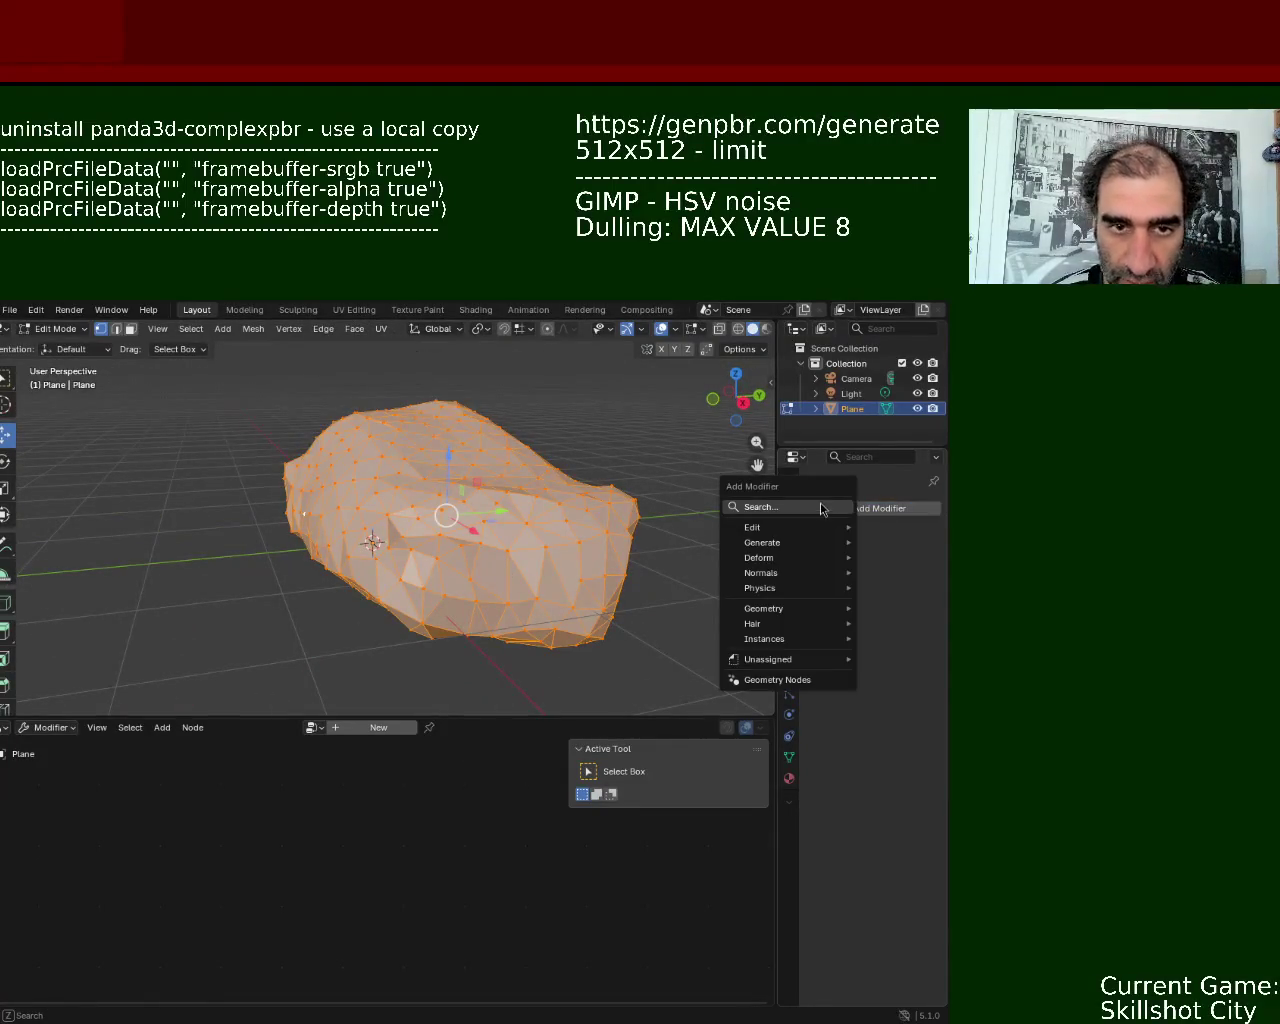
{"action": "left_click", "coordinate": [819, 501]}
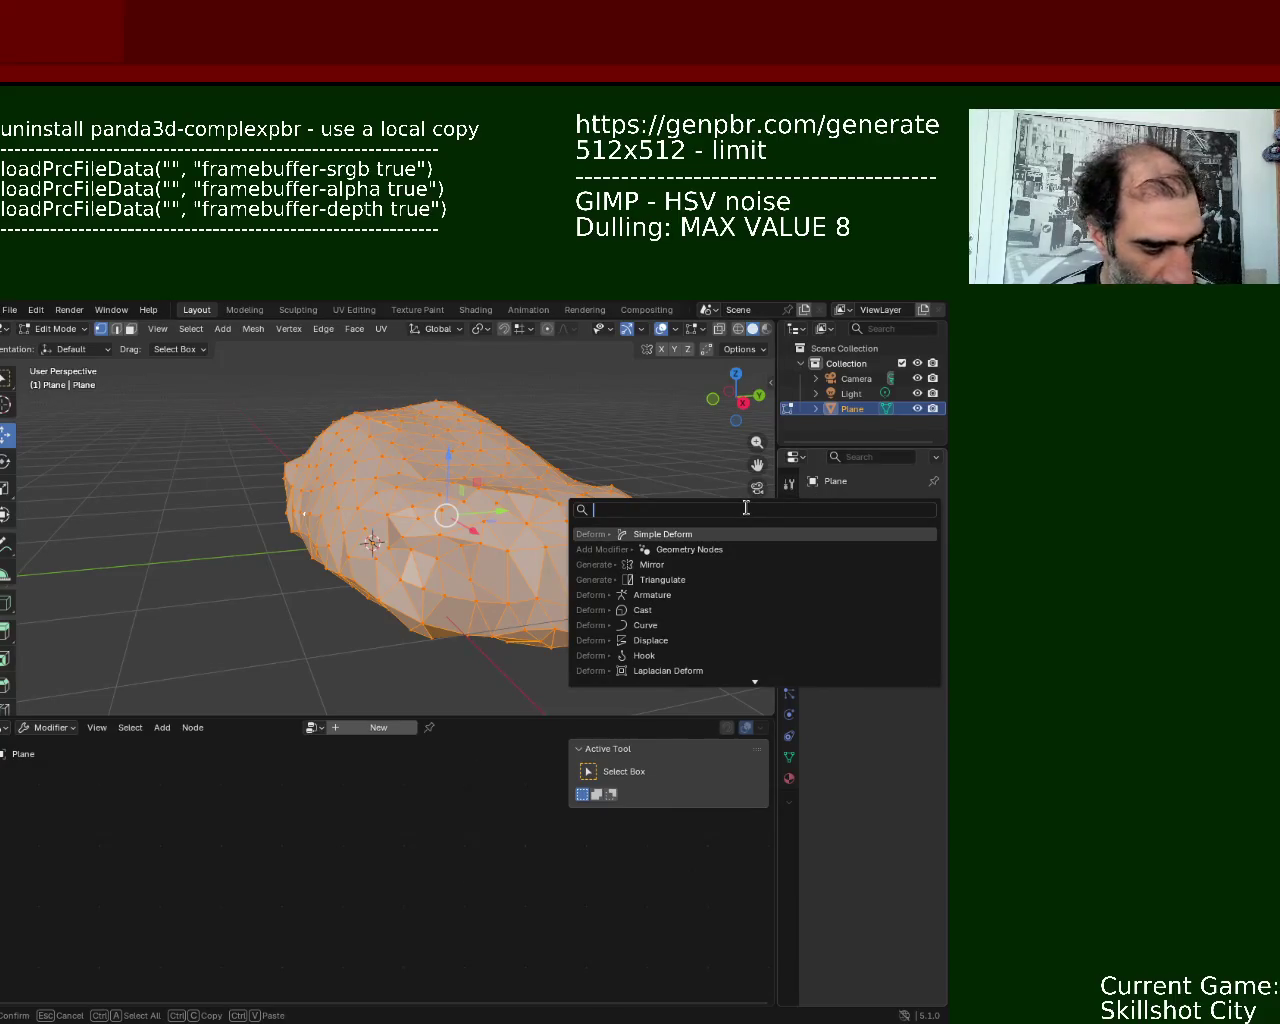
{"action": "type", "text": "TRIANG"}
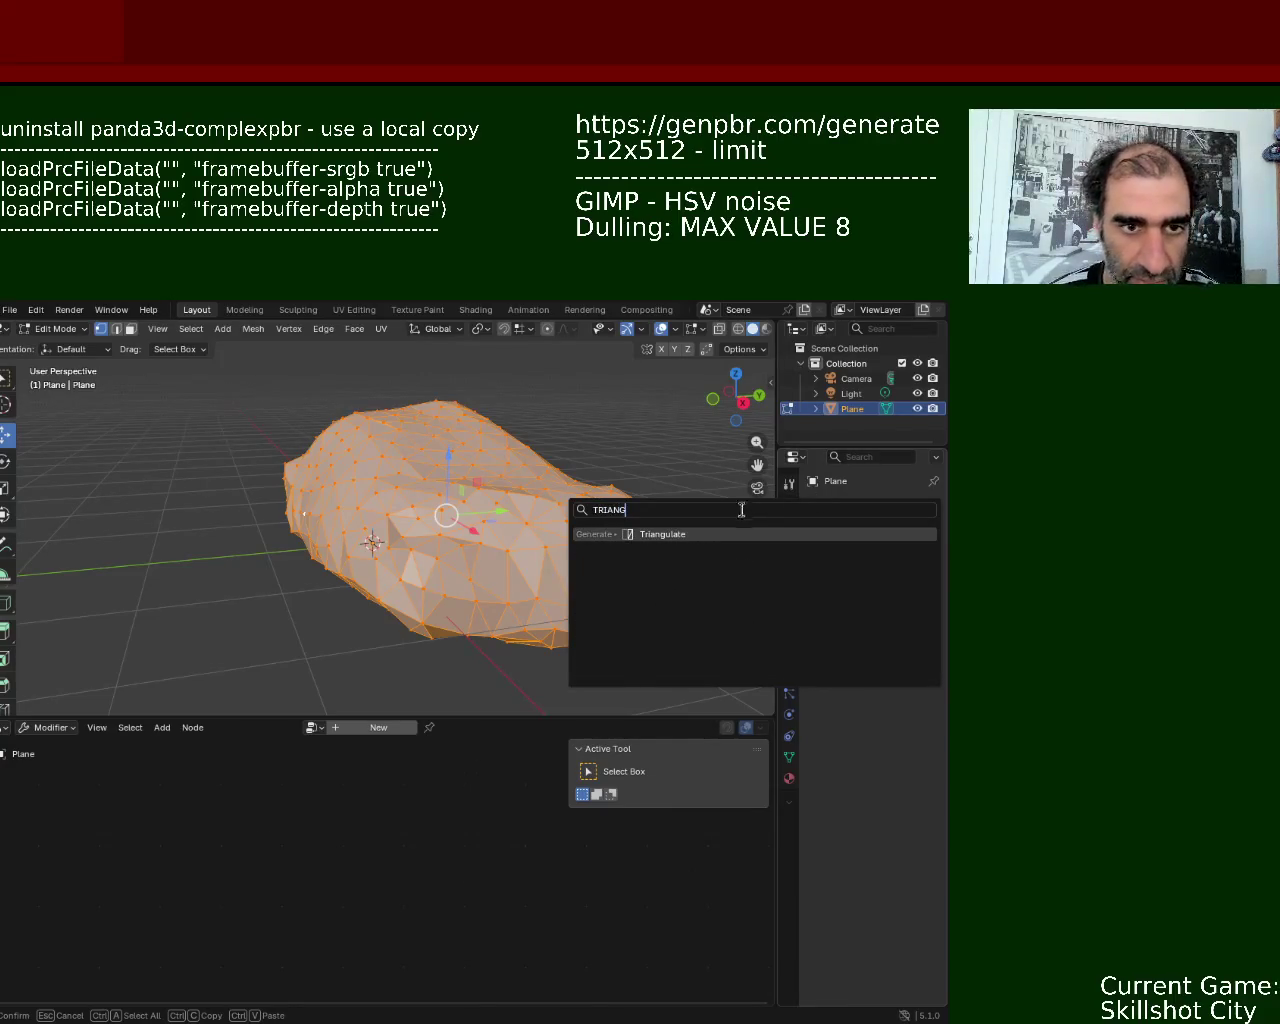
{"action": "left_click", "coordinate": [722, 534]}
{"action": "mouse_move", "coordinate": [498, 524]}
{"action": "middle_mouse_down"}
{"action": "mouse_move", "coordinate": [328, 570]}
{"action": "mouse_move", "coordinate": [457, 472]}
{"action": "middle_mouse_up"}
{"action": "mouse_move", "coordinate": [385, 541]}
{"action": "middle_mouse_down"}
{"action": "mouse_move", "coordinate": [346, 501]}
{"action": "mouse_move", "coordinate": [330, 530]}
{"action": "middle_mouse_up"}
- Apply the Triangulate modifier in Object Mode, then return to Edit Mode and deselect all
{"action": "left_click", "coordinate": [900, 535]}
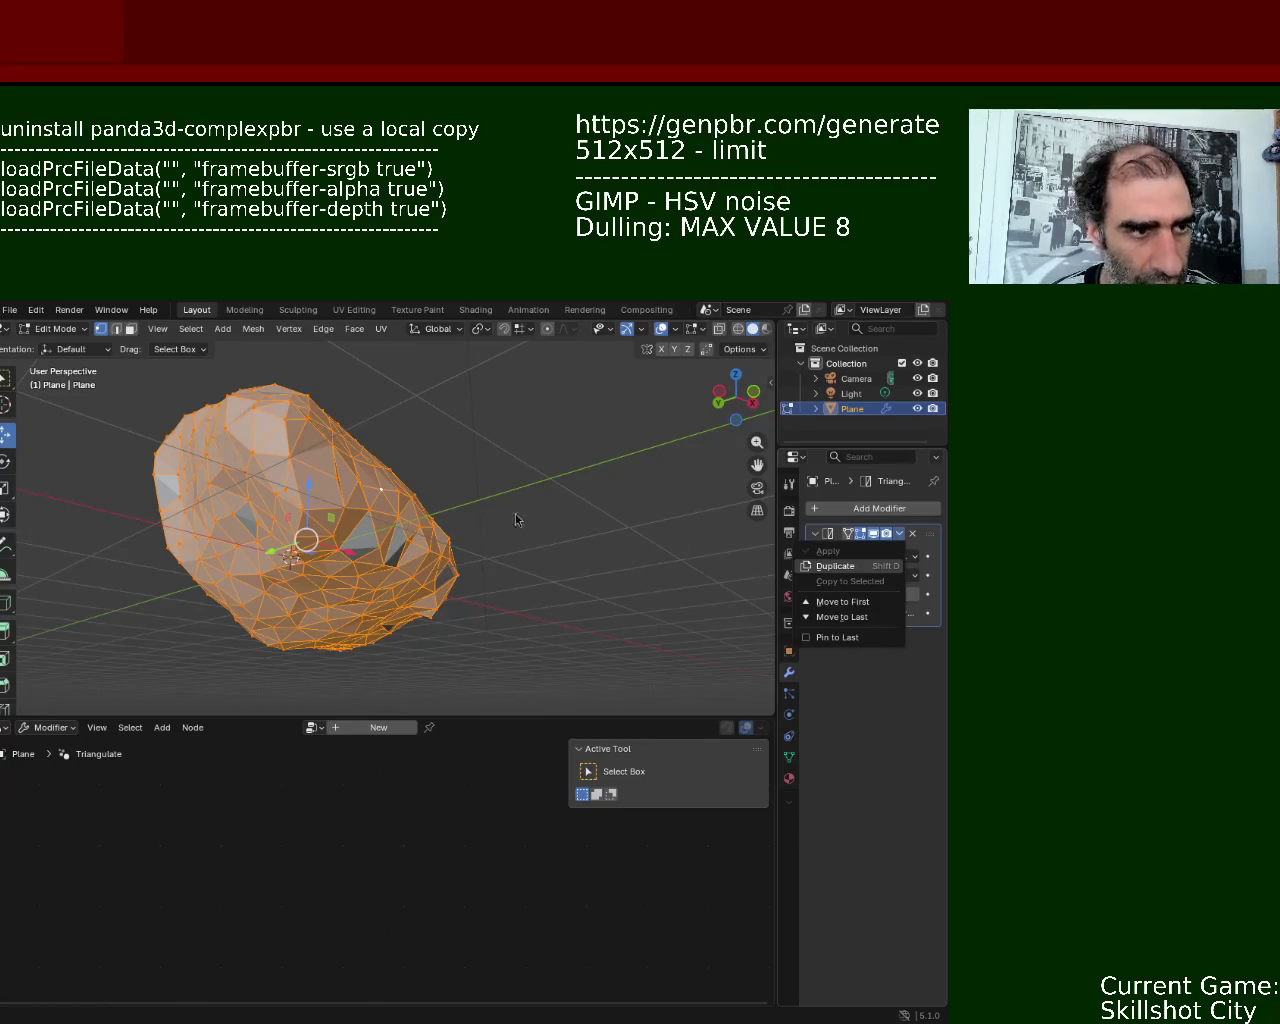
{"action": "key", "text": "Tab"}
{"action": "left_click", "coordinate": [899, 537]}
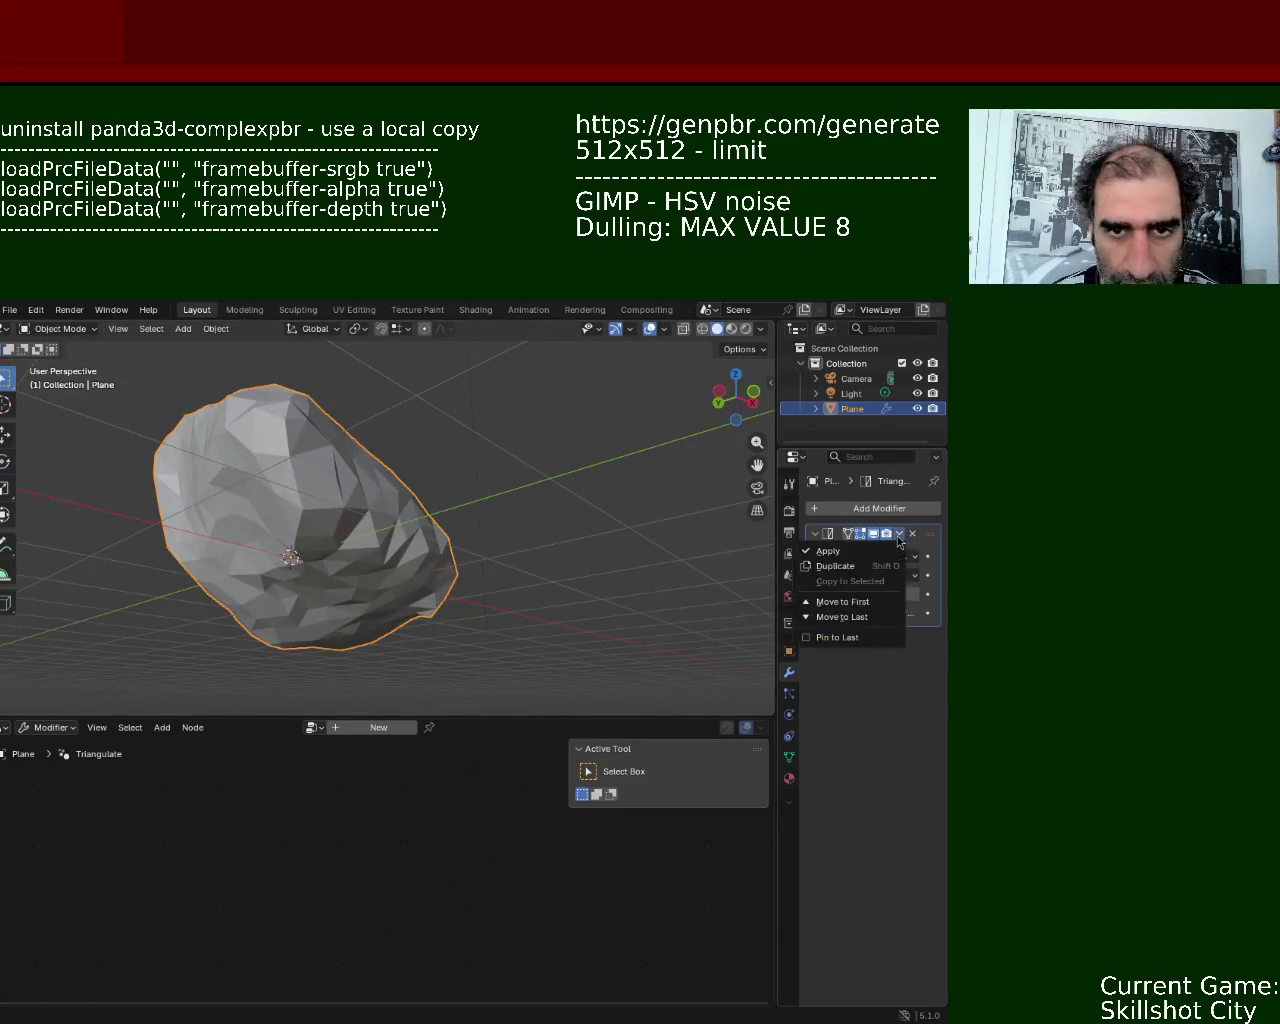
{"action": "left_click", "coordinate": [829, 551]}
{"action": "key", "text": "Tab"}
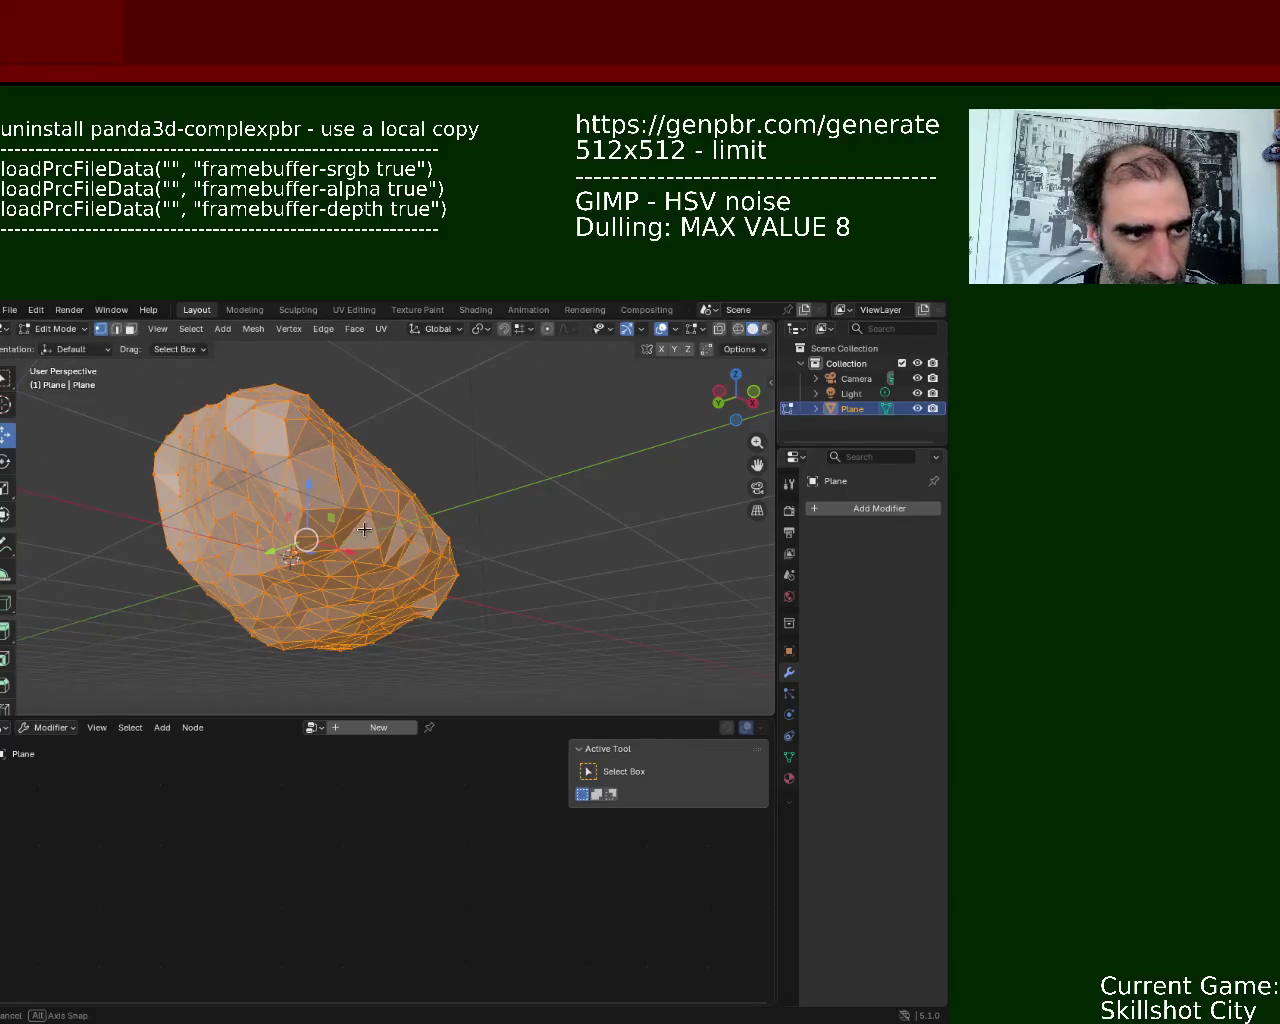
{"action": "middle_click_drag", "start_coordinate": [364, 529], "coordinate": [578, 510]}
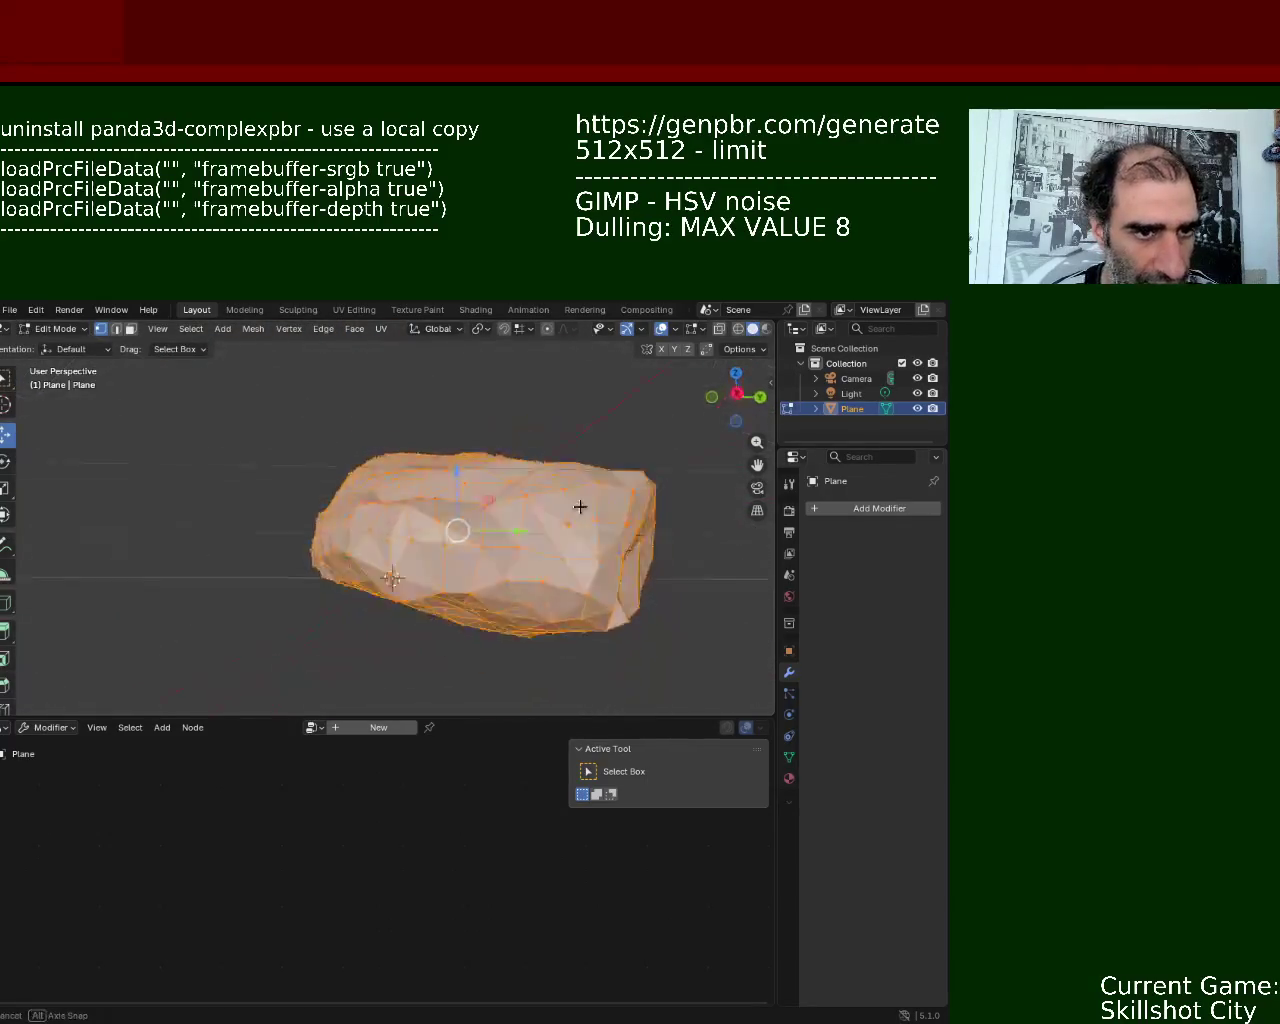
{"action": "middle_click_drag", "start_coordinate": [578, 510], "coordinate": [510, 552]}
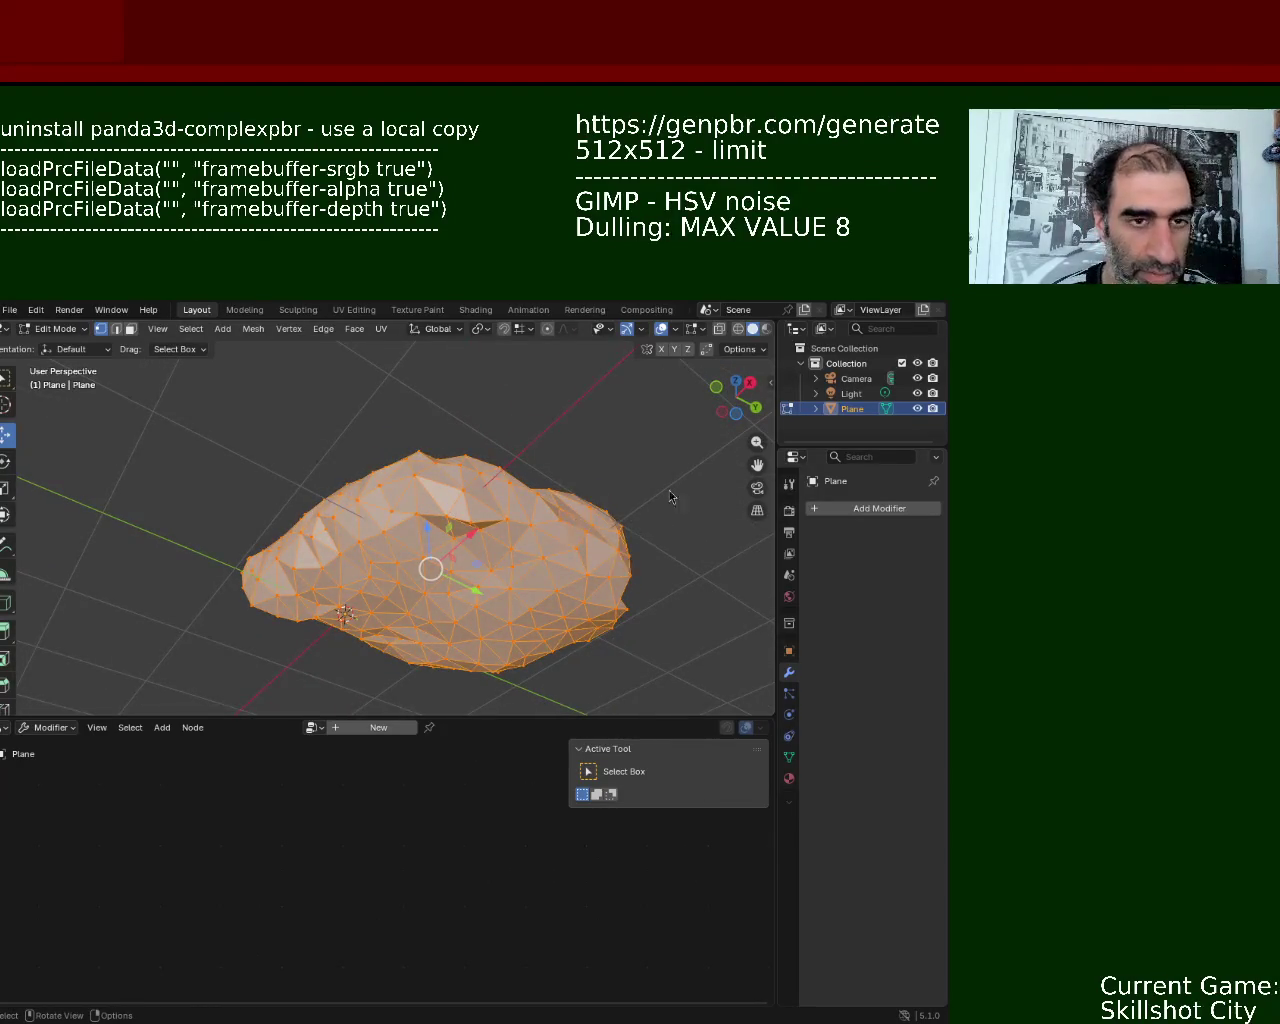
{"action": "scroll", "coordinate": [531, 525], "scroll_direction": "up", "scroll_amount": 2}
{"action": "key", "text": "alt+a"}
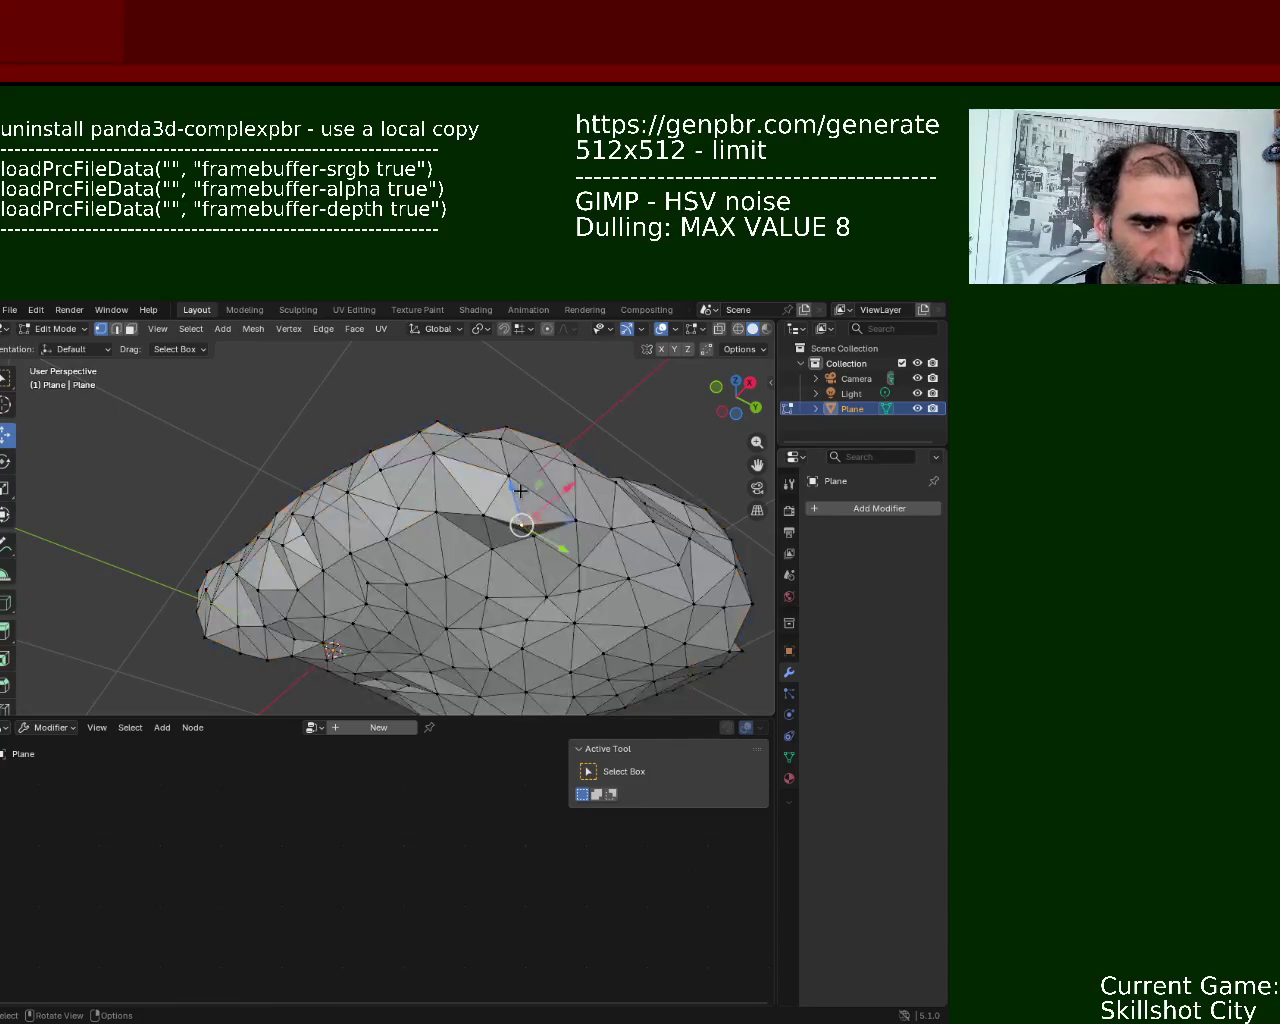
- Raise the selected side vertices along Z and pull a lower-left vertex outward along X
{"action": "middle_click_drag", "start_coordinate": [520, 523], "coordinate": [538, 617]}
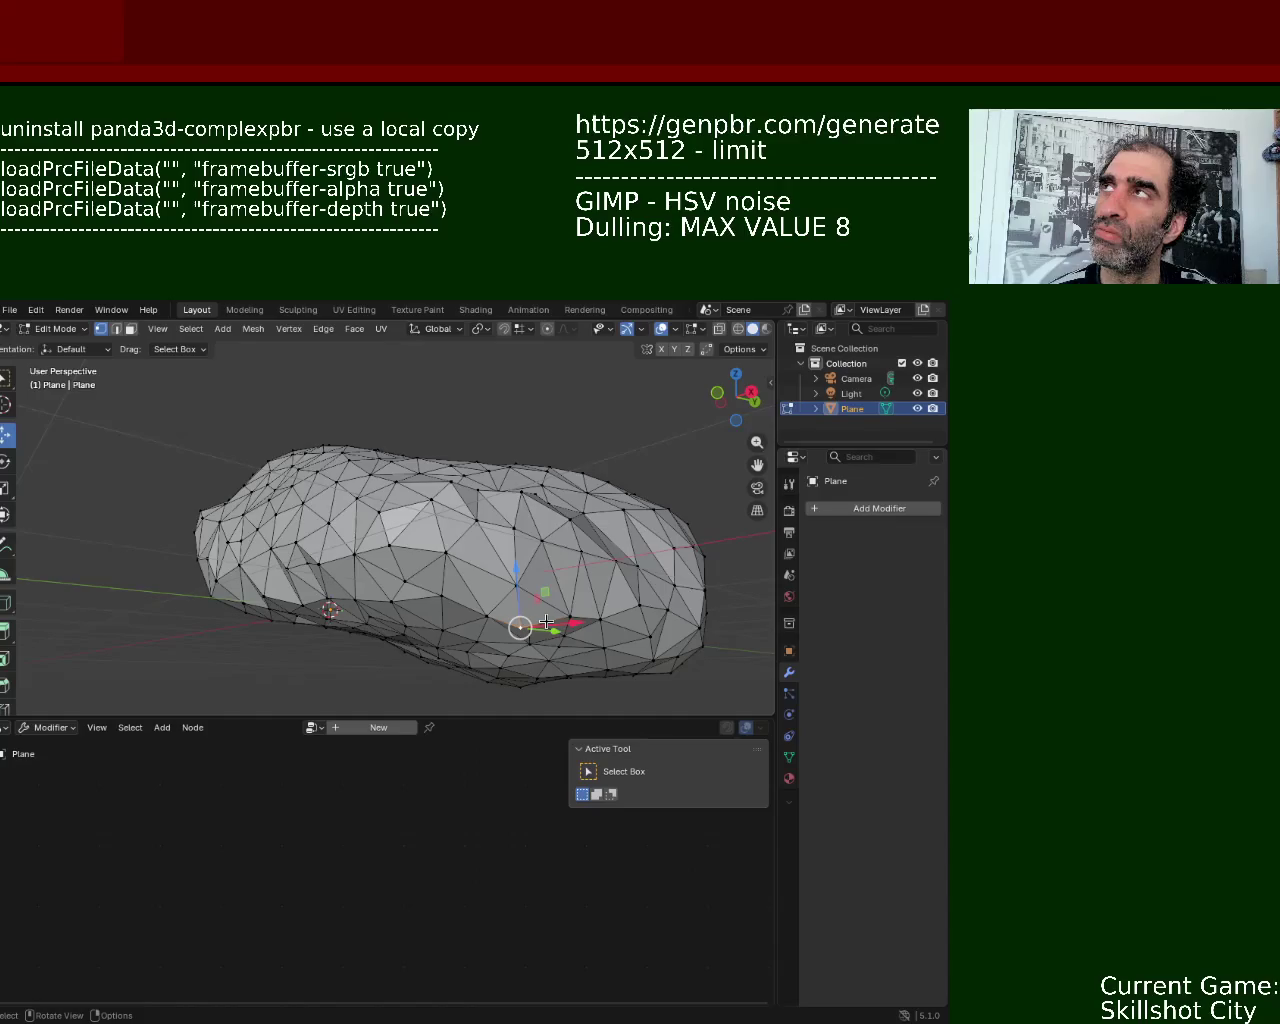
{"action": "left_click_drag", "start_coordinate": [516, 572], "coordinate": [515, 547]}
{"action": "mouse_move", "coordinate": [515, 547]}
{"action": "middle_mouse_down"}
{"action": "mouse_move", "coordinate": [429, 600]}
{"action": "mouse_move", "coordinate": [422, 548]}
{"action": "mouse_move", "coordinate": [435, 539]}
{"action": "mouse_move", "coordinate": [300, 565]}
{"action": "middle_mouse_up"}
{"action": "scroll", "coordinate": [409, 556], "scroll_direction": "up", "scroll_amount": 3}
{"action": "scroll", "coordinate": [409, 556], "scroll_direction": "down", "scroll_amount": 4}
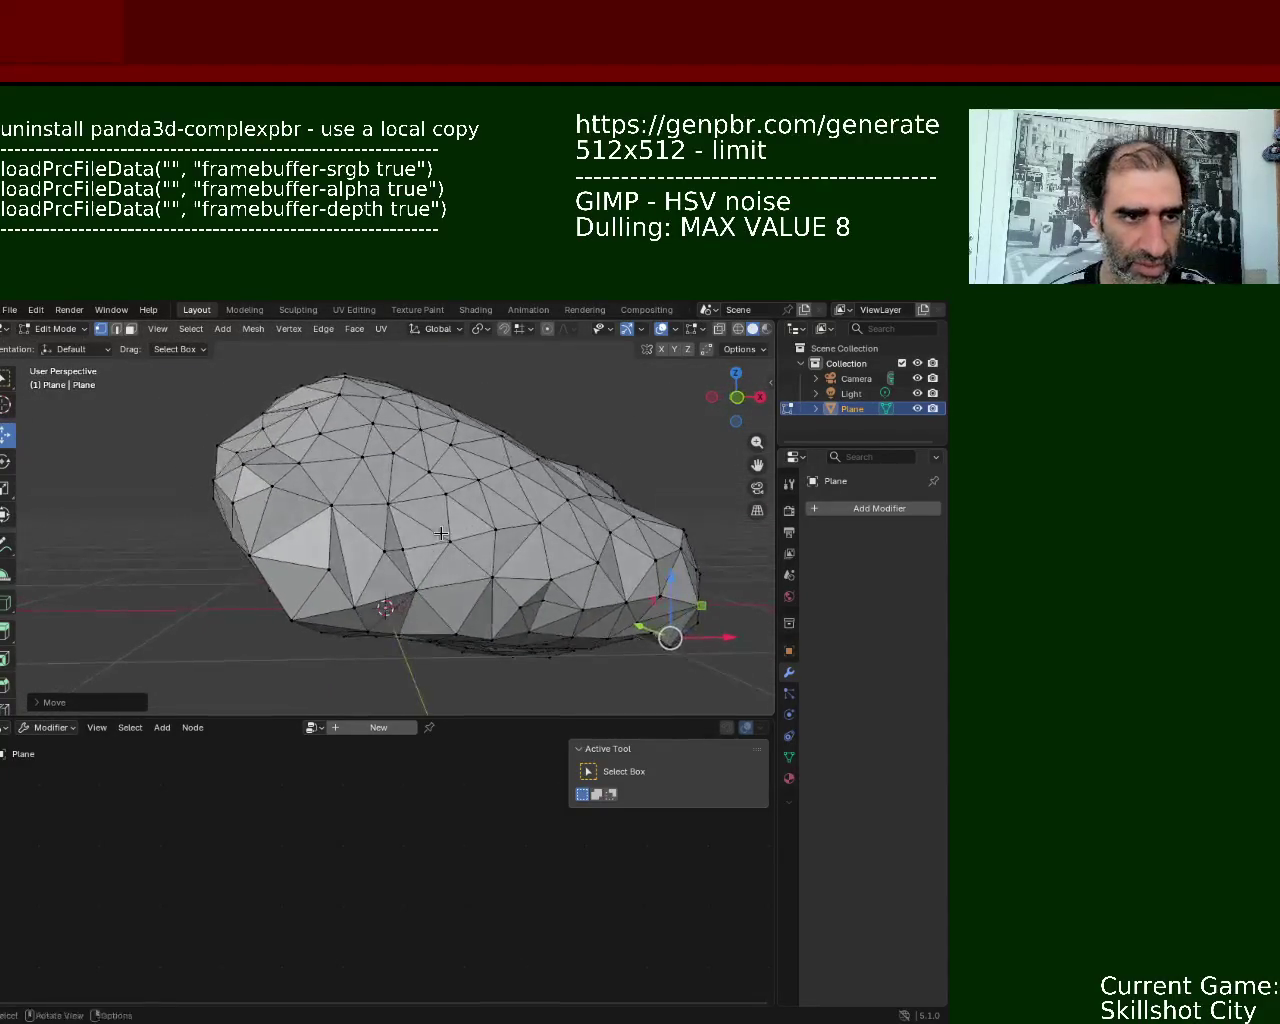
{"action": "left_click", "coordinate": [281, 575]}
{"action": "left_click_drag", "start_coordinate": [388, 569], "coordinate": [362, 570]}
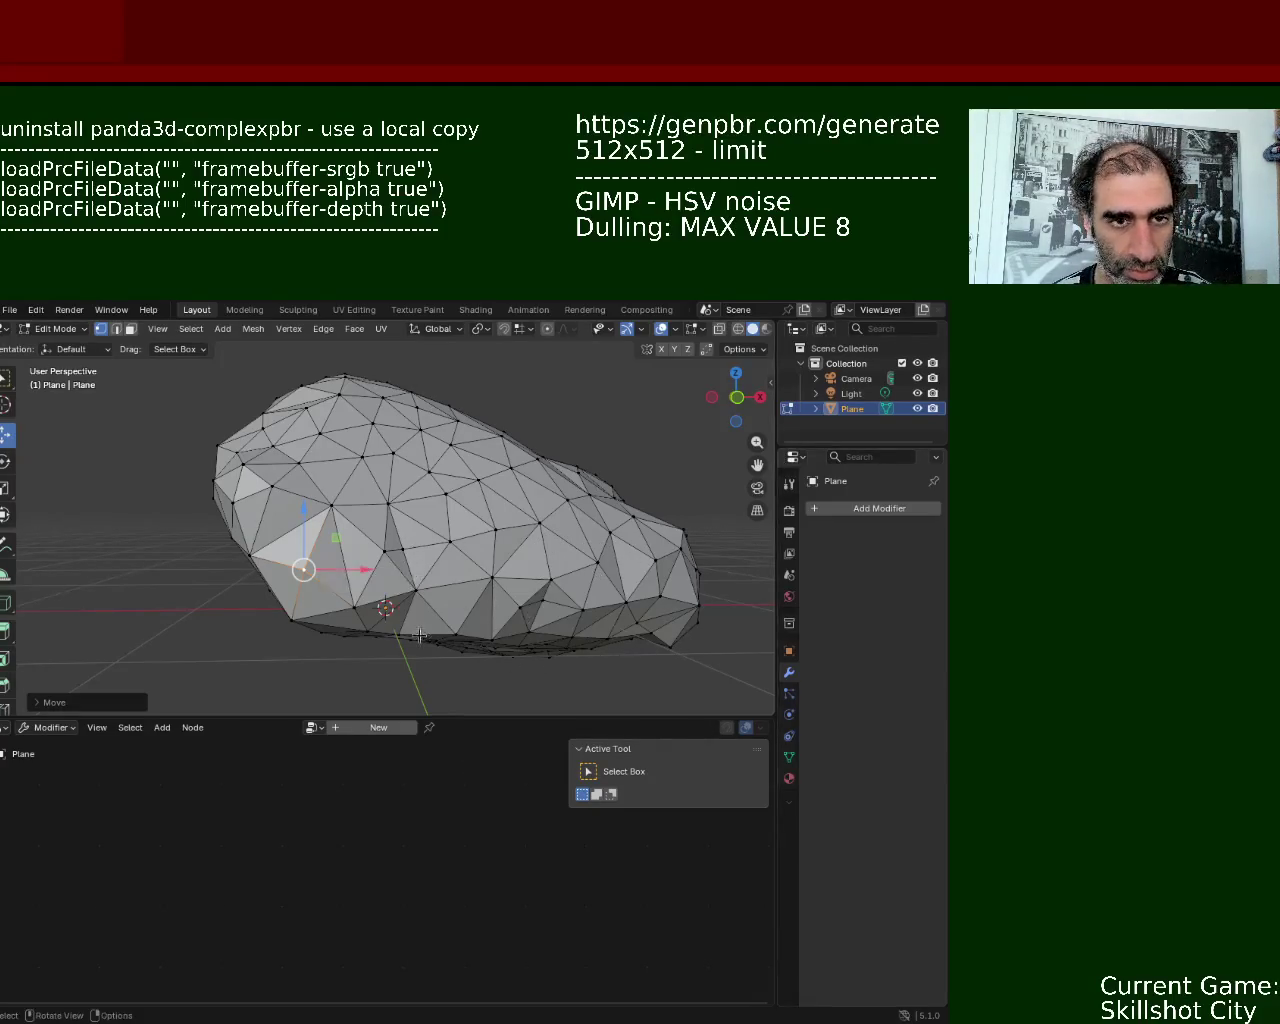
- Shift the selected vertex near the rock's lower edge along Y
{"action": "middle_click_drag", "start_coordinate": [706, 509], "coordinate": [519, 518]}
{"action": "scroll", "coordinate": [519, 518], "scroll_direction": "up", "scroll_amount": 5}
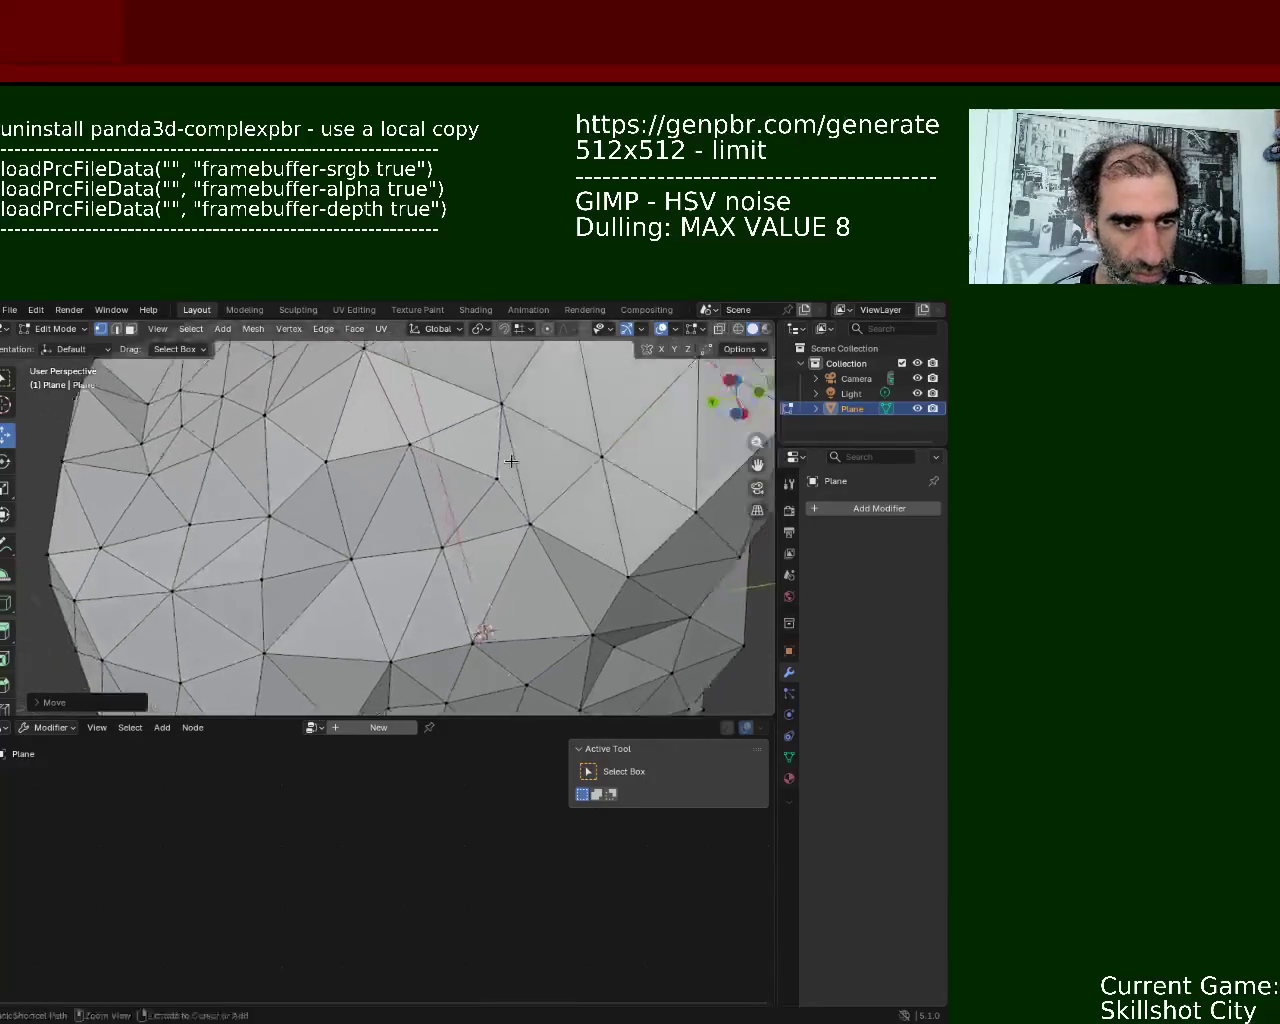
{"action": "left_click_drag", "start_coordinate": [497, 487], "coordinate": [422, 501]}
{"action": "left_click", "coordinate": [422, 501]}
- Raise a vertex on the rock's underside slightly to ease a pit
{"action": "mouse_move", "coordinate": [613, 497]}
{"action": "middle_mouse_down"}
{"action": "mouse_move", "coordinate": [445, 488]}
{"action": "mouse_move", "coordinate": [399, 619]}
{"action": "middle_mouse_up"}
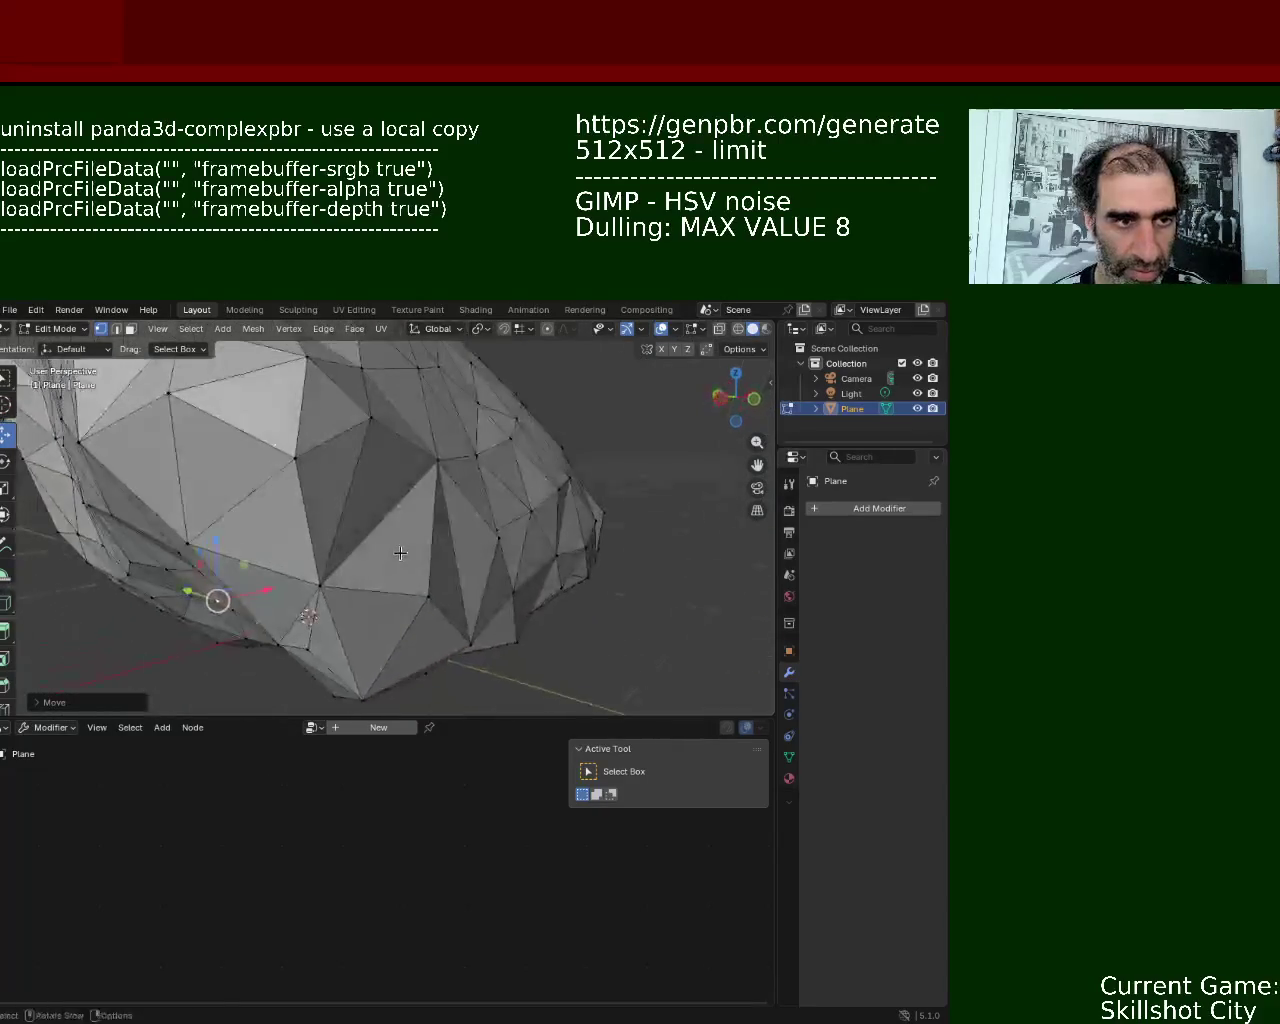
{"action": "left_click", "coordinate": [378, 609]}
{"action": "key", "text": "g"}
{"action": "left_click", "coordinate": [370, 538]}
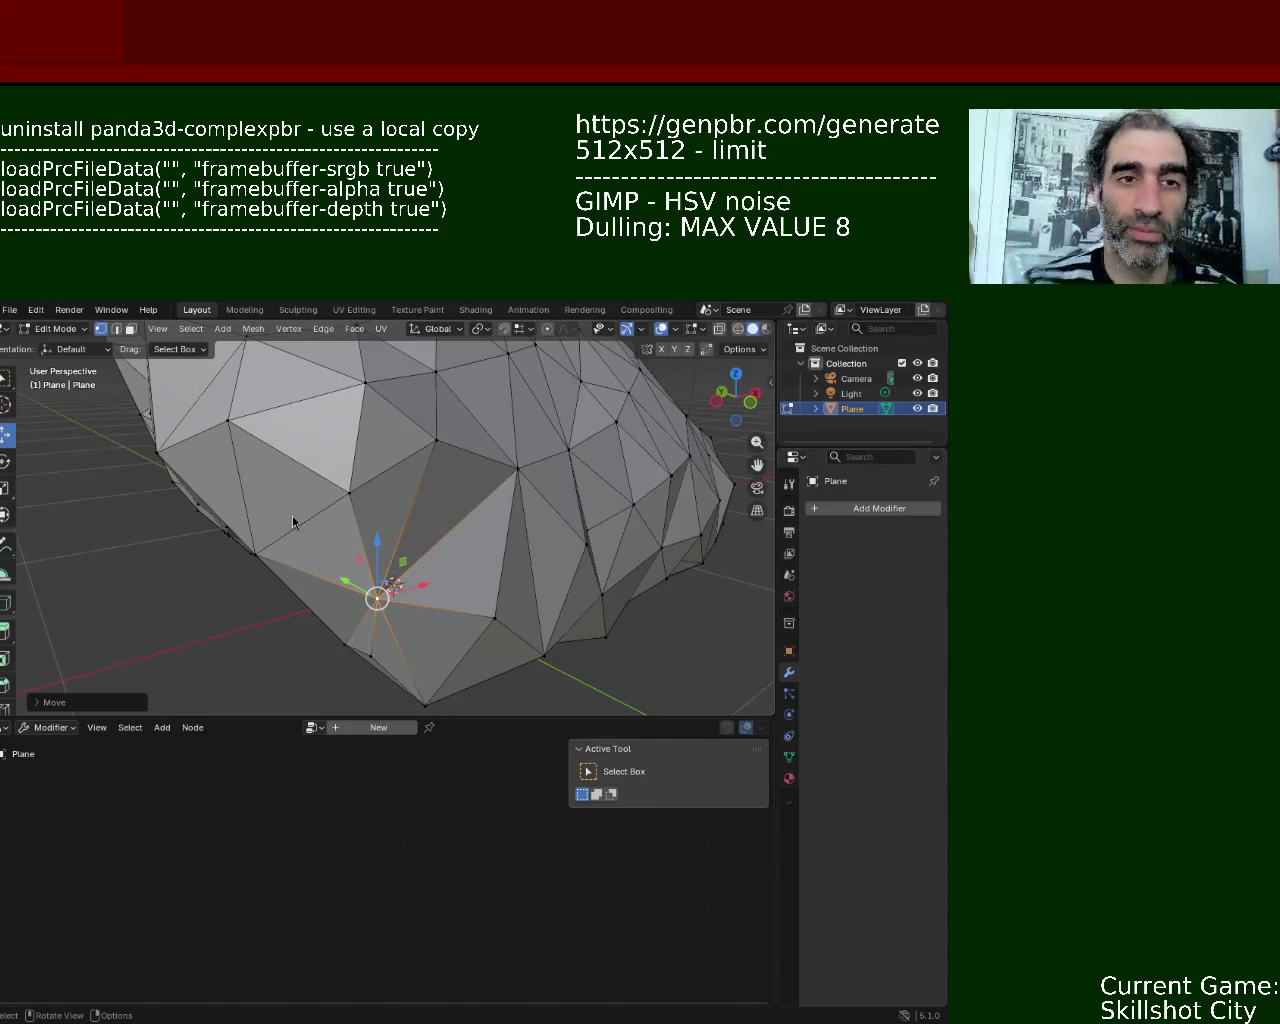
{"action": "middle_click_drag", "start_coordinate": [292, 520], "coordinate": [145, 493]}
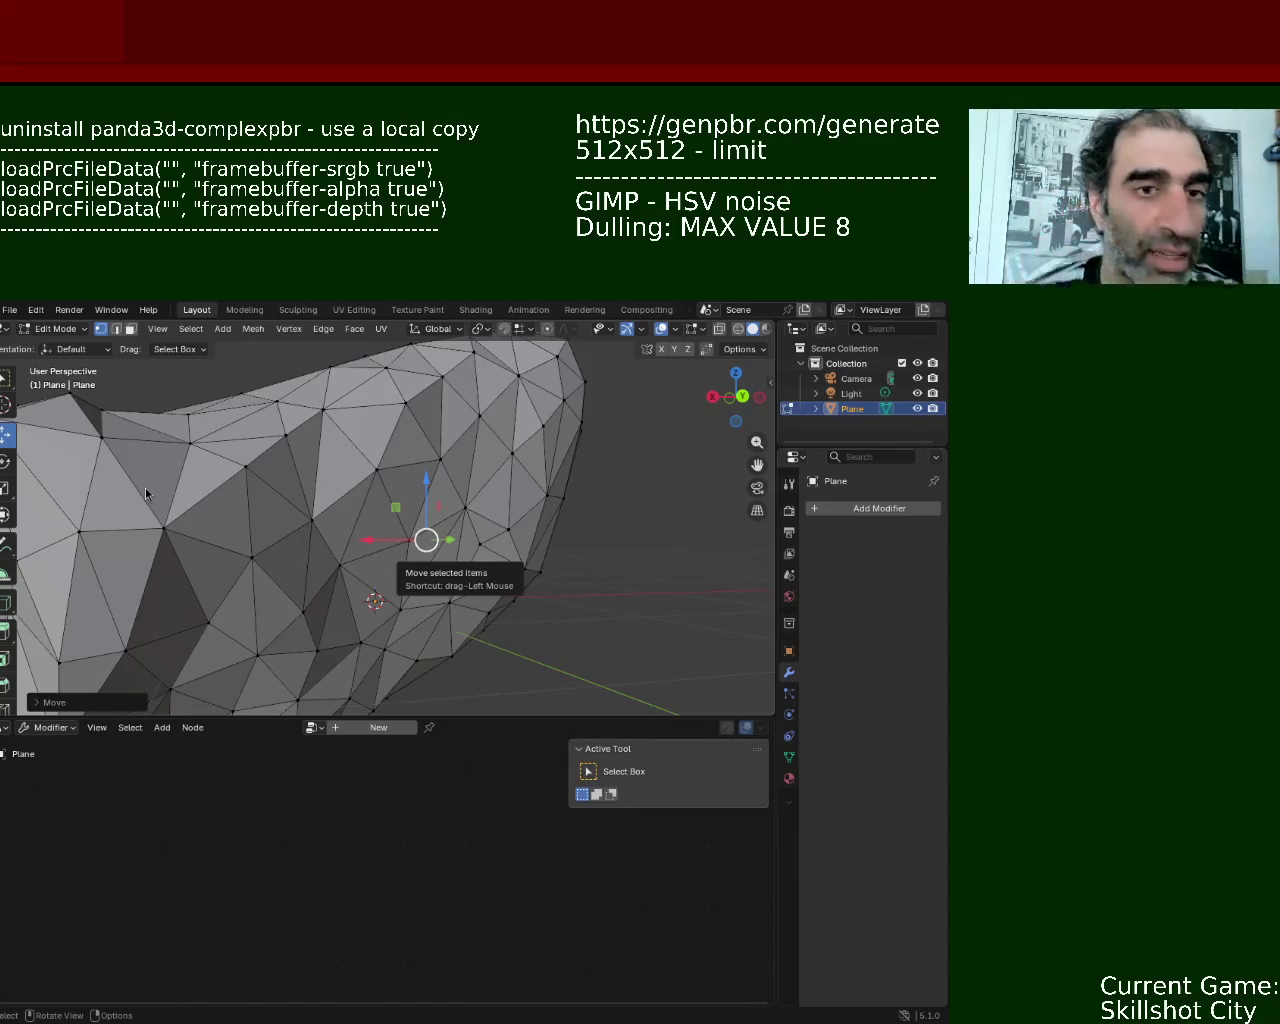
- Move the selected vertex along Z to flatten a spike
{"action": "mouse_move", "coordinate": [668, 493]}
{"action": "middle_mouse_down"}
{"action": "mouse_move", "coordinate": [446, 438]}
{"action": "mouse_move", "coordinate": [455, 395]}
{"action": "mouse_move", "coordinate": [217, 490]}
{"action": "middle_mouse_up"}
{"action": "key", "text": "g"}
{"action": "key", "text": "z"}
{"action": "left_click", "coordinate": [457, 385]}
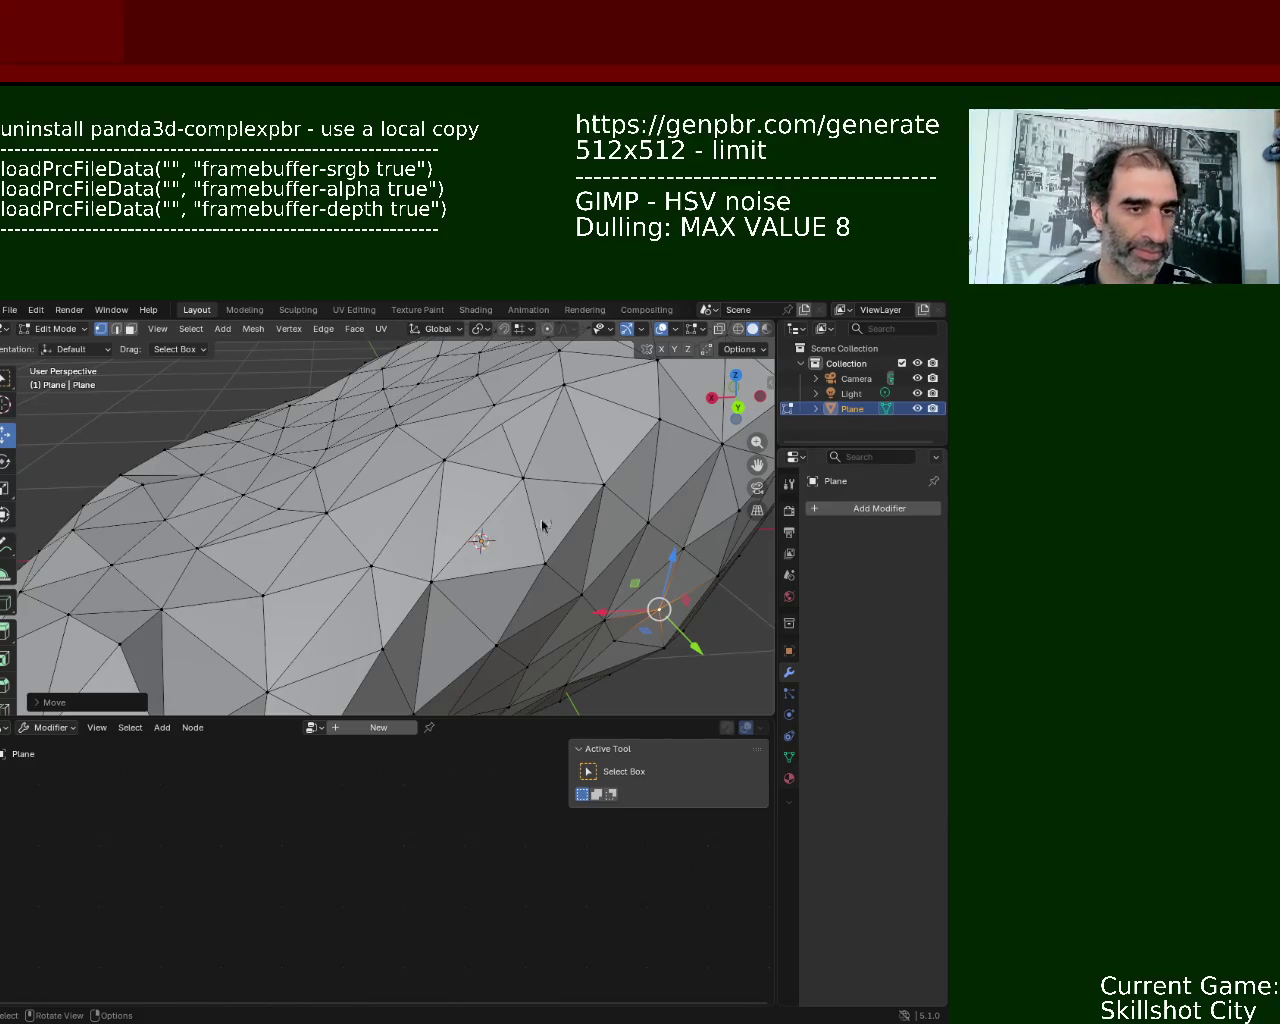
- Push a vertex in the uneven area down along Z to even out a dent
{"action": "middle_click_drag", "start_coordinate": [507, 568], "coordinate": [325, 545]}
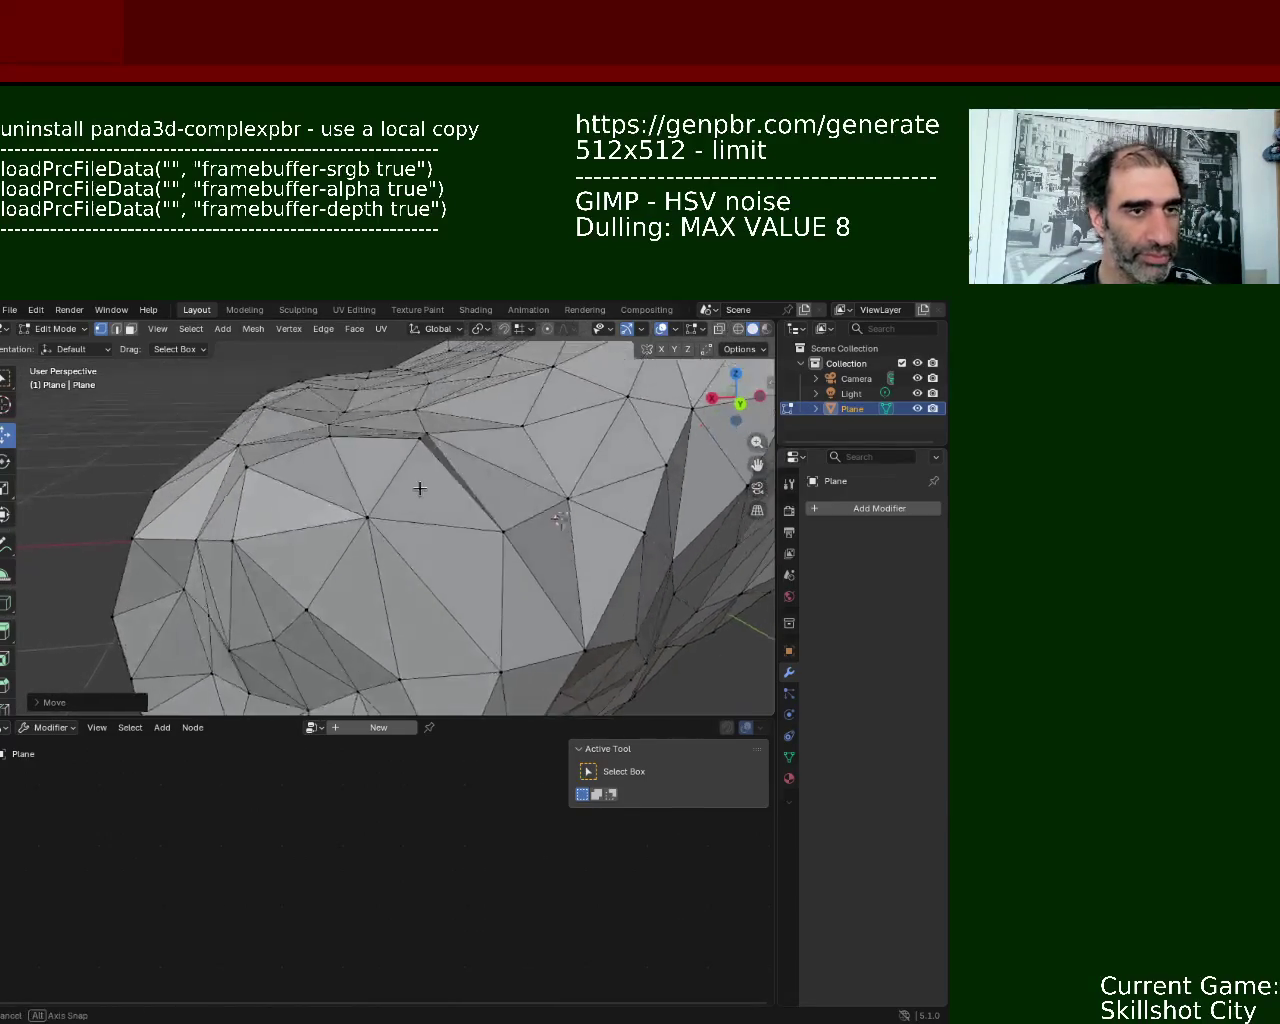
{"action": "left_click", "coordinate": [398, 537]}
{"action": "middle_click_drag", "start_coordinate": [400, 540], "coordinate": [325, 466]}
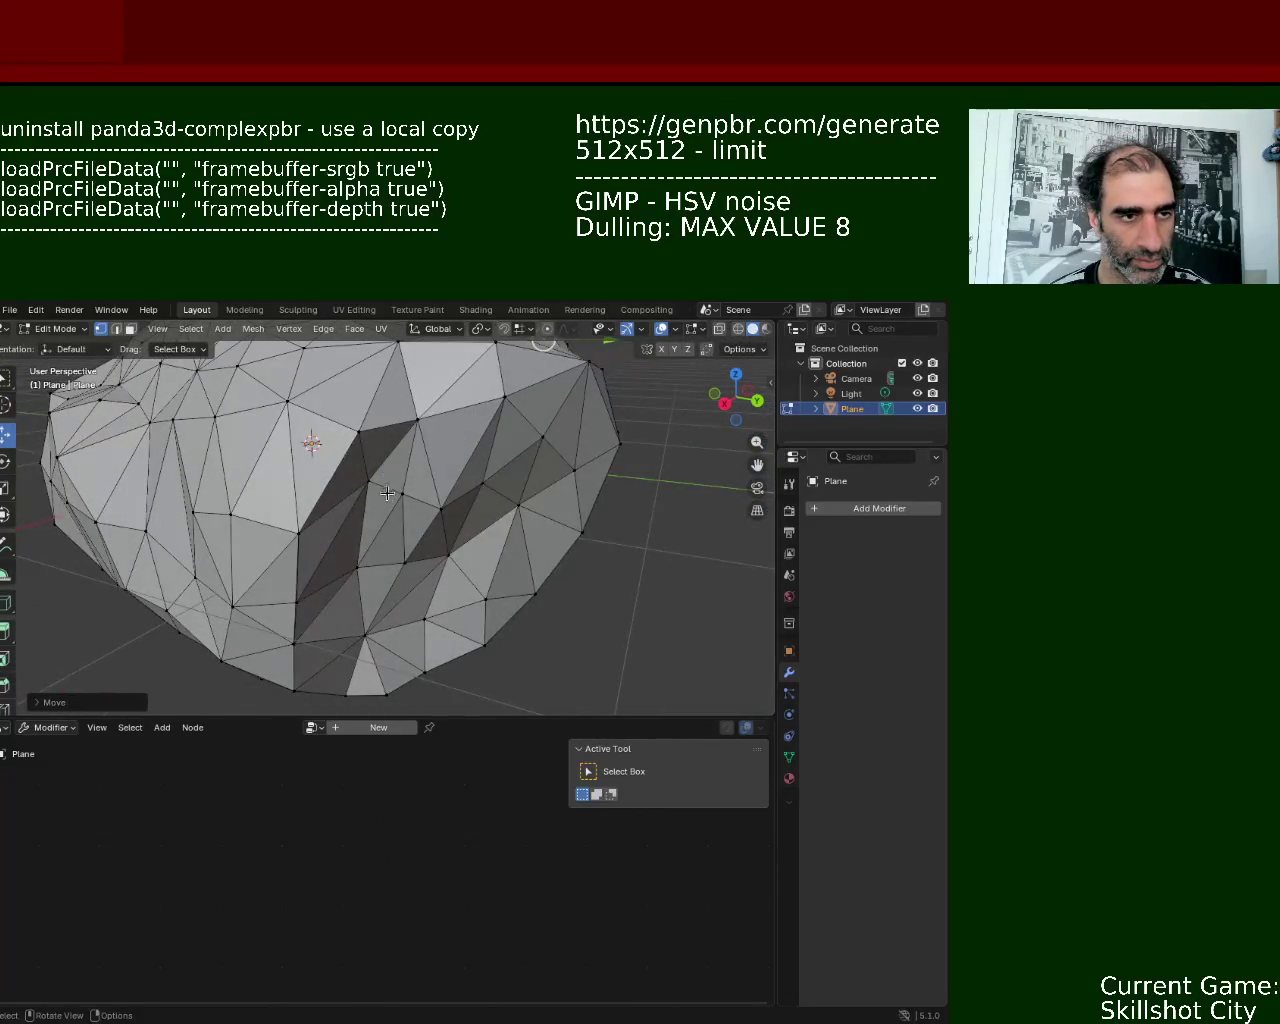
{"action": "left_click", "coordinate": [368, 482]}
{"action": "left_click_drag", "start_coordinate": [365, 438], "coordinate": [364, 445]}
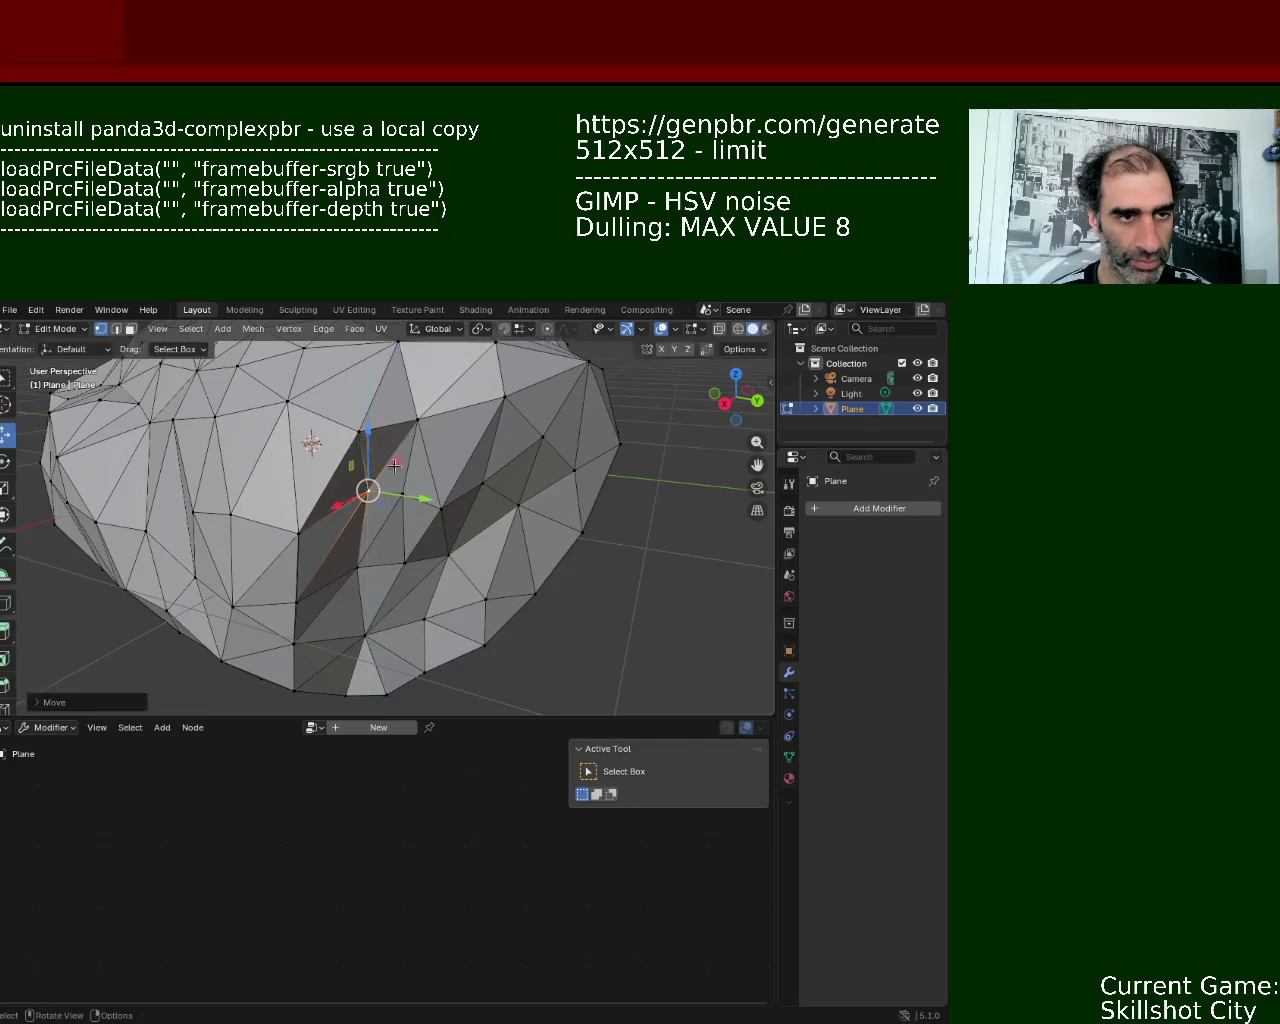
- Shift a vertex on the rock's lower edge slightly along X
{"action": "mouse_move", "coordinate": [413, 485]}
{"action": "middle_mouse_down"}
{"action": "mouse_move", "coordinate": [498, 536]}
{"action": "mouse_move", "coordinate": [528, 535]}
{"action": "mouse_move", "coordinate": [448, 468]}
{"action": "mouse_move", "coordinate": [481, 578]}
{"action": "middle_mouse_up"}
{"action": "scroll", "coordinate": [454, 506], "scroll_direction": "down", "scroll_amount": 5}
{"action": "left_click", "coordinate": [451, 450]}
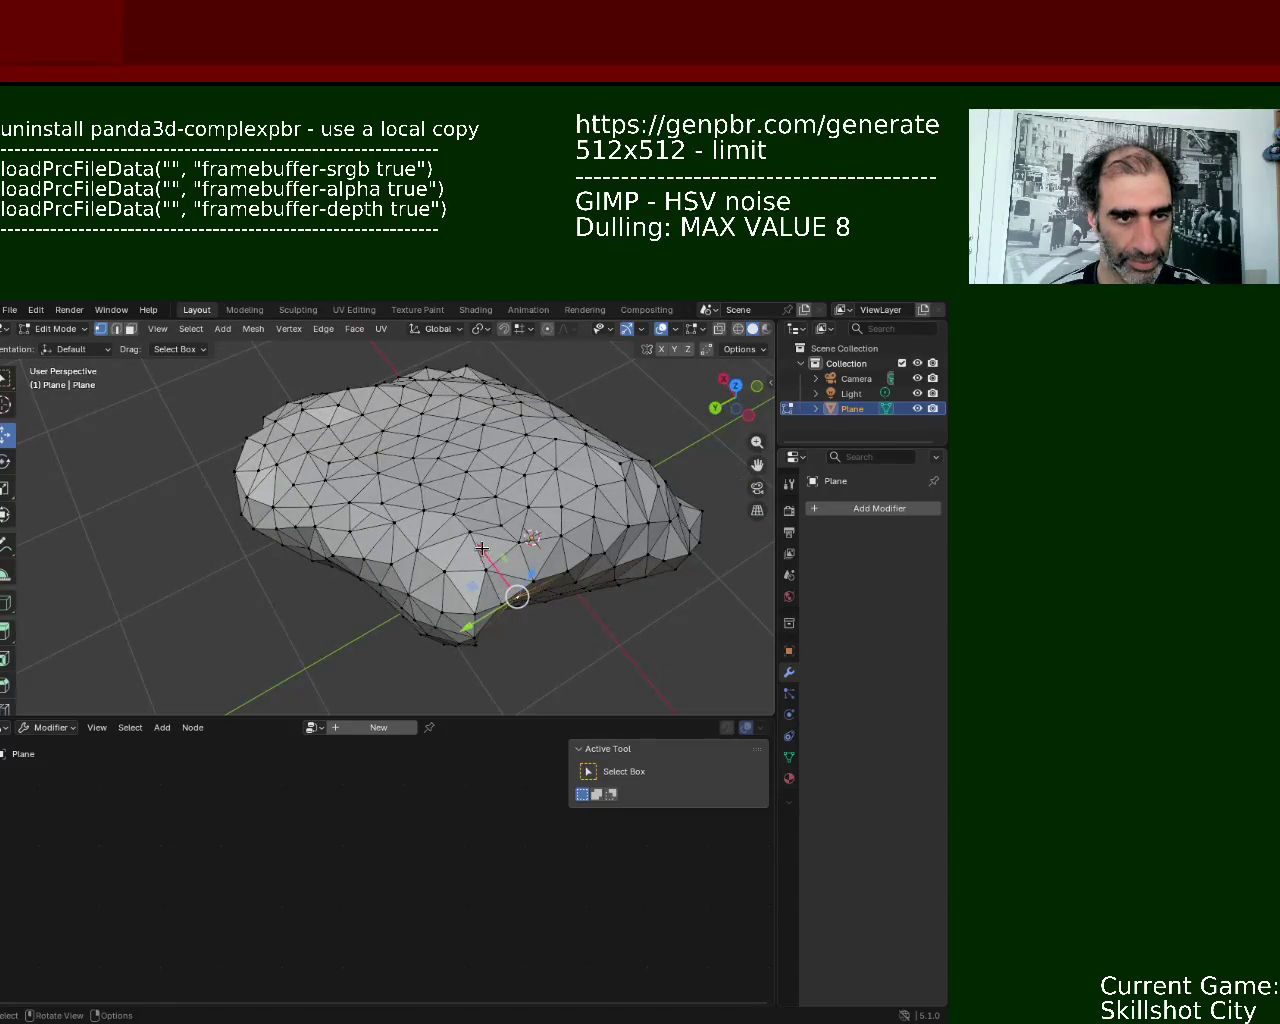
{"action": "left_click_drag", "start_coordinate": [483, 550], "coordinate": [487, 554]}
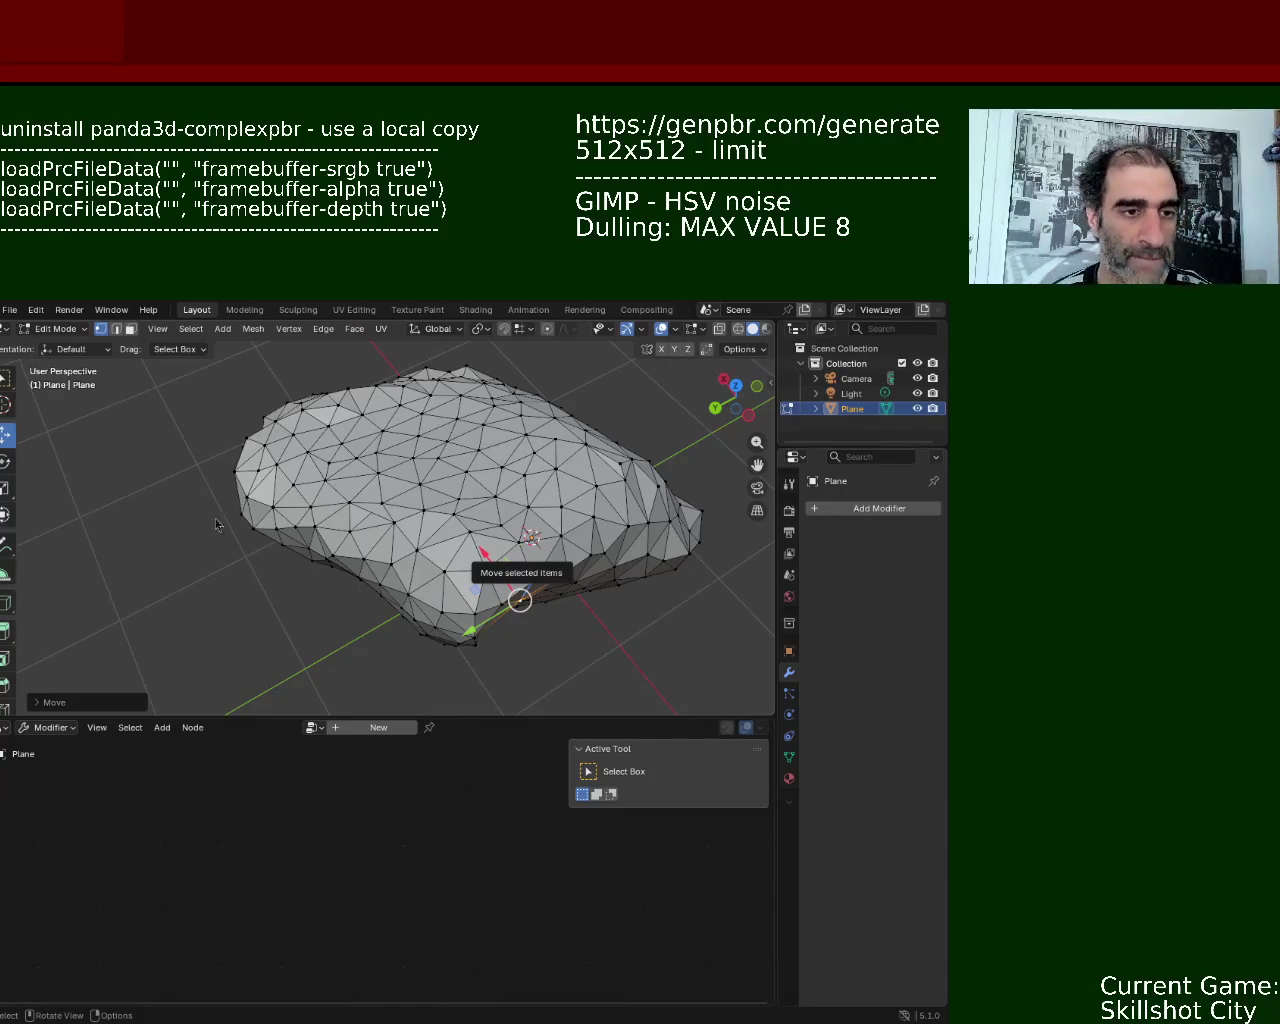
- Orbit the view over the rock to inspect the shifted lower-front vertex
{"action": "mouse_move", "coordinate": [658, 512]}
{"action": "middle_mouse_down"}
{"action": "mouse_move", "coordinate": [337, 472]}
{"action": "mouse_move", "coordinate": [448, 560]}
{"action": "middle_mouse_up"}
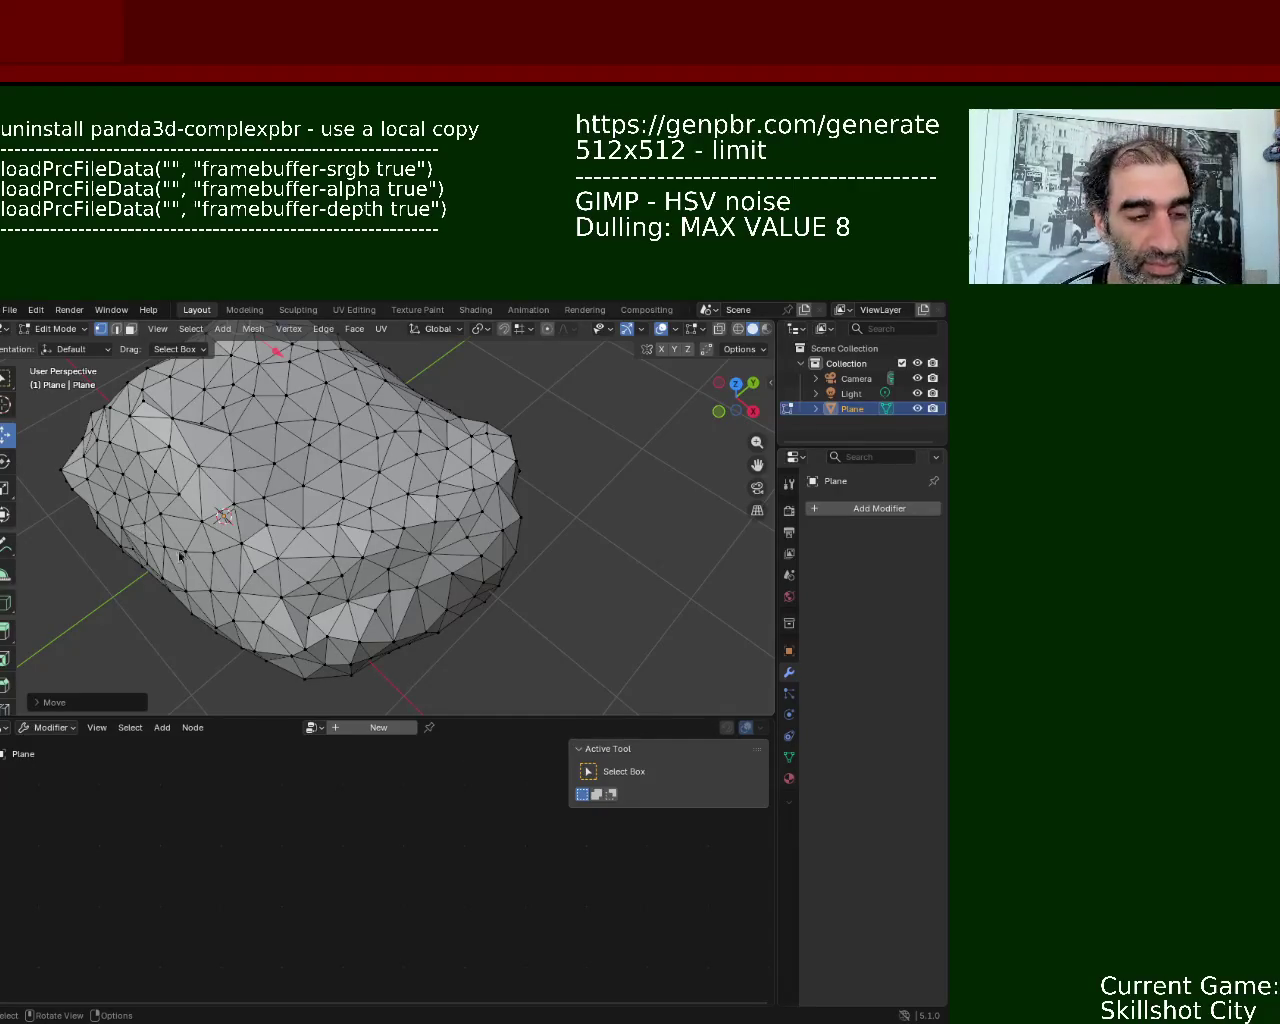
- Move the selected vertex along Y, then X, then Y again
{"action": "mouse_move", "coordinate": [349, 606]}
{"action": "middle_mouse_down"}
{"action": "mouse_move", "coordinate": [407, 451]}
{"action": "mouse_move", "coordinate": [444, 485]}
{"action": "middle_mouse_up"}
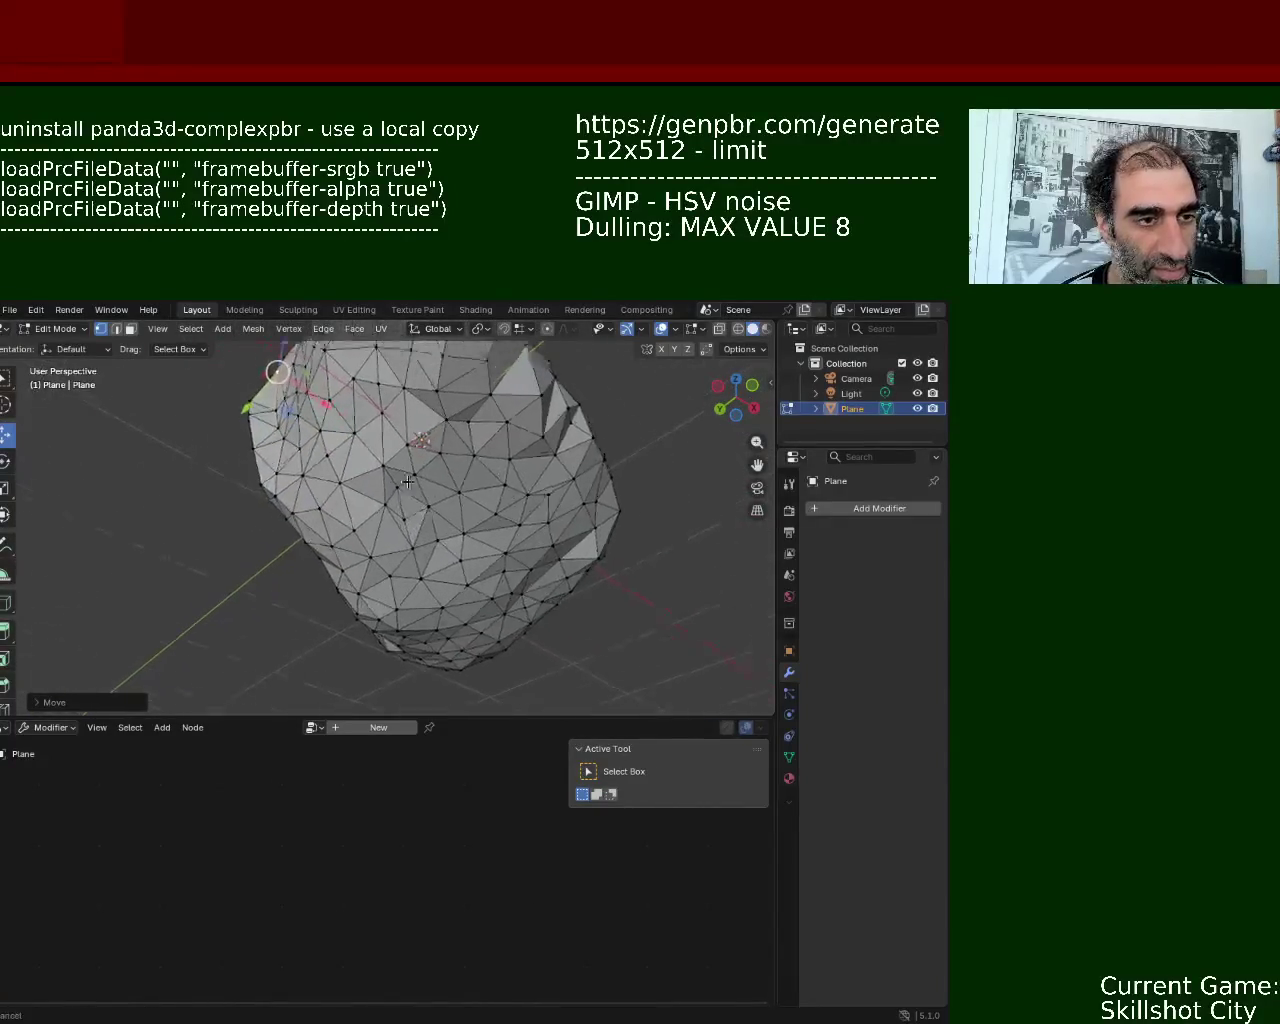
{"action": "scroll", "coordinate": [444, 485], "scroll_direction": "up", "scroll_amount": 5}
{"action": "key", "text": "g"}
{"action": "key", "text": "y"}
{"action": "left_click", "coordinate": [445, 520]}
{"action": "key", "text": "g"}
{"action": "key", "text": "x"}
{"action": "left_click", "coordinate": [469, 520]}
{"action": "key", "text": "g"}
{"action": "key", "text": "y"}
{"action": "left_click", "coordinate": [420, 510]}
- Preview Rendered and Wireframe shading, settle on Solid, and hide viewport overlays
{"action": "mouse_move", "coordinate": [430, 515]}
{"action": "middle_mouse_down"}
{"action": "mouse_move", "coordinate": [435, 591]}
{"action": "mouse_move", "coordinate": [469, 697]}
{"action": "mouse_move", "coordinate": [546, 657]}
{"action": "mouse_move", "coordinate": [481, 555]}
{"action": "mouse_move", "coordinate": [441, 540]}
{"action": "mouse_move", "coordinate": [415, 580]}
{"action": "middle_mouse_up"}
{"action": "scroll", "coordinate": [460, 550], "scroll_direction": "down", "scroll_amount": 5}
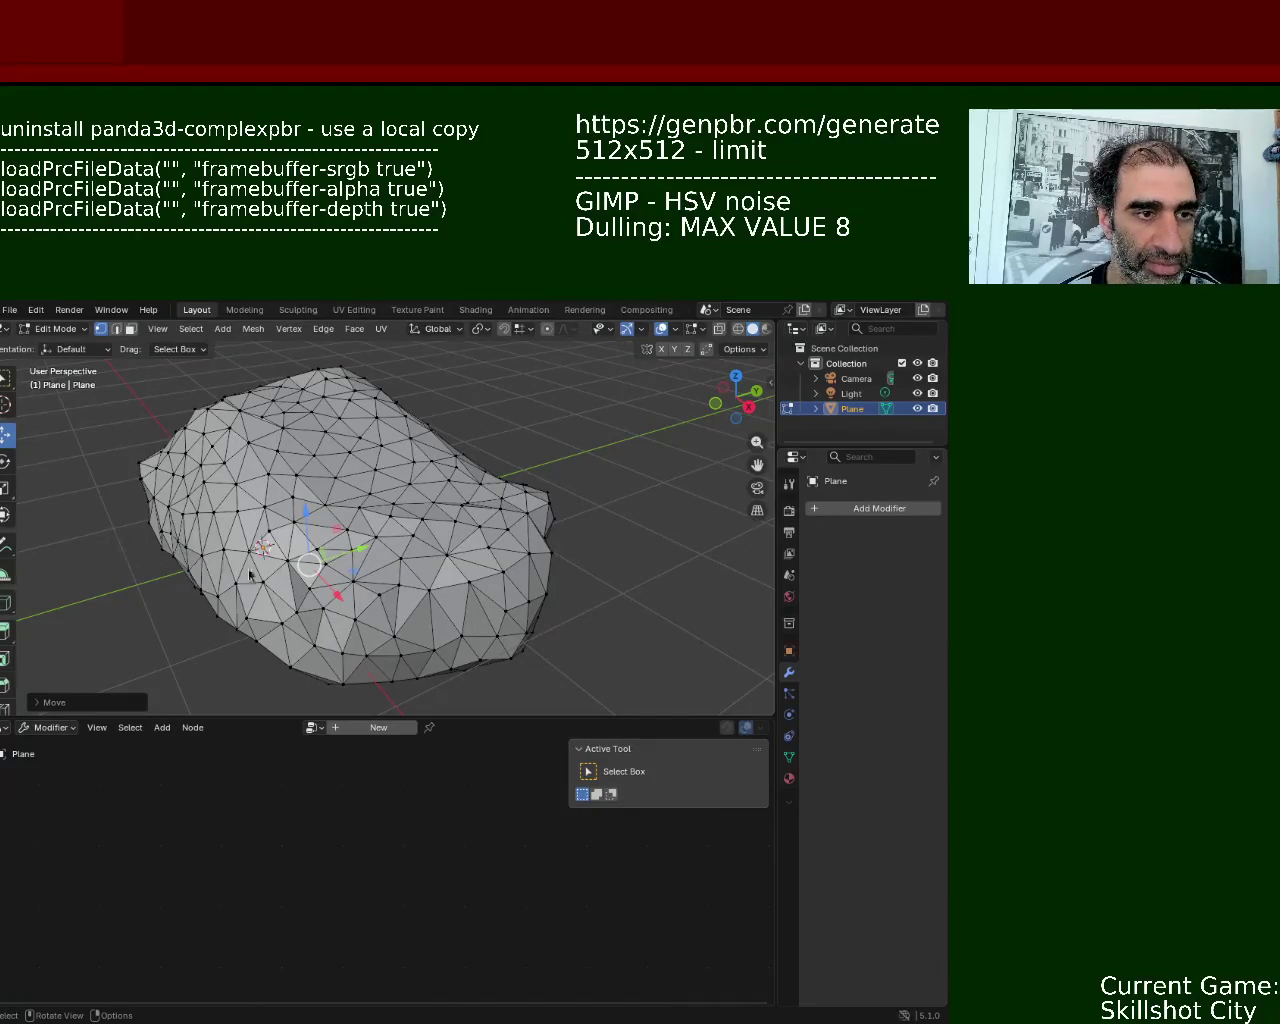
{"action": "middle_click_drag", "start_coordinate": [350, 469], "coordinate": [420, 500]}
{"action": "scroll", "coordinate": [420, 500], "scroll_direction": "down", "scroll_amount": 2}
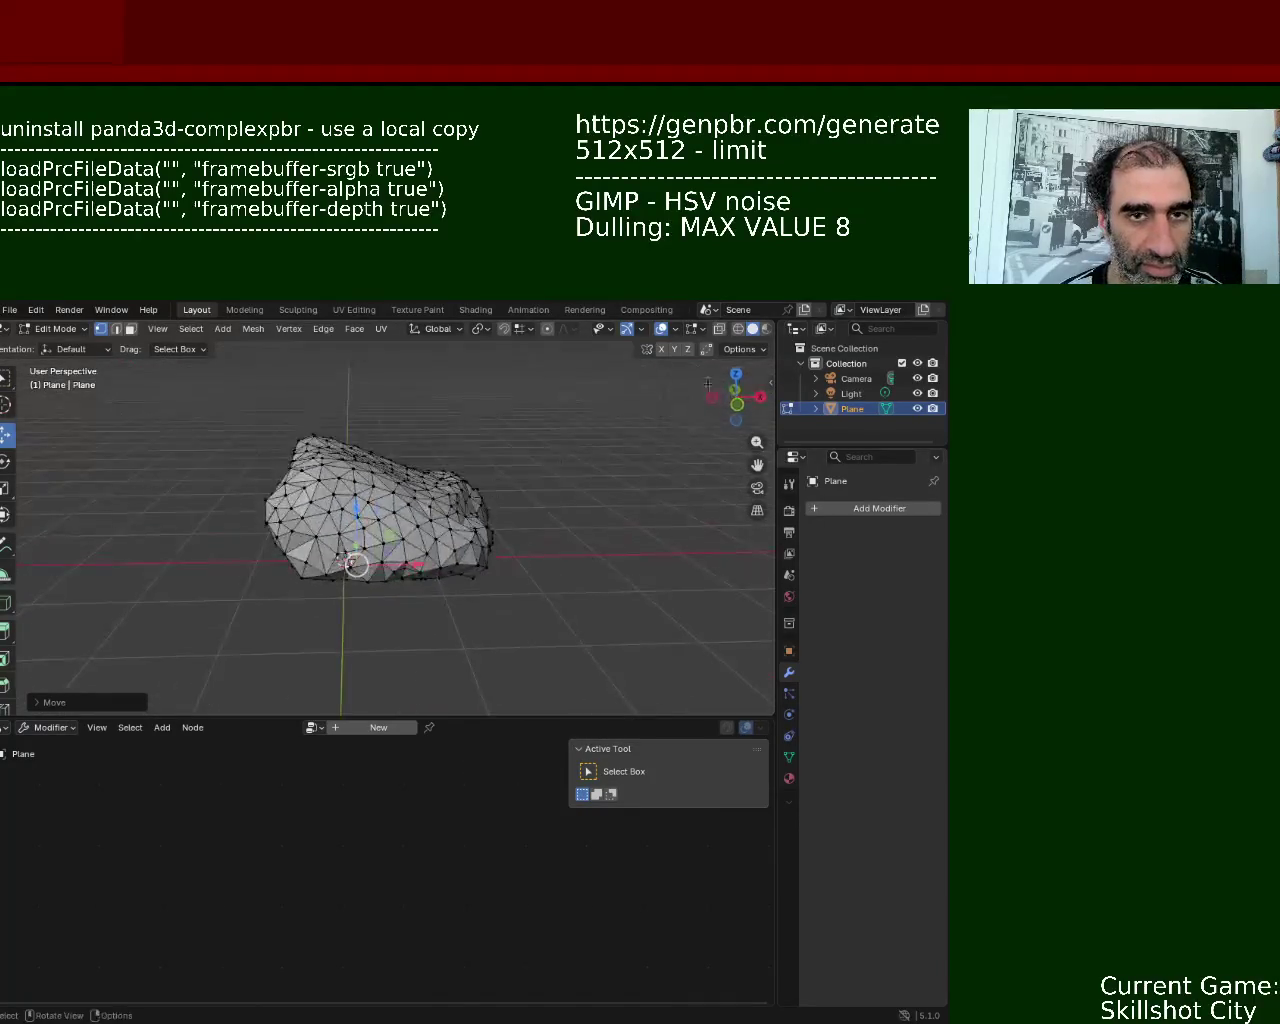
{"action": "left_click", "coordinate": [766, 333]}
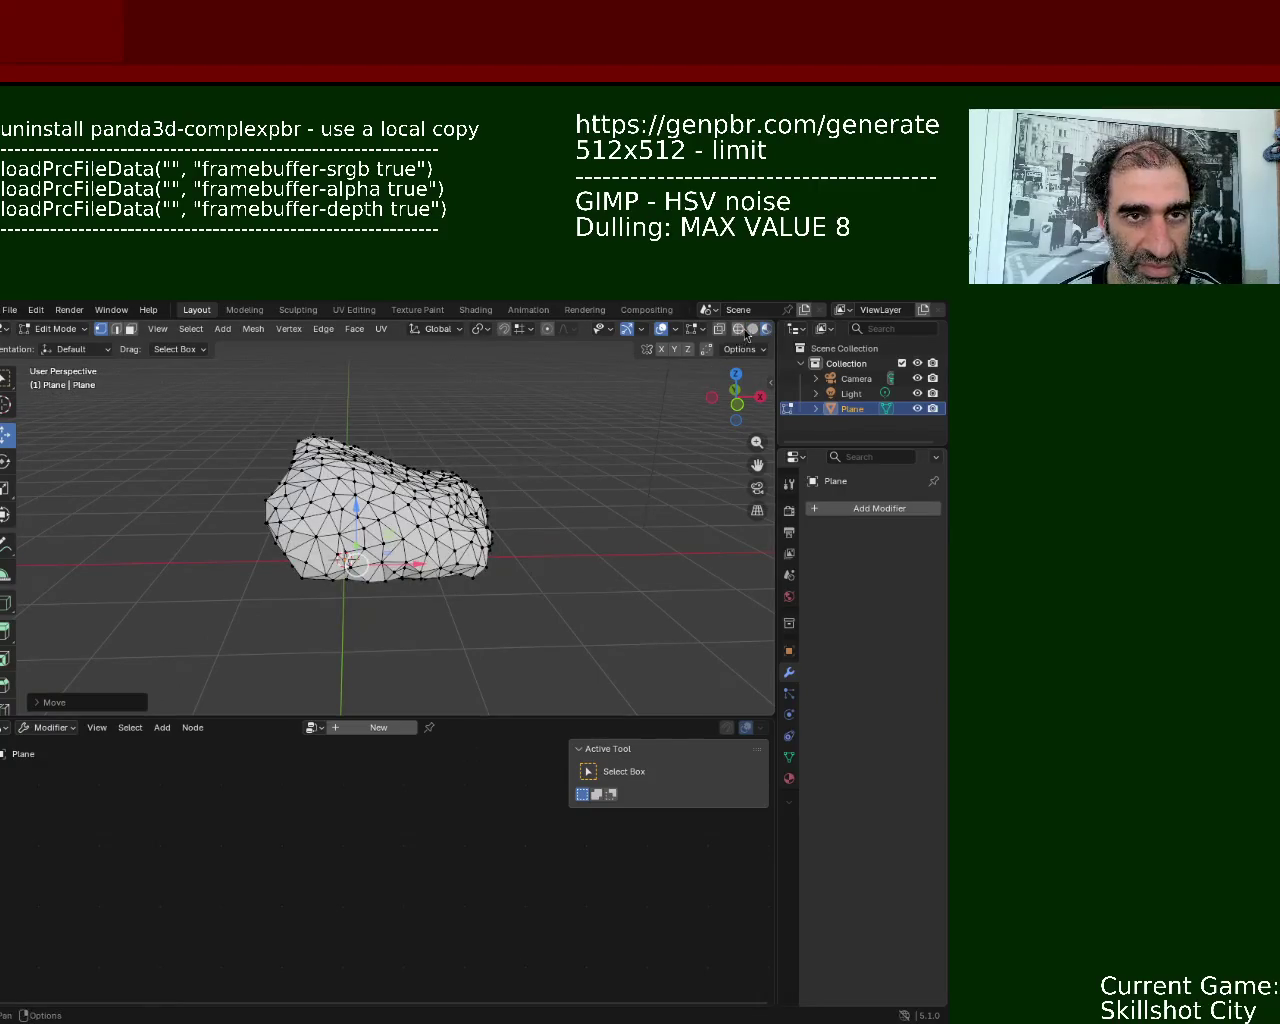
{"action": "left_click", "coordinate": [740, 330]}
{"action": "left_click", "coordinate": [751, 331]}
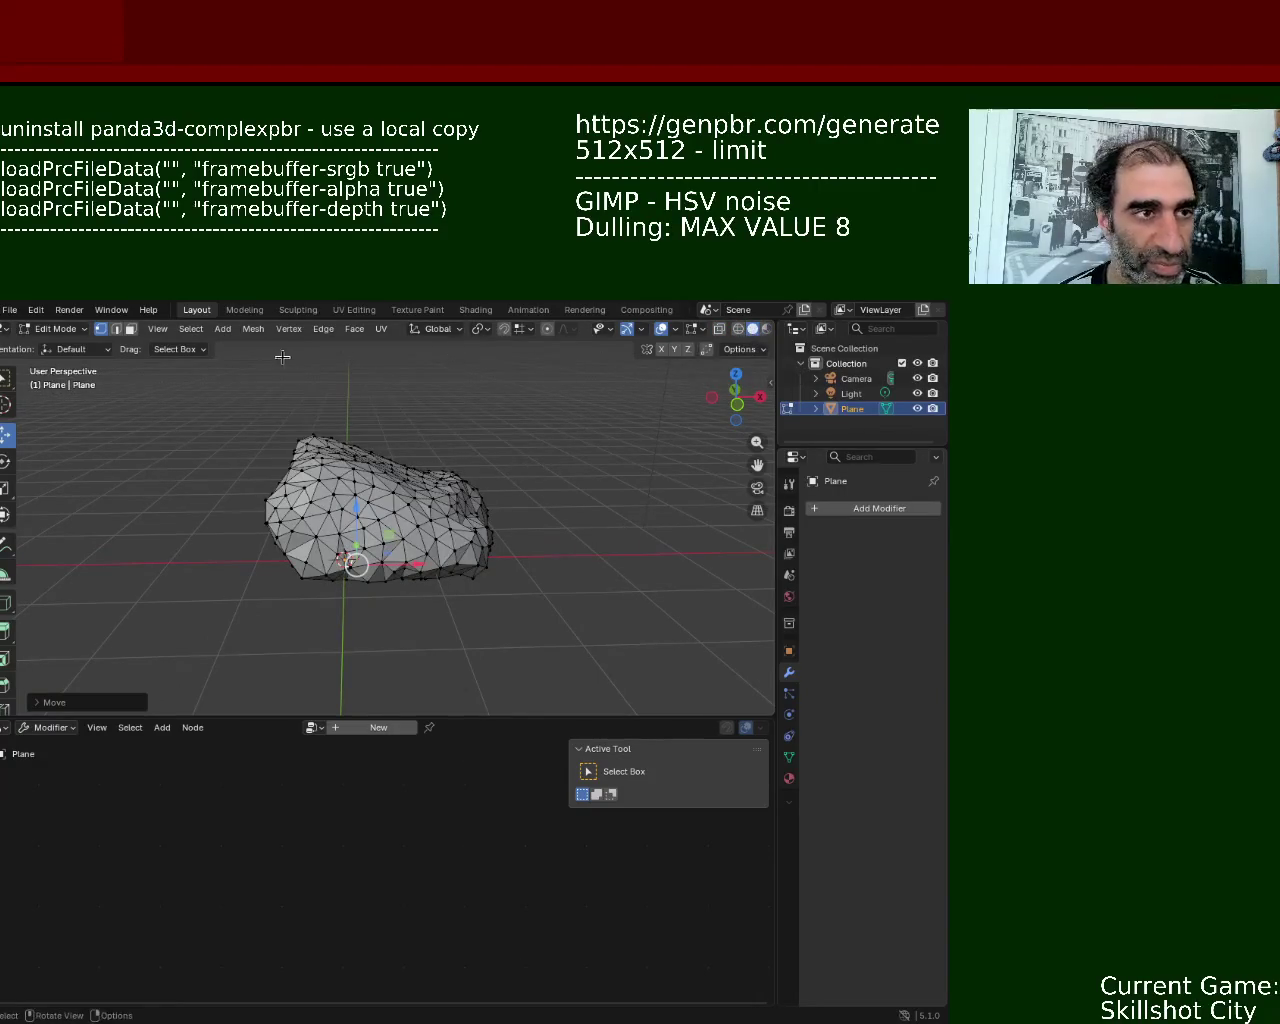
{"action": "left_click", "coordinate": [626, 329]}
{"action": "mouse_move", "coordinate": [618, 370]}
{"action": "middle_mouse_down"}
{"action": "mouse_move", "coordinate": [610, 446]}
{"action": "mouse_move", "coordinate": [551, 592]}
{"action": "mouse_move", "coordinate": [357, 592]}
{"action": "mouse_move", "coordinate": [277, 449]}
{"action": "mouse_move", "coordinate": [189, 422]}
{"action": "mouse_move", "coordinate": [137, 517]}
{"action": "mouse_move", "coordinate": [169, 574]}
{"action": "mouse_move", "coordinate": [258, 451]}
{"action": "mouse_move", "coordinate": [277, 374]}
{"action": "mouse_move", "coordinate": [266, 694]}
{"action": "mouse_move", "coordinate": [311, 674]}
{"action": "mouse_move", "coordinate": [226, 676]}
{"action": "mouse_move", "coordinate": [254, 354]}
{"action": "mouse_move", "coordinate": [400, 409]}
{"action": "mouse_move", "coordinate": [436, 540]}
{"action": "mouse_move", "coordinate": [517, 423]}
{"action": "mouse_move", "coordinate": [349, 480]}
{"action": "mouse_move", "coordinate": [449, 549]}
{"action": "mouse_move", "coordinate": [349, 517]}
{"action": "mouse_move", "coordinate": [486, 551]}
{"action": "mouse_move", "coordinate": [308, 535]}
{"action": "mouse_move", "coordinate": [330, 545]}
{"action": "mouse_move", "coordinate": [586, 491]}
{"action": "mouse_move", "coordinate": [534, 509]}
{"action": "mouse_move", "coordinate": [491, 477]}
{"action": "mouse_move", "coordinate": [511, 445]}
{"action": "middle_mouse_up"}
- Return to Edit Mode with gizmos and overlays showing the mesh wireframe again
{"action": "scroll", "coordinate": [360, 503], "scroll_direction": "up", "scroll_amount": 4}
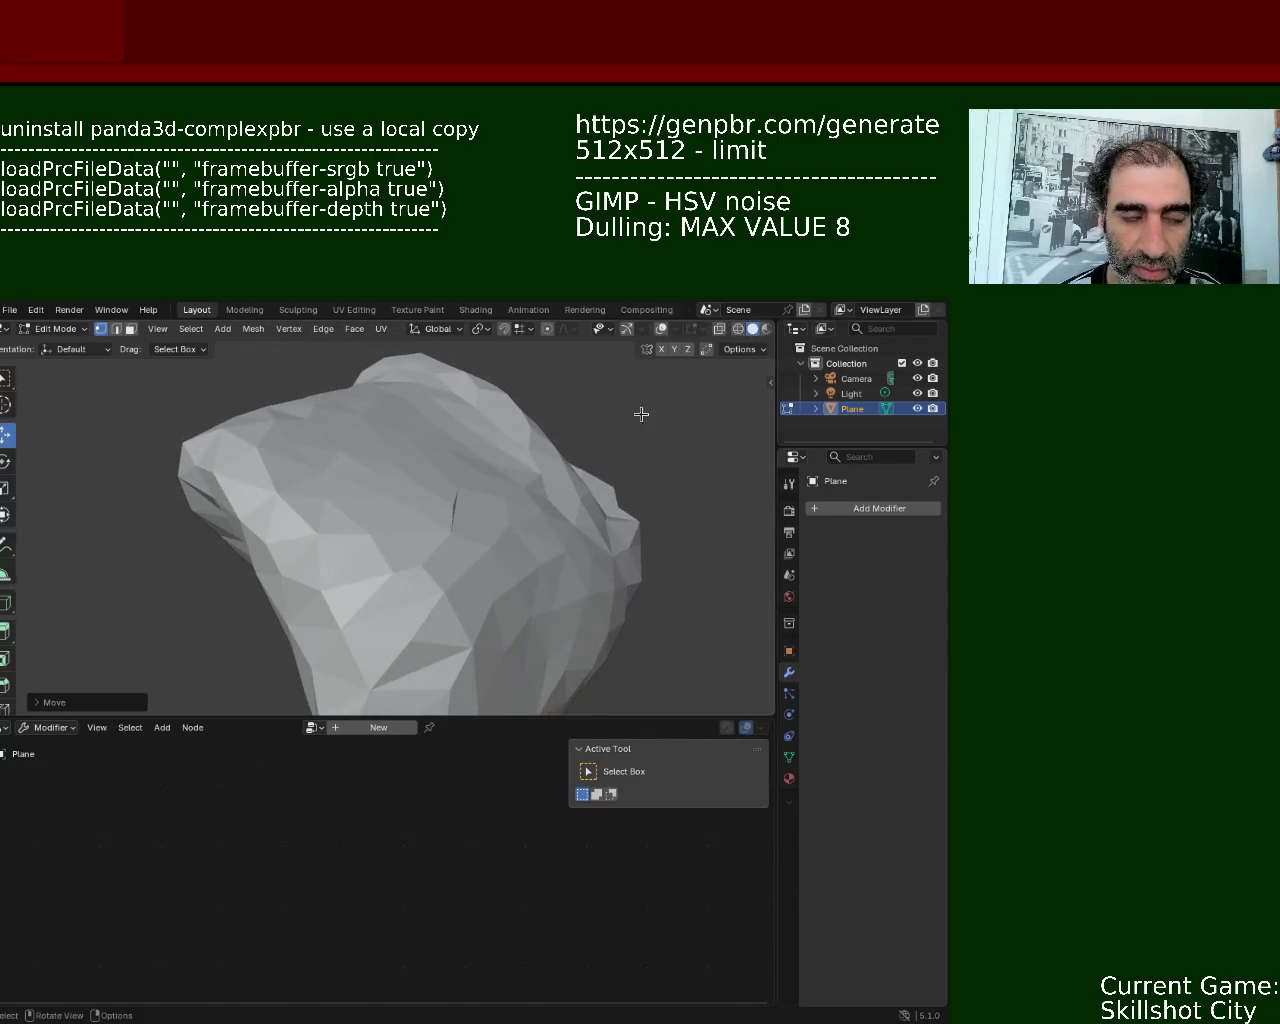
{"action": "key", "text": "Tab"}
{"action": "key", "text": "Tab"}
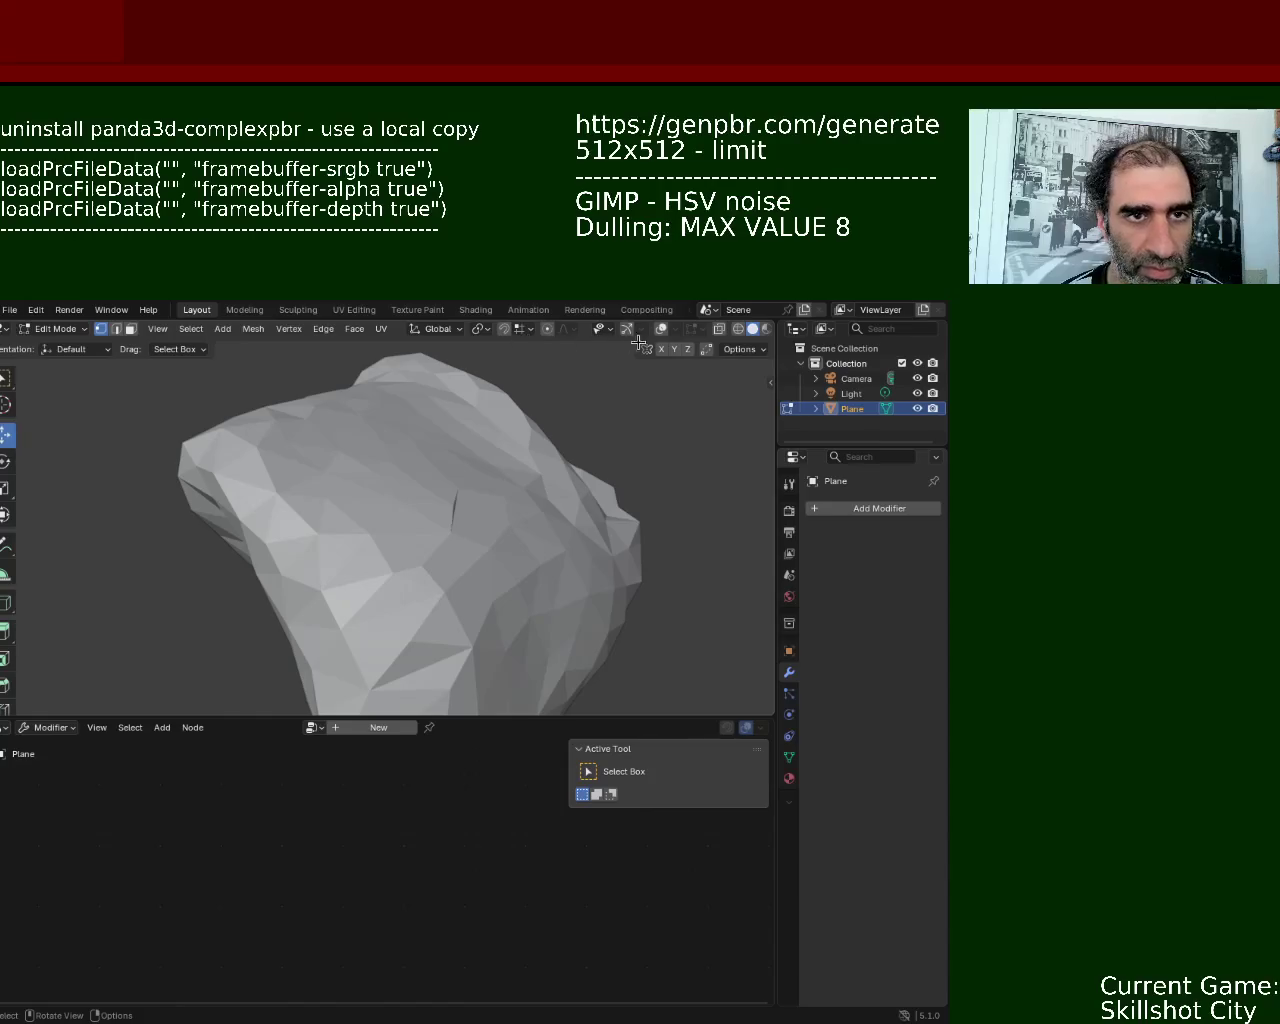
{"action": "left_click", "coordinate": [628, 330]}
{"action": "left_click", "coordinate": [660, 328]}
{"action": "mouse_move", "coordinate": [660, 340]}
{"action": "middle_mouse_down"}
{"action": "mouse_move", "coordinate": [486, 449]}
{"action": "mouse_move", "coordinate": [419, 448]}
{"action": "mouse_move", "coordinate": [411, 474]}
{"action": "mouse_move", "coordinate": [409, 463]}
{"action": "mouse_move", "coordinate": [457, 563]}
{"action": "mouse_move", "coordinate": [470, 544]}
{"action": "middle_mouse_up"}
- Nudge a surface edge with the move gizmo and shift a vertex along Y
{"action": "left_click", "coordinate": [395, 502]}
{"action": "mouse_move", "coordinate": [543, 527]}
{"action": "left_mouse_down"}
{"action": "mouse_move", "coordinate": [511, 511]}
{"action": "mouse_move", "coordinate": [589, 560]}
{"action": "left_mouse_up"}
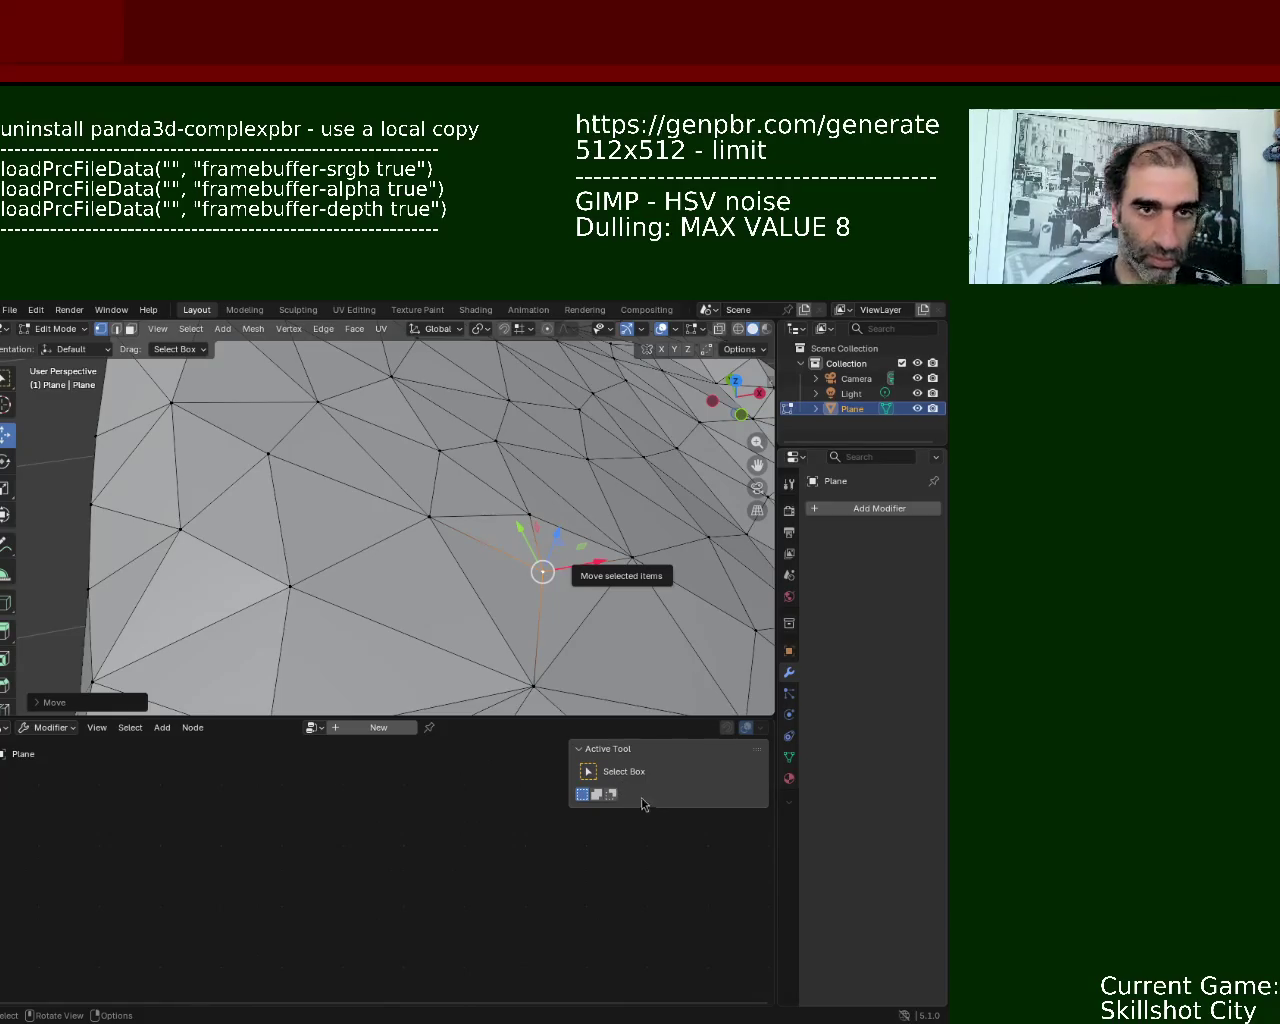
{"action": "mouse_move", "coordinate": [444, 681]}
{"action": "middle_mouse_down"}
{"action": "mouse_move", "coordinate": [487, 636]}
{"action": "mouse_move", "coordinate": [418, 563]}
{"action": "middle_mouse_up"}
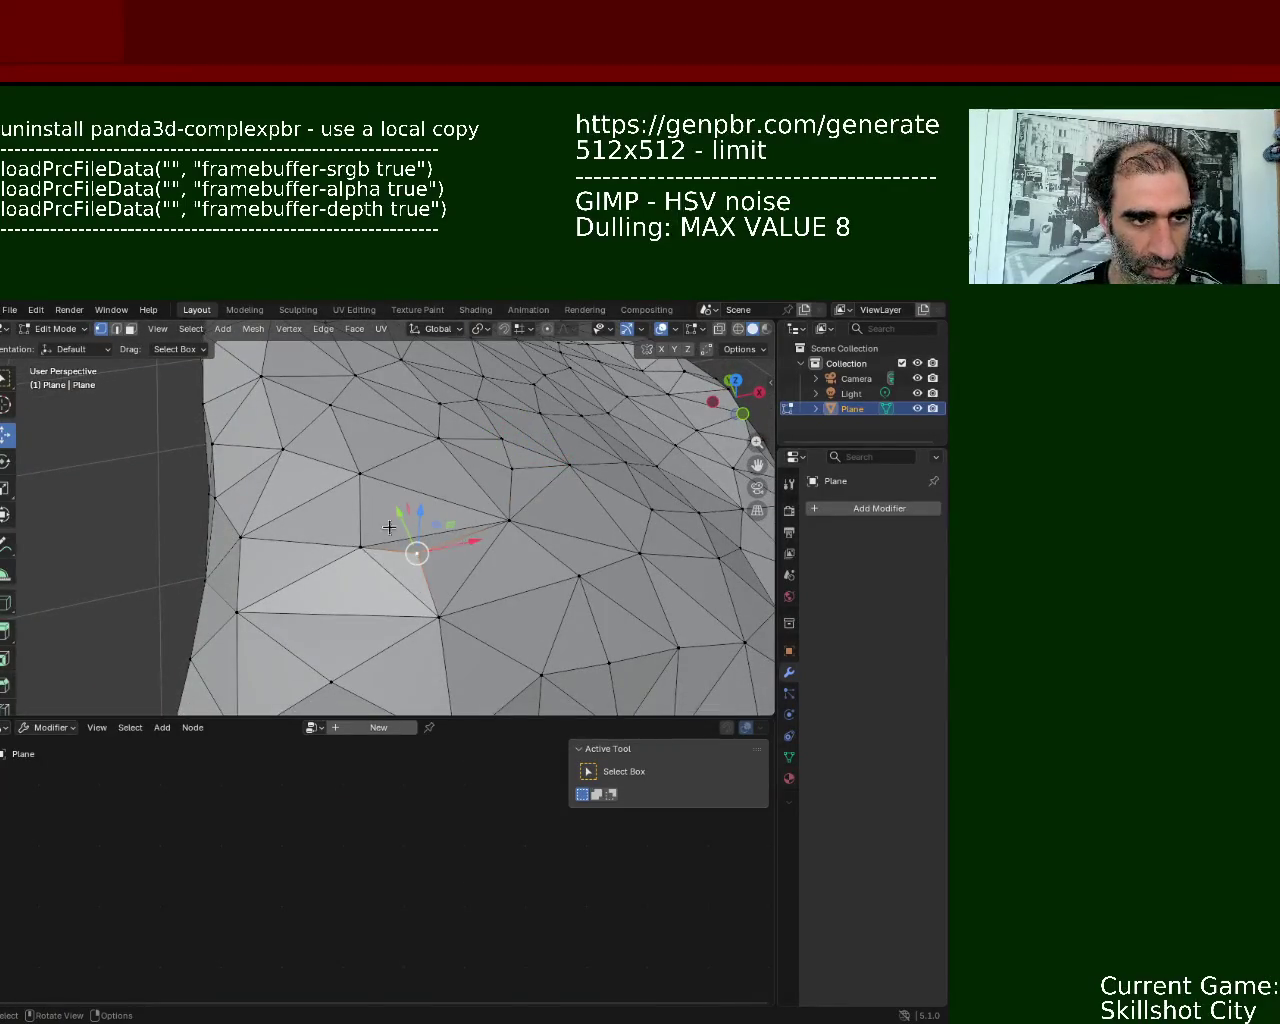
{"action": "key", "text": "g"}
{"action": "key", "text": "y"}
{"action": "left_click", "coordinate": [535, 594]}
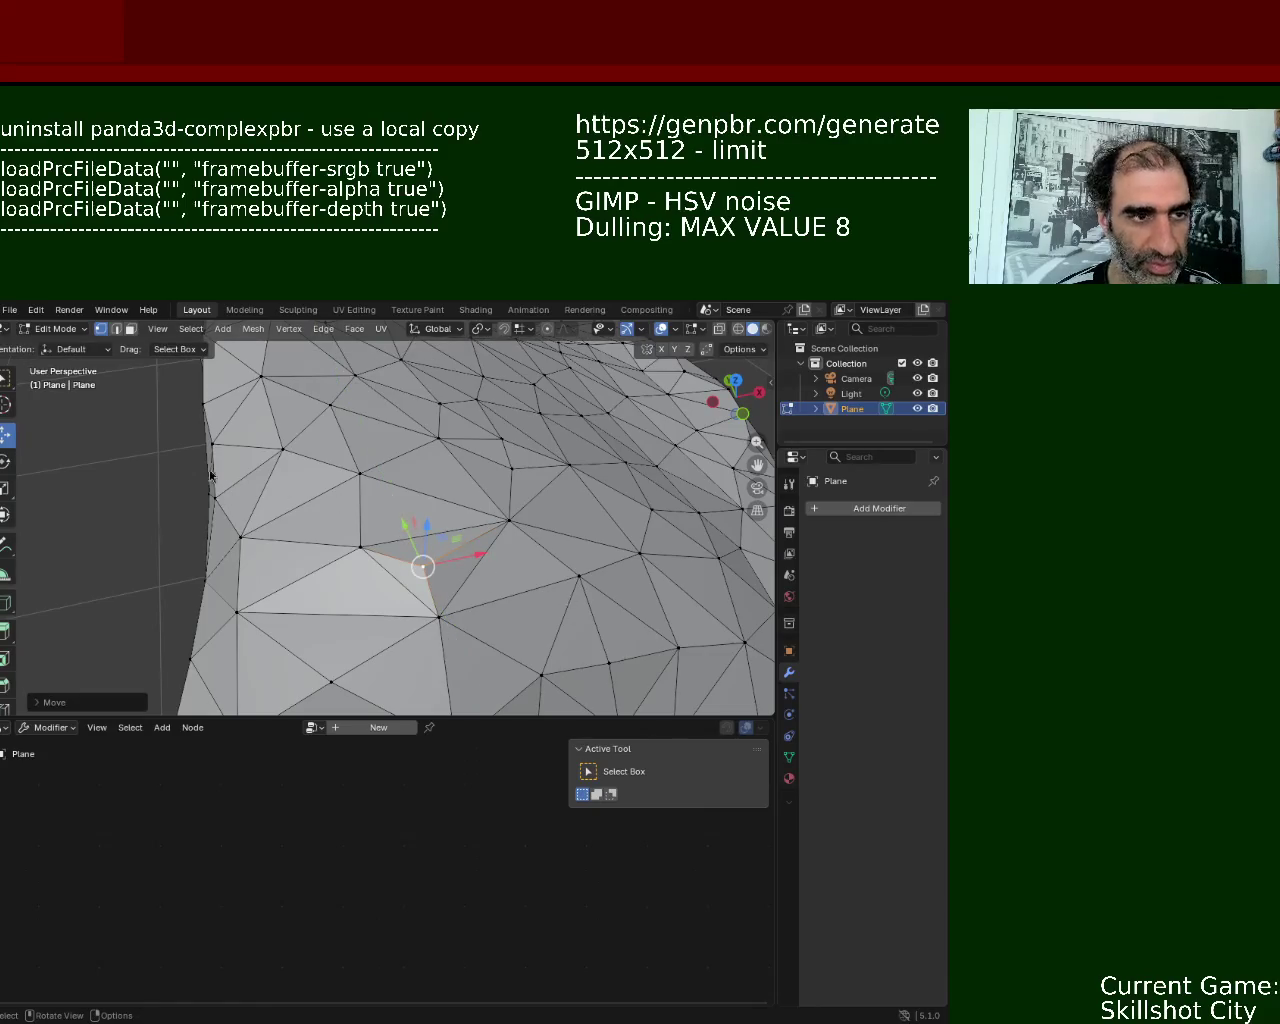
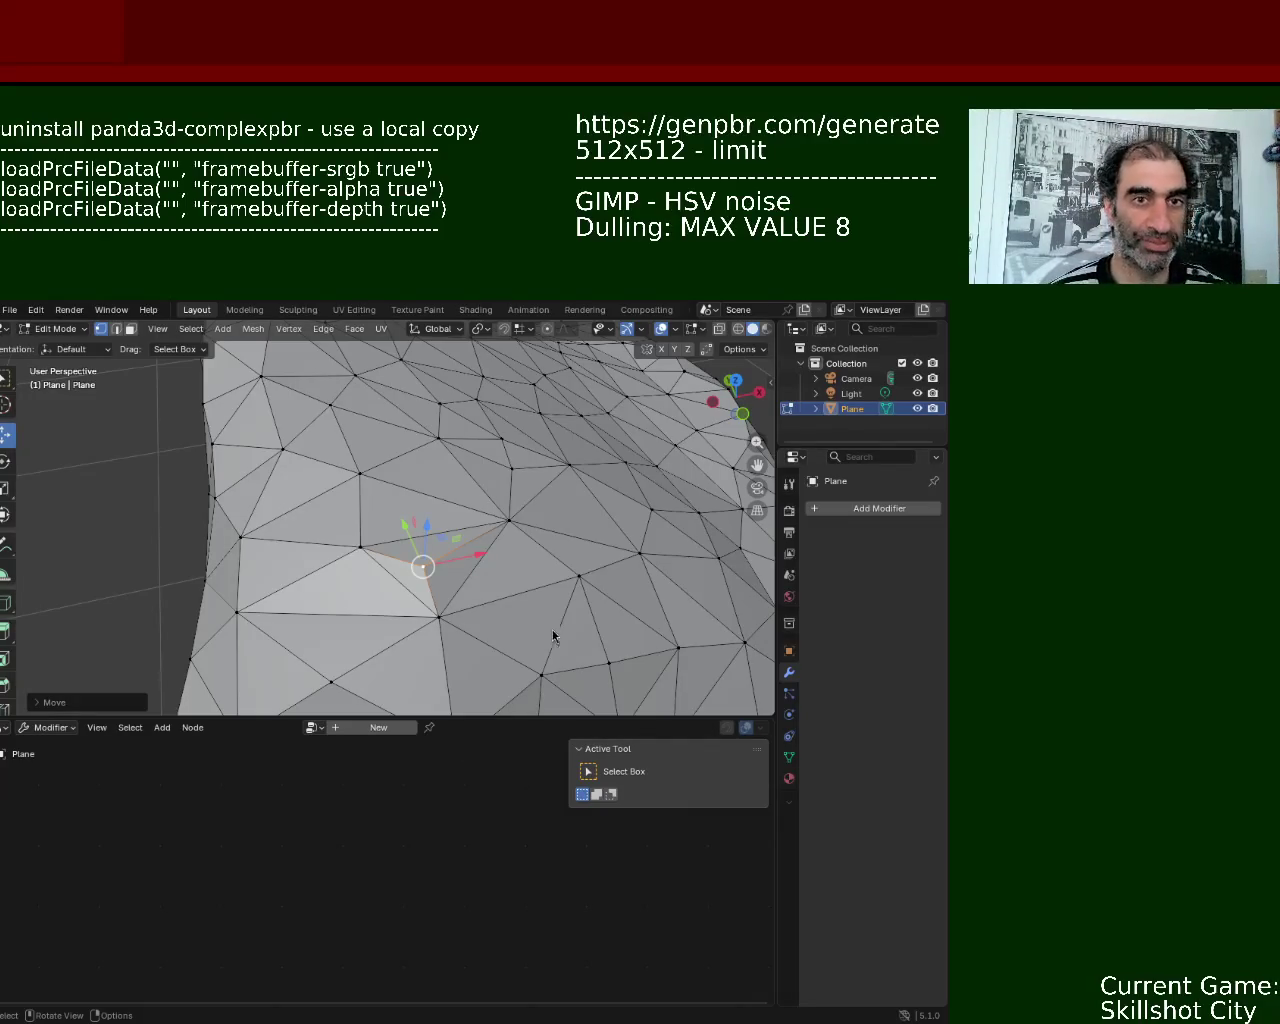
- Select a vertex on the rock's lower side and shift it slightly along the Y axis
{"action": "middle_click_drag", "start_coordinate": [572, 578], "coordinate": [379, 557]}
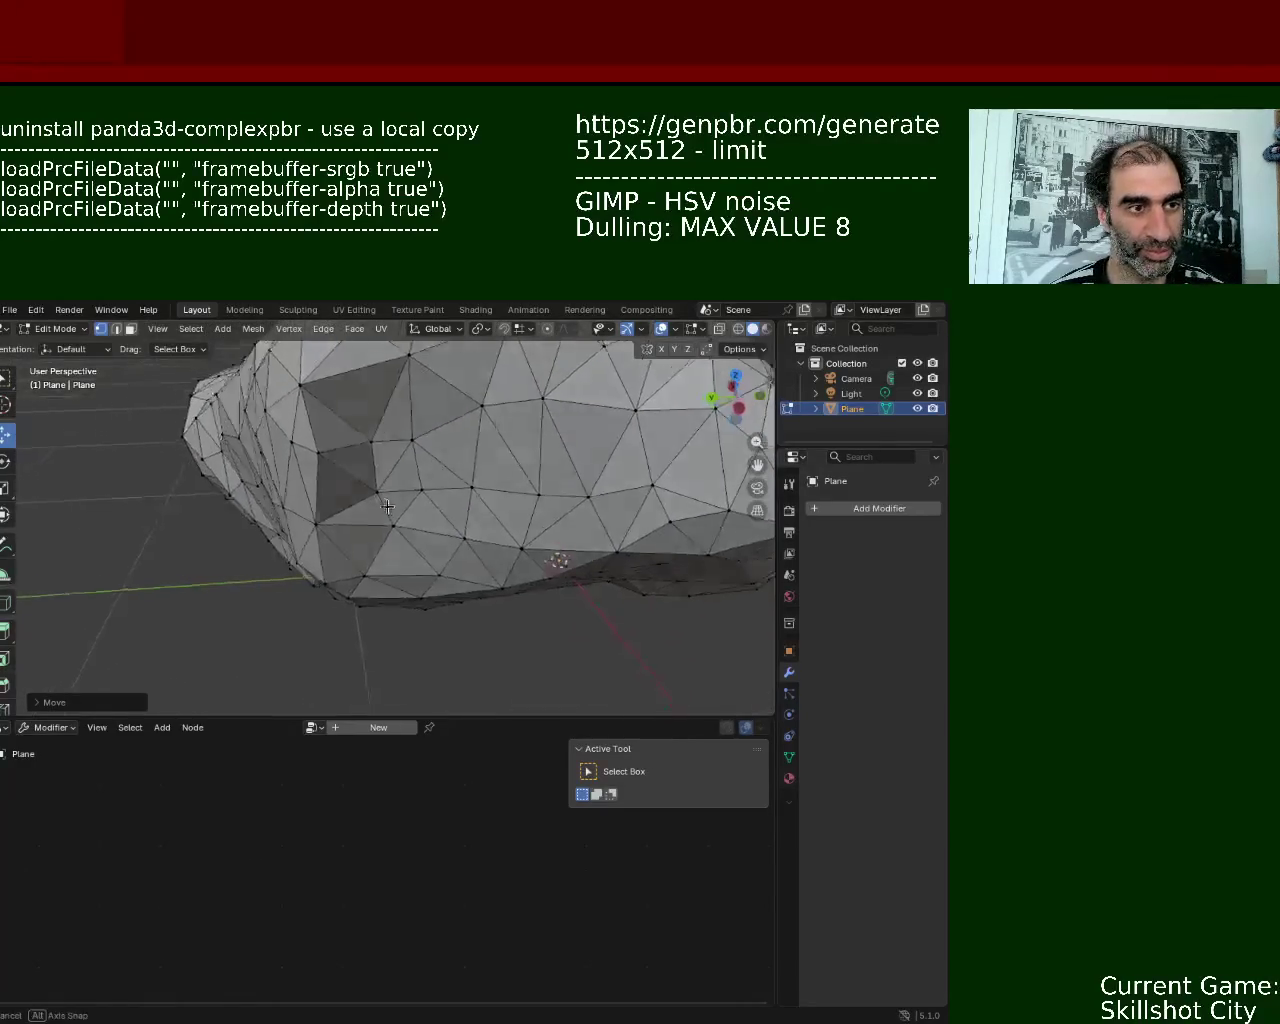
{"action": "middle_click_drag", "start_coordinate": [379, 557], "coordinate": [406, 490]}
{"action": "scroll", "coordinate": [406, 490], "scroll_direction": "up", "scroll_amount": 3}
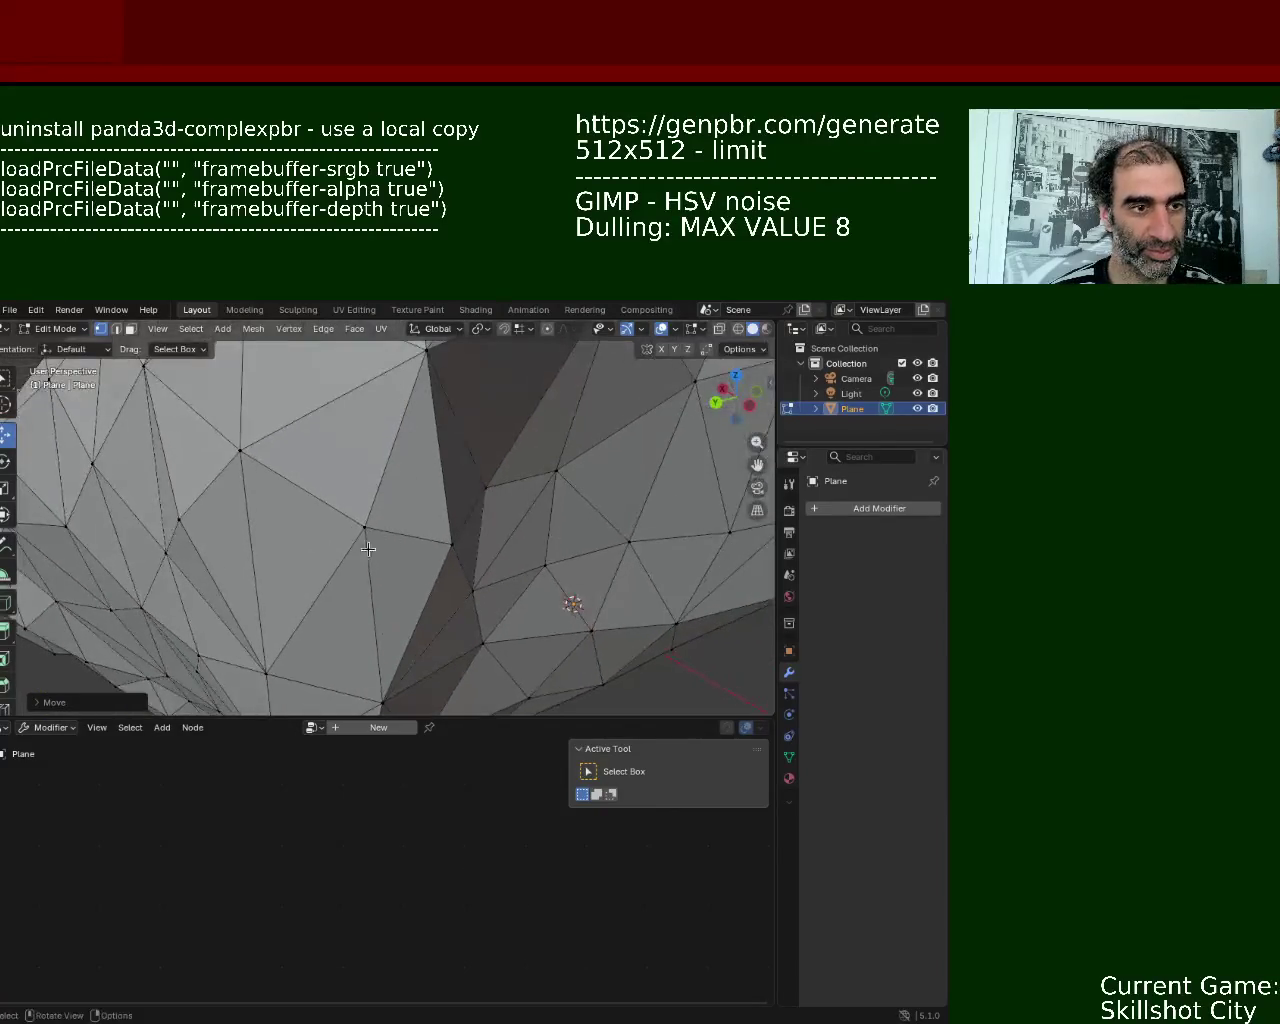
{"action": "left_click", "coordinate": [340, 535]}
{"action": "key", "text": "g"}
{"action": "key", "text": "y"}
{"action": "key", "text": "Escape"}
{"action": "key", "text": "g"}
{"action": "key", "text": "y"}
{"action": "left_click", "coordinate": [390, 560]}
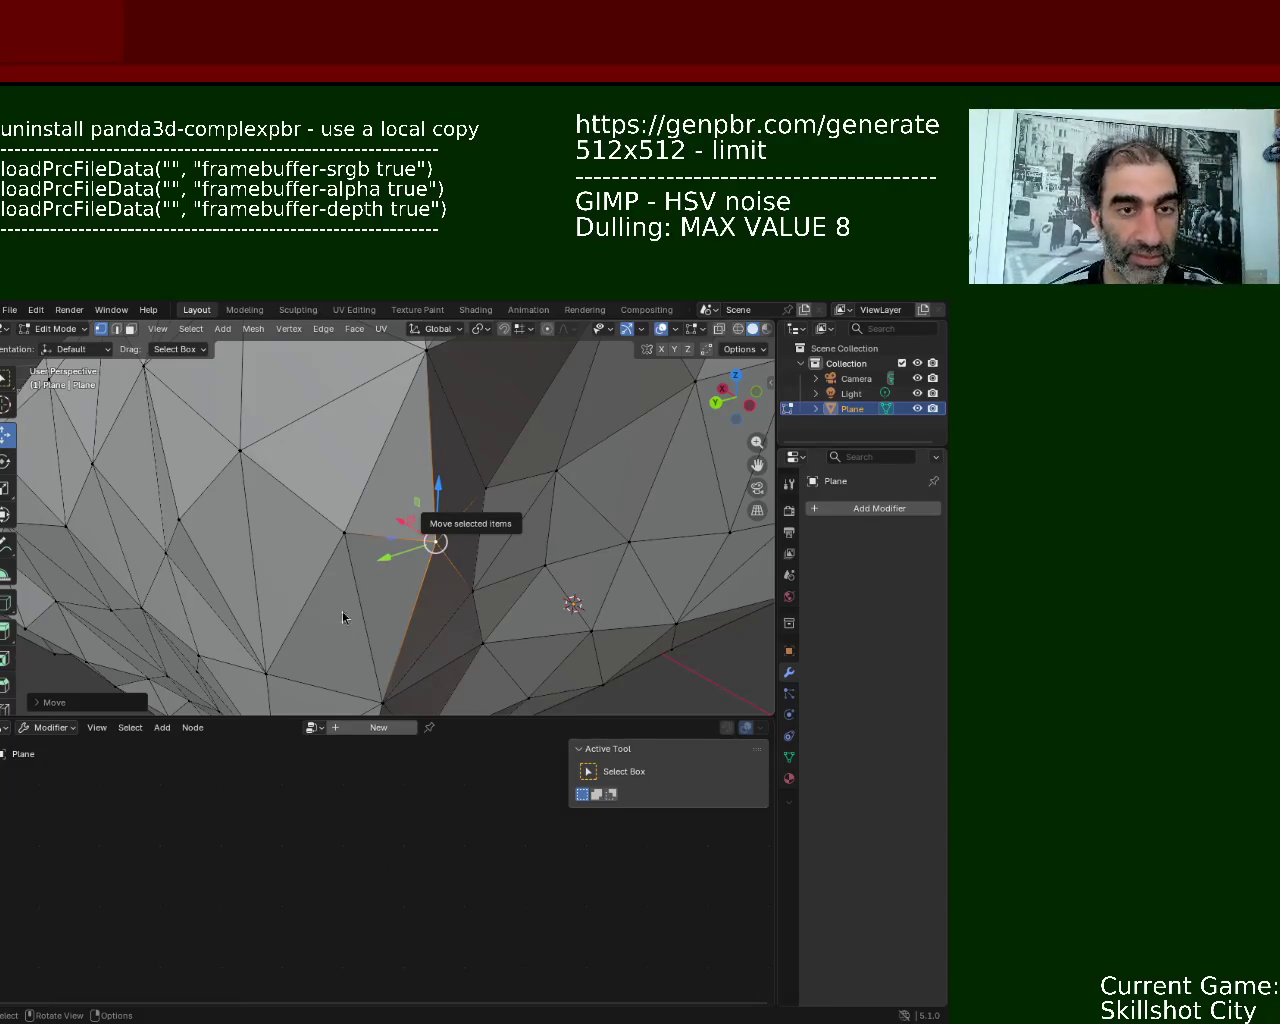
- Shift a vertex along the Z axis, then along the Y axis
{"action": "mouse_move", "coordinate": [692, 508]}
{"action": "middle_mouse_down"}
{"action": "mouse_move", "coordinate": [345, 450]}
{"action": "mouse_move", "coordinate": [440, 560]}
{"action": "middle_mouse_up"}
{"action": "key", "text": "g"}
{"action": "key", "text": "z"}
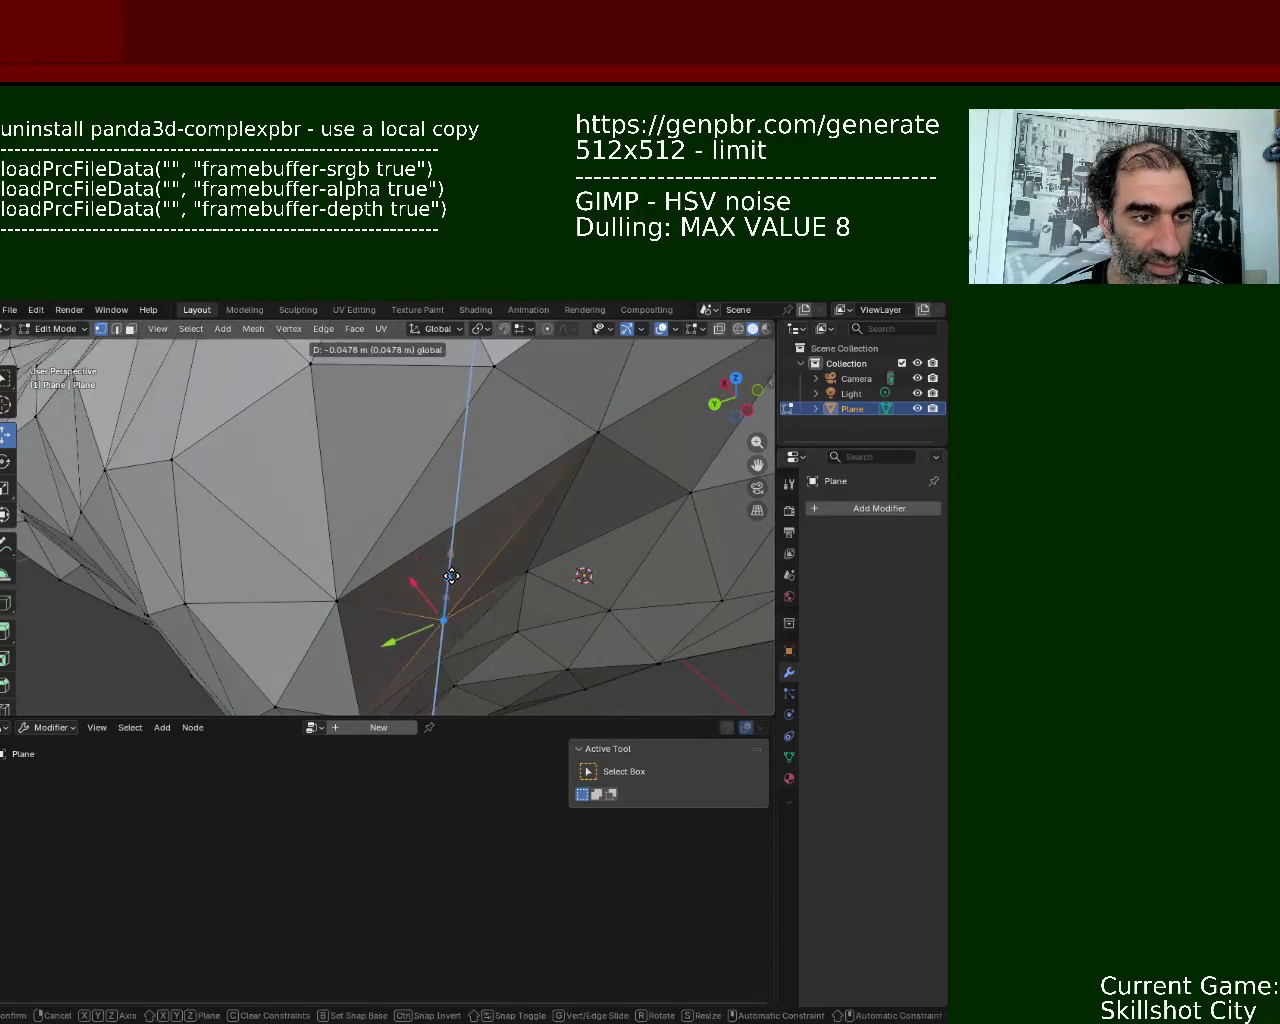
{"action": "left_click", "coordinate": [445, 600]}
{"action": "key", "text": "g"}
{"action": "key", "text": "y"}
{"action": "left_click", "coordinate": [451, 606]}
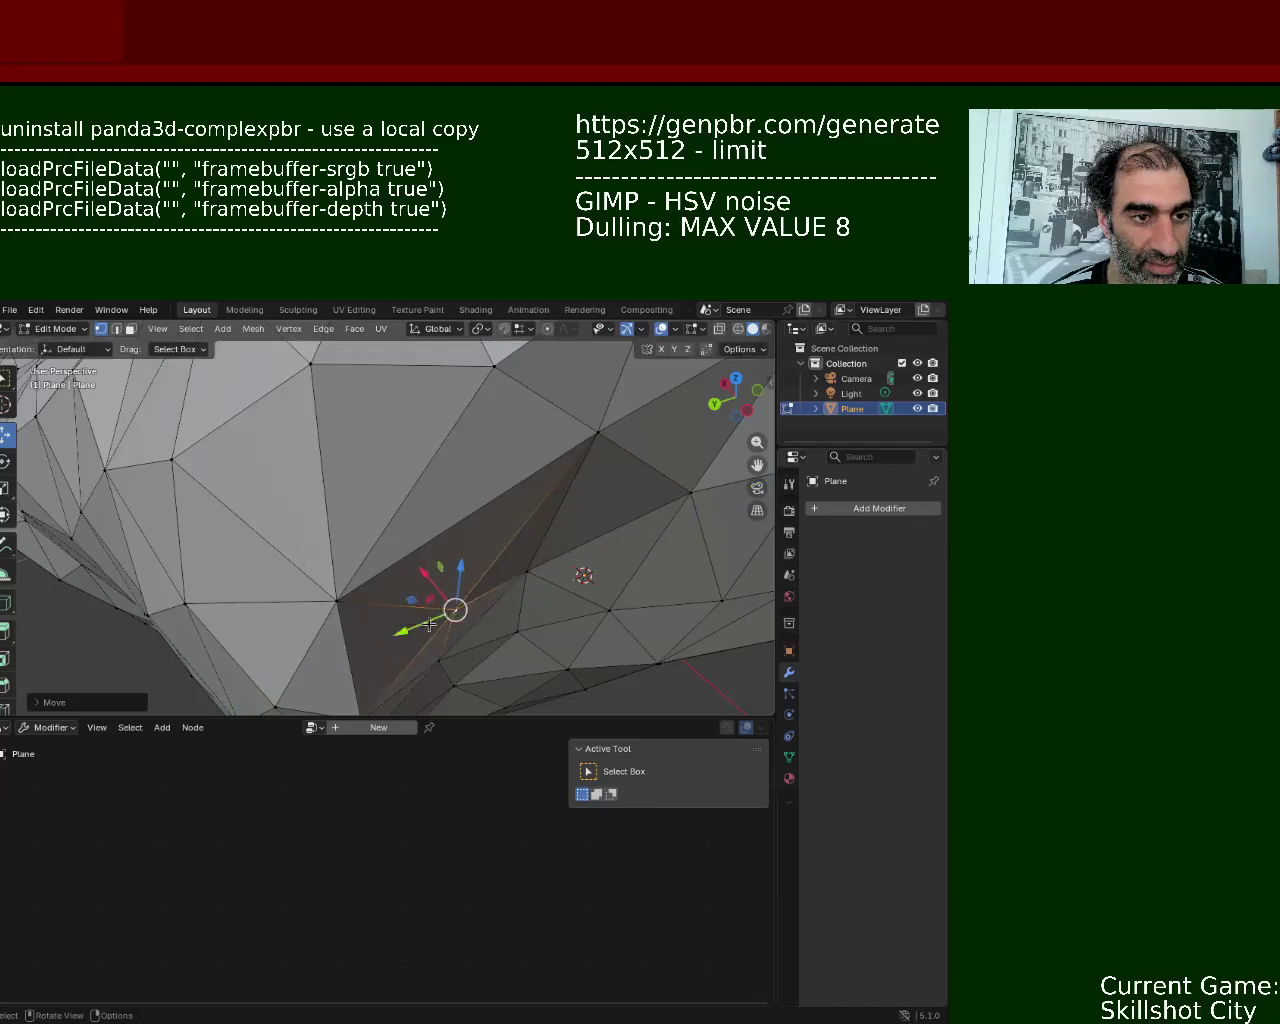
- Nudge two more vertices along the Y axis from new viewing angles
{"action": "middle_click_drag", "start_coordinate": [451, 606], "coordinate": [459, 533]}
{"action": "key", "text": "g"}
{"action": "key", "text": "y"}
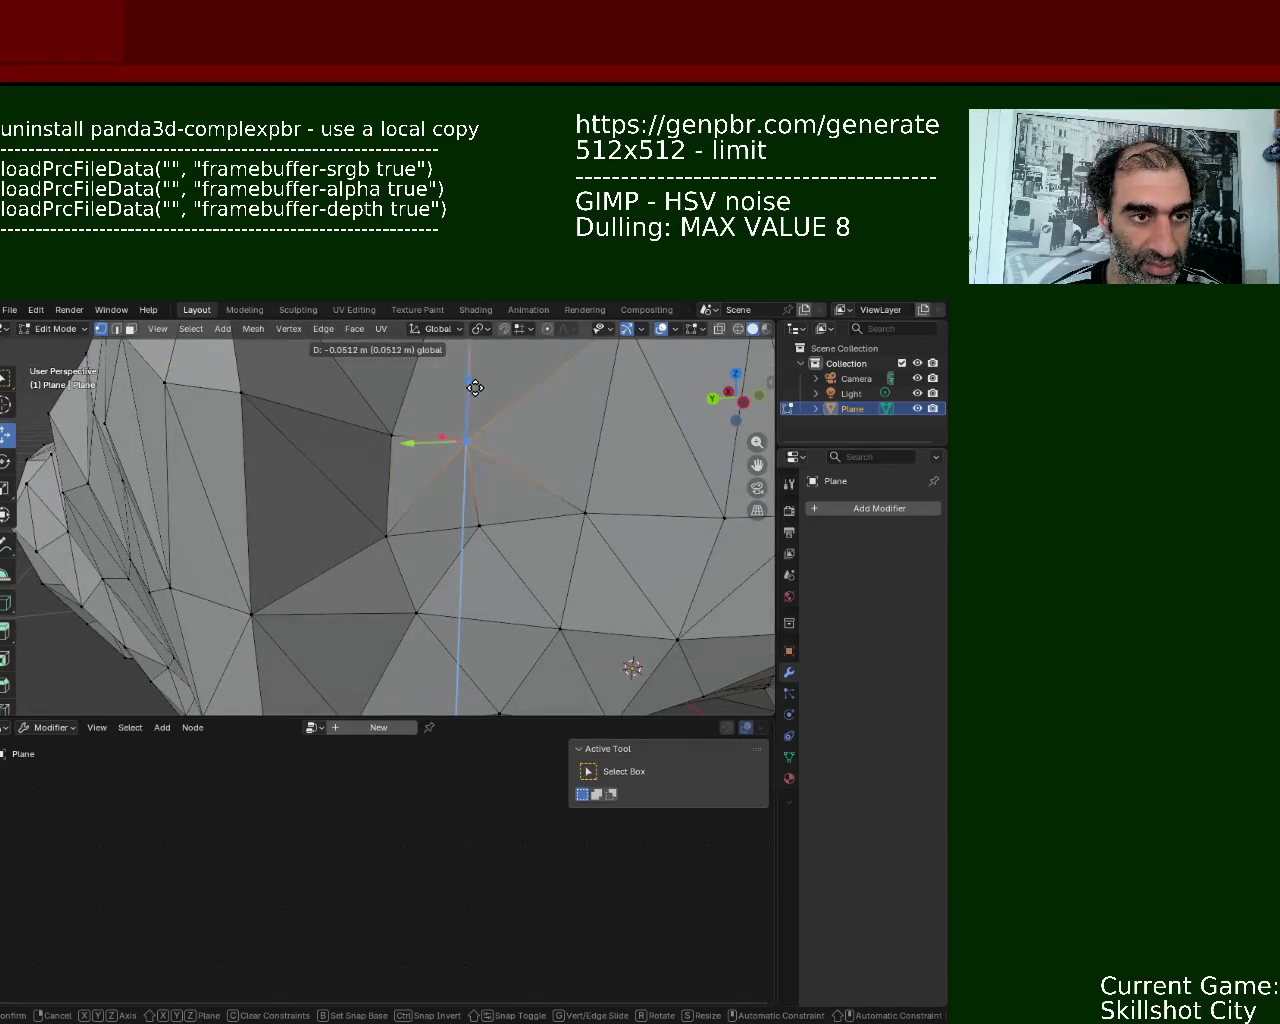
{"action": "left_click", "coordinate": [419, 397]}
{"action": "mouse_move", "coordinate": [419, 397]}
{"action": "middle_mouse_down"}
{"action": "mouse_move", "coordinate": [266, 463]}
{"action": "mouse_move", "coordinate": [456, 489]}
{"action": "mouse_move", "coordinate": [434, 532]}
{"action": "mouse_move", "coordinate": [354, 443]}
{"action": "middle_mouse_up"}
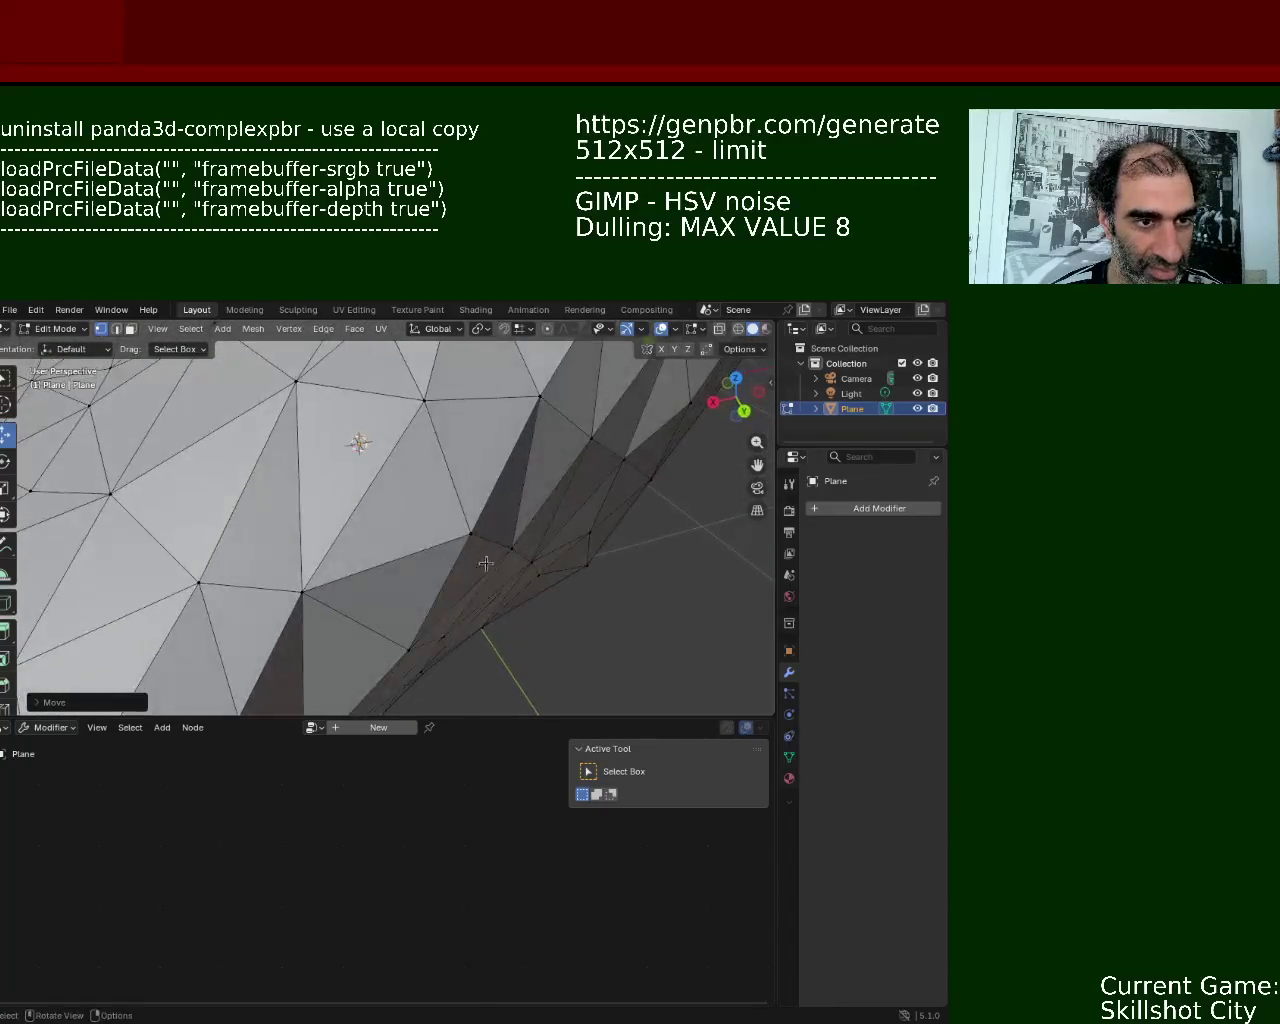
{"action": "key", "text": "g"}
{"action": "key", "text": "y"}
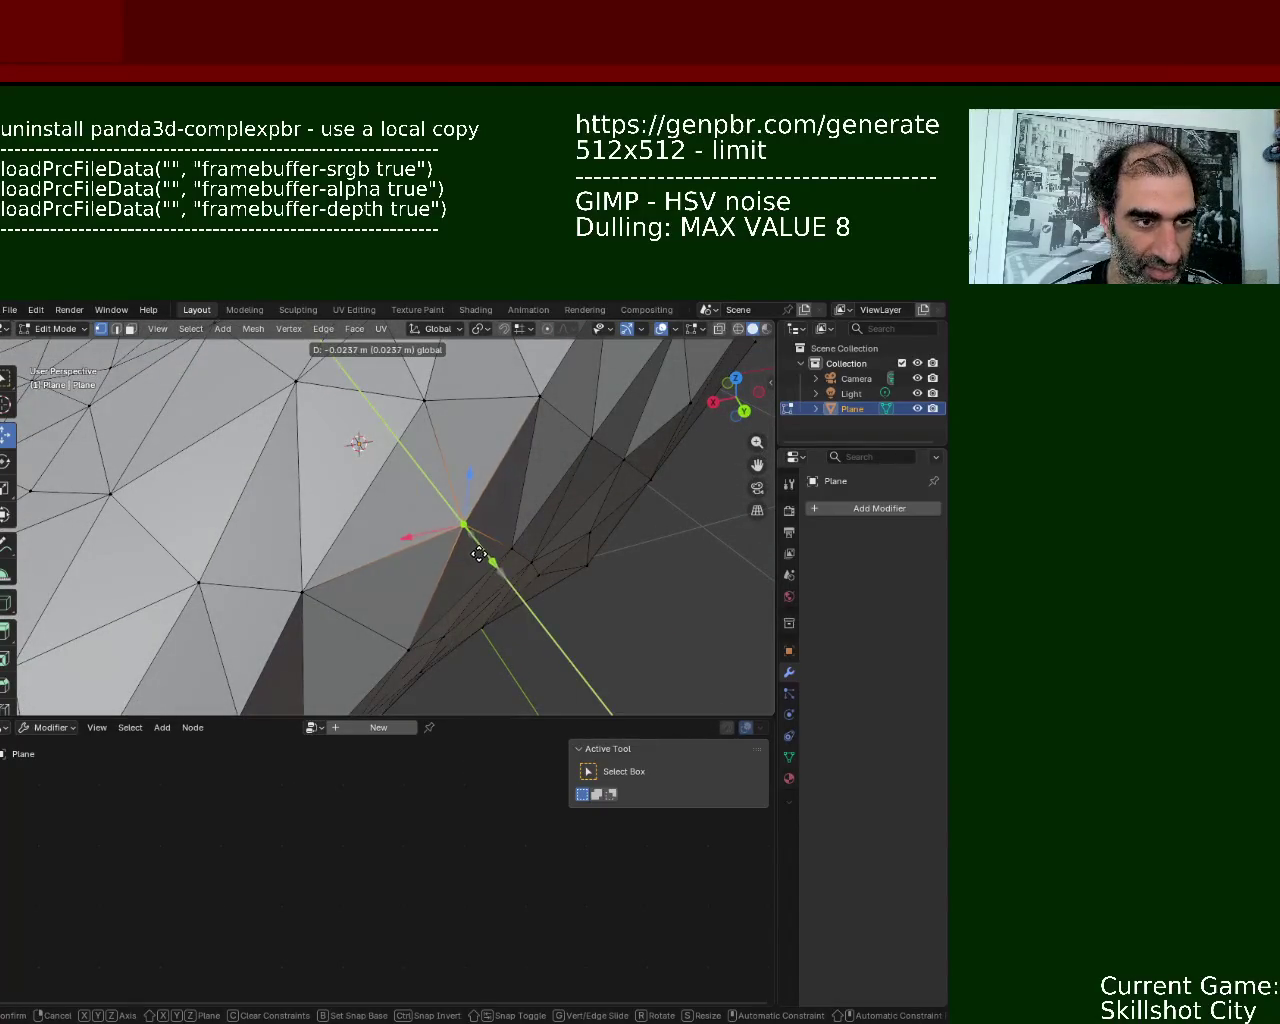
{"action": "left_click", "coordinate": [476, 548]}
- Select a vertex on the rock's side and move it freely
{"action": "scroll", "coordinate": [452, 444], "scroll_direction": "down", "scroll_amount": 5}
{"action": "mouse_move", "coordinate": [452, 444]}
{"action": "middle_mouse_down"}
{"action": "mouse_move", "coordinate": [359, 497]}
{"action": "mouse_move", "coordinate": [429, 484]}
{"action": "mouse_move", "coordinate": [430, 458]}
{"action": "middle_mouse_up"}
{"action": "scroll", "coordinate": [429, 484], "scroll_direction": "up", "scroll_amount": 4}
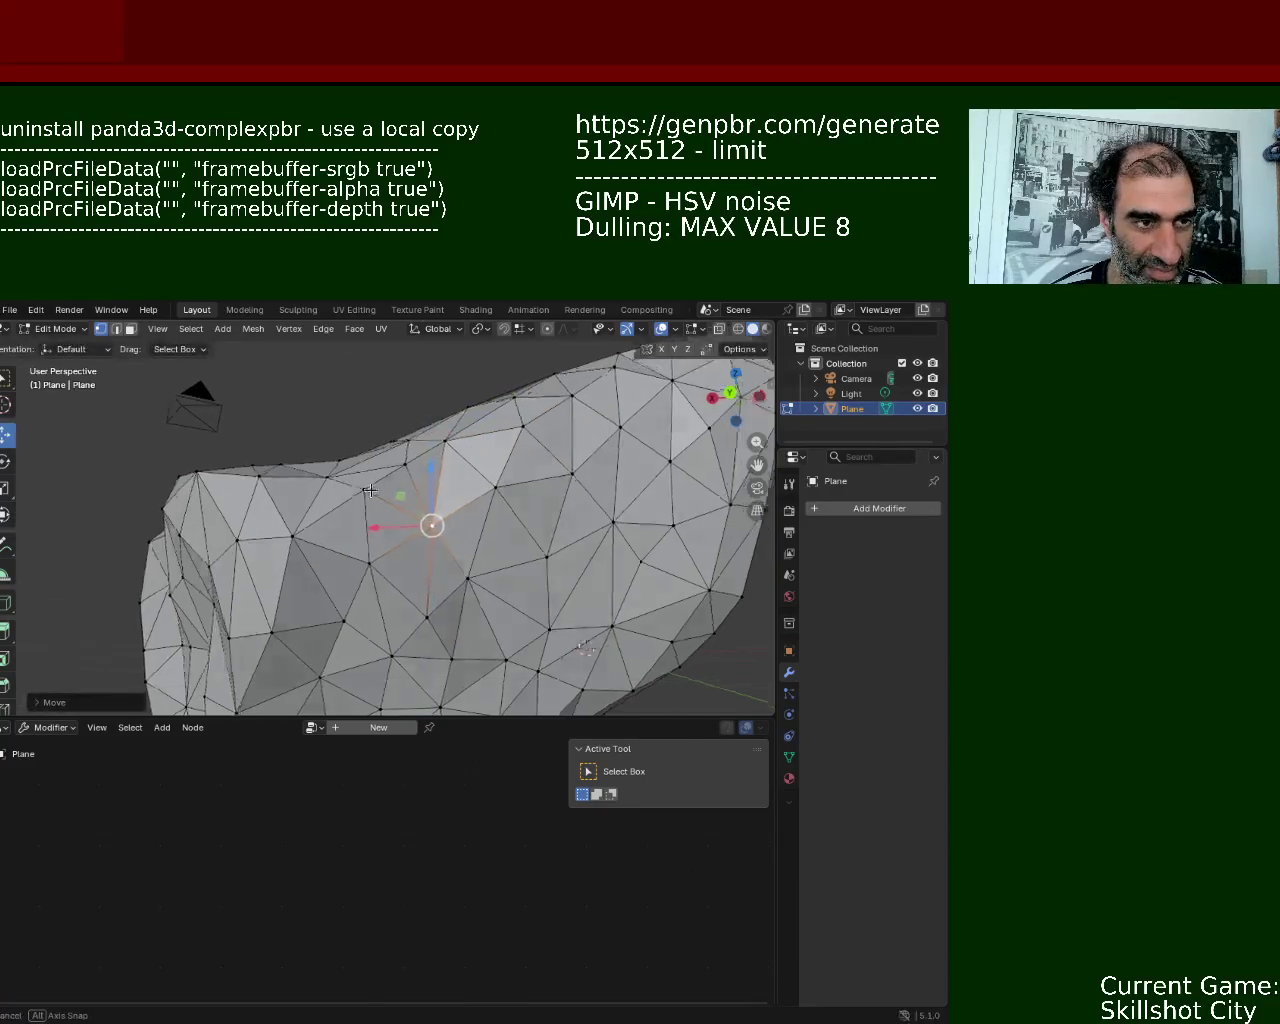
{"action": "left_click_drag", "start_coordinate": [430, 458], "coordinate": [431, 462]}
{"action": "mouse_move", "coordinate": [431, 462]}
{"action": "middle_mouse_down"}
{"action": "mouse_move", "coordinate": [522, 457]}
{"action": "mouse_move", "coordinate": [446, 499]}
{"action": "middle_mouse_up"}
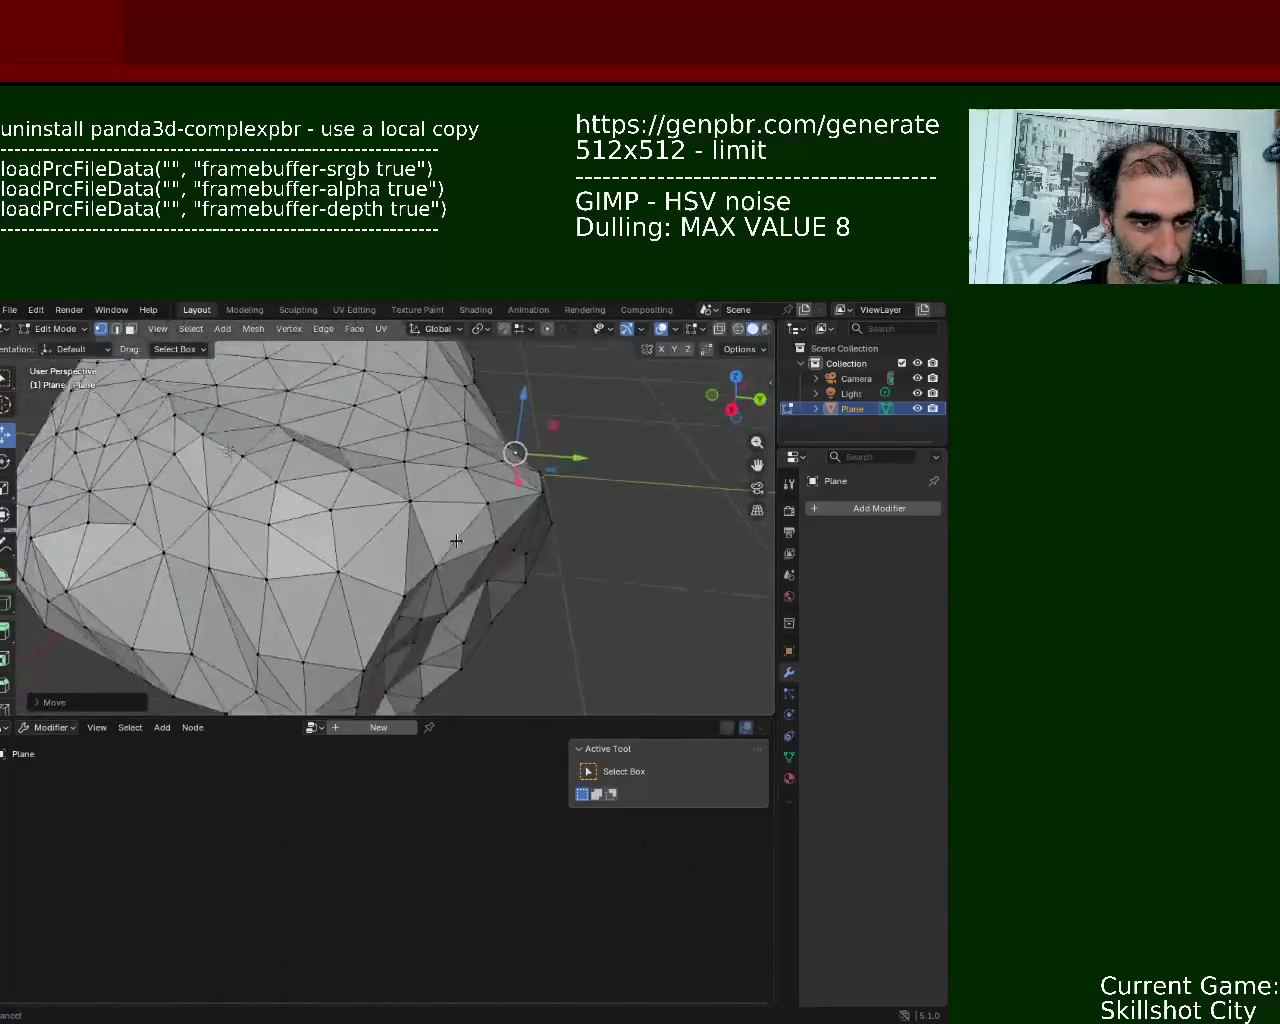
{"action": "left_click", "coordinate": [446, 499]}
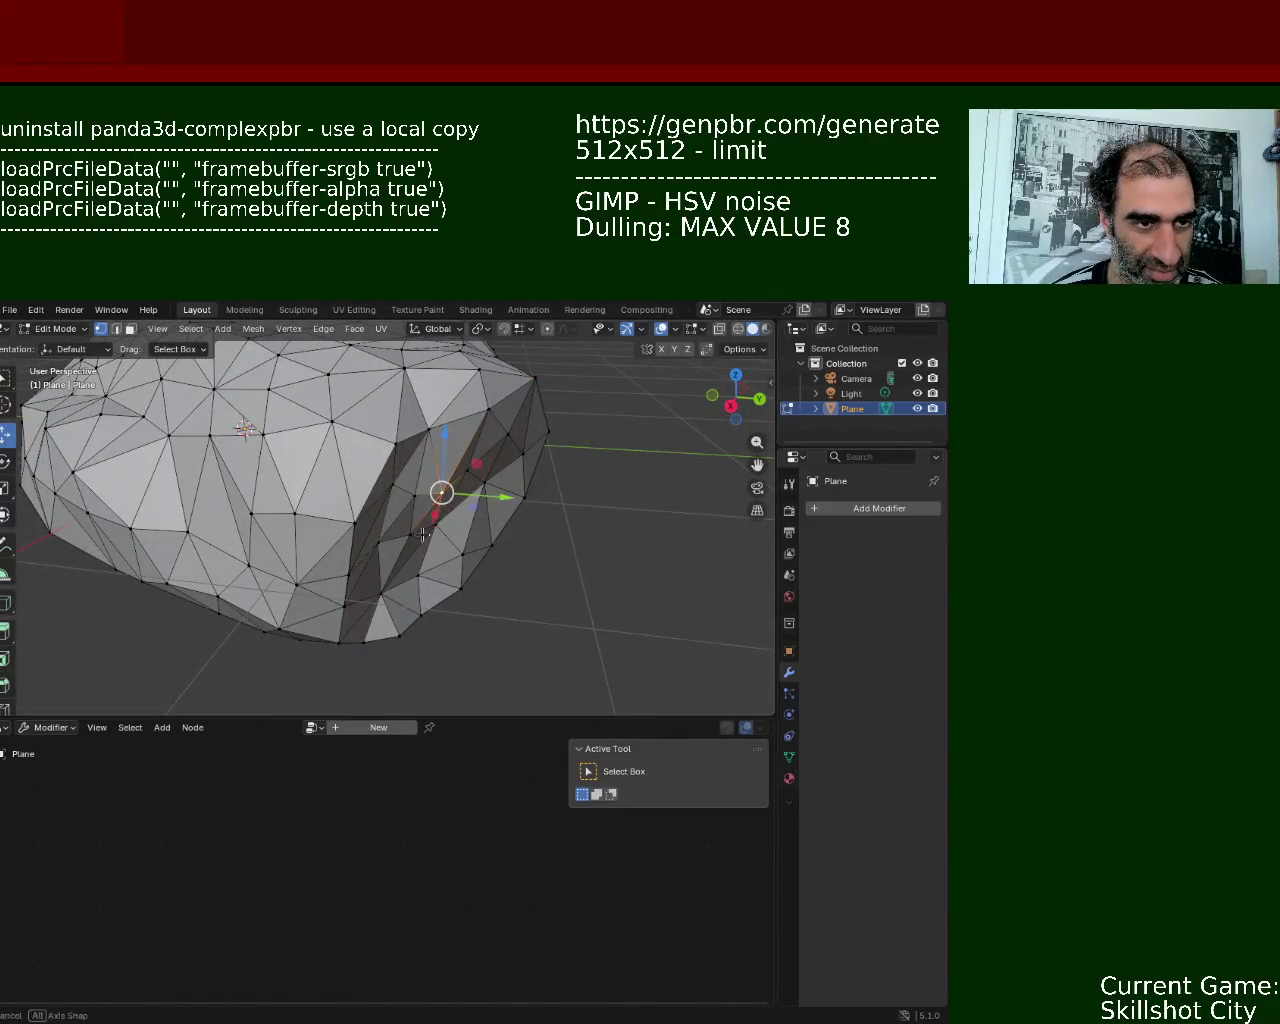
{"action": "scroll", "coordinate": [429, 528], "scroll_direction": "up", "scroll_amount": 2}
{"action": "scroll", "coordinate": [429, 528], "scroll_direction": "up", "scroll_amount": 3}
{"action": "key", "text": "g"}
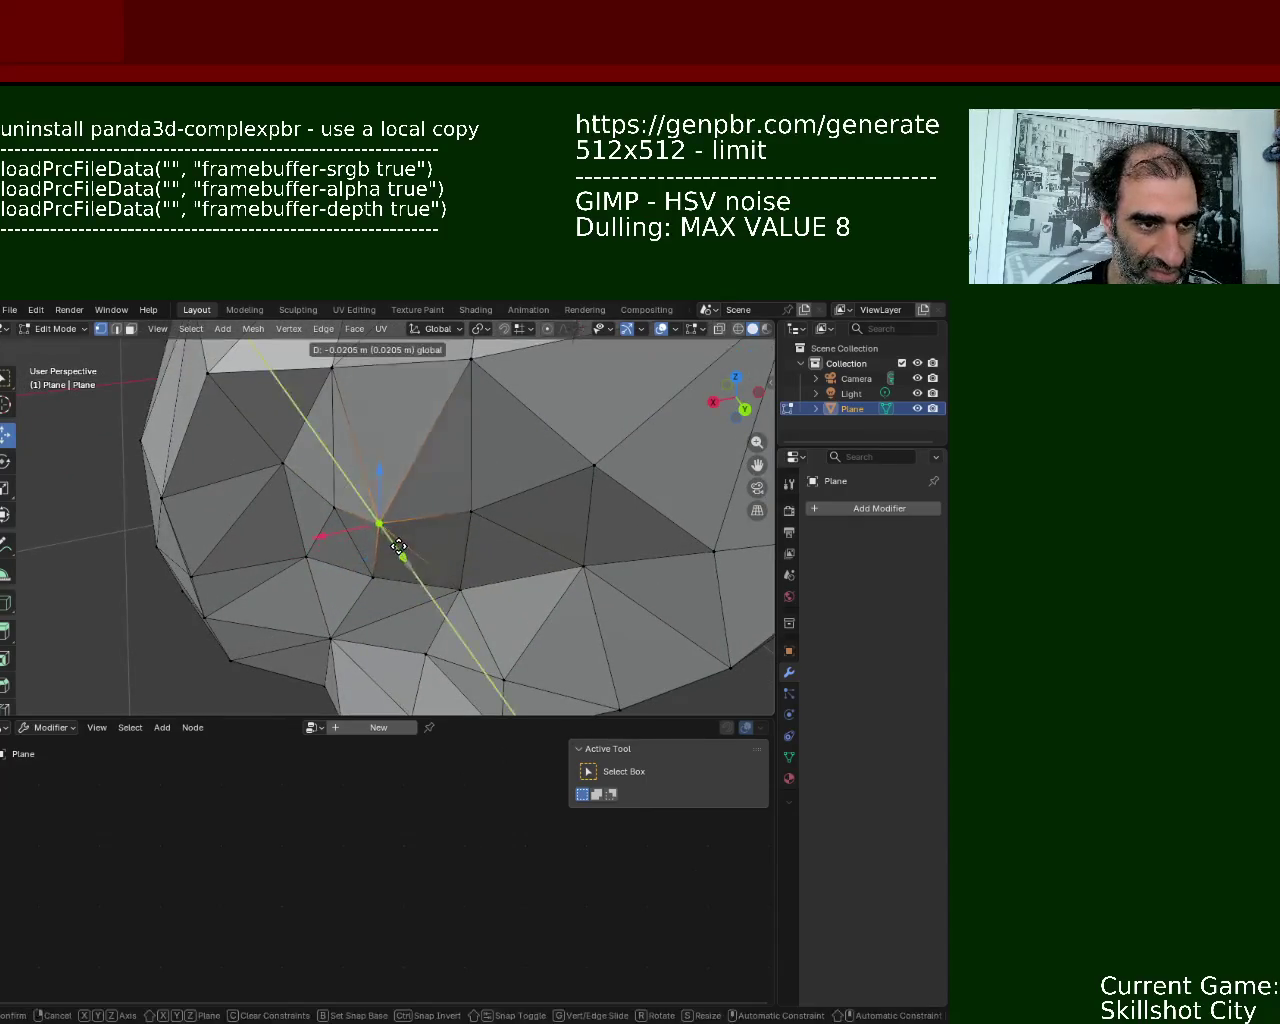
{"action": "left_click", "coordinate": [398, 546]}
- Shift that vertex further along the Y axis in two small moves
{"action": "key", "text": "g"}
{"action": "key", "text": "x"}
{"action": "key", "text": "Escape"}
{"action": "key", "text": "g"}
{"action": "key", "text": "y"}
{"action": "left_click", "coordinate": [383, 514]}
{"action": "key", "text": "g"}
{"action": "key", "text": "y"}
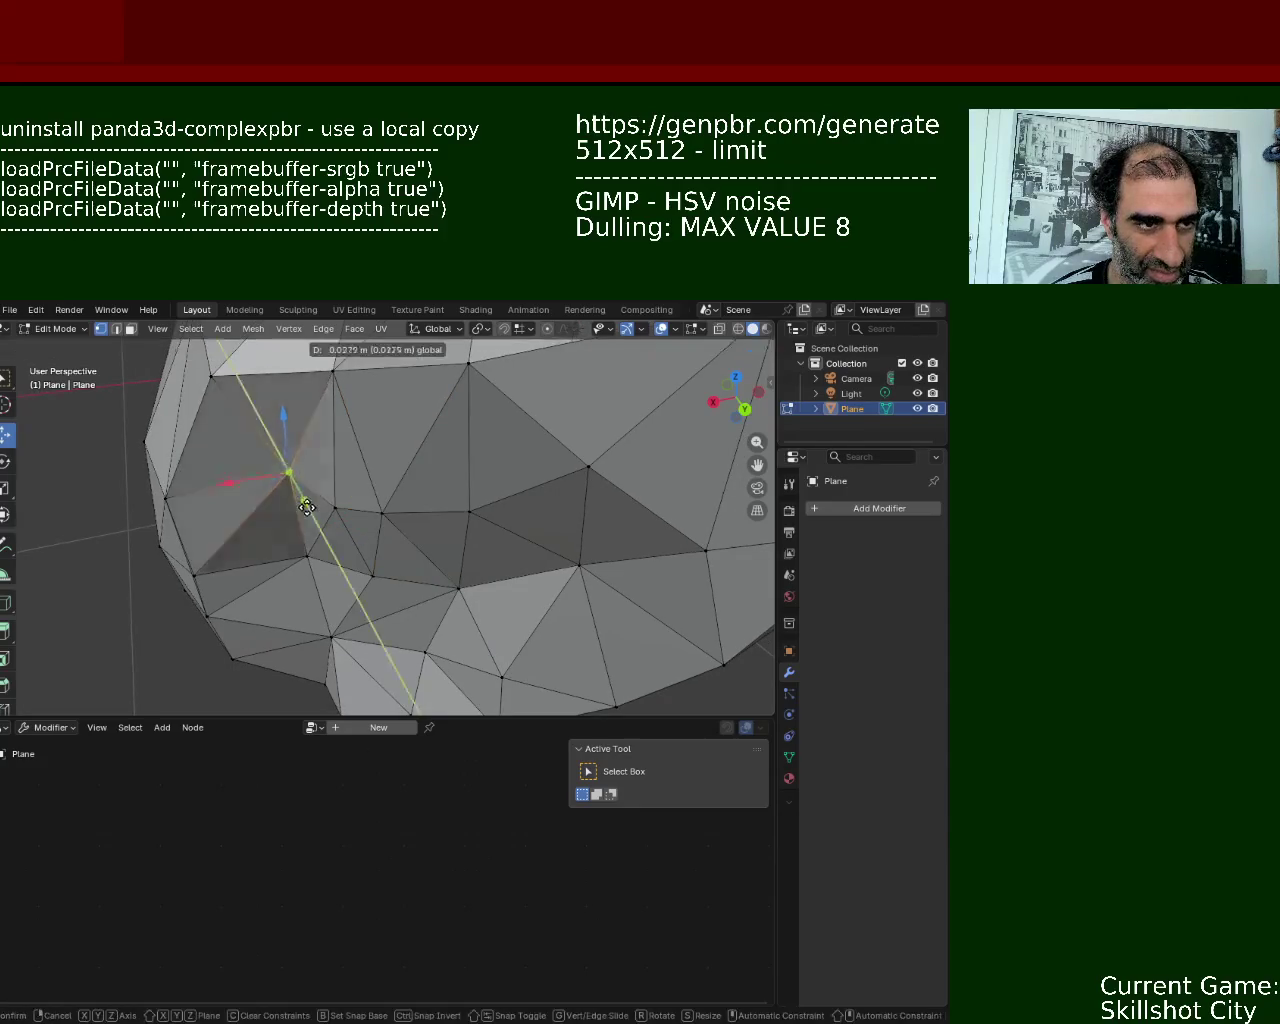
{"action": "left_click", "coordinate": [306, 506]}
- Offset the vertex along X and once more along Y
{"action": "key", "text": "g"}
{"action": "key", "text": "x"}
{"action": "left_click", "coordinate": [282, 515]}
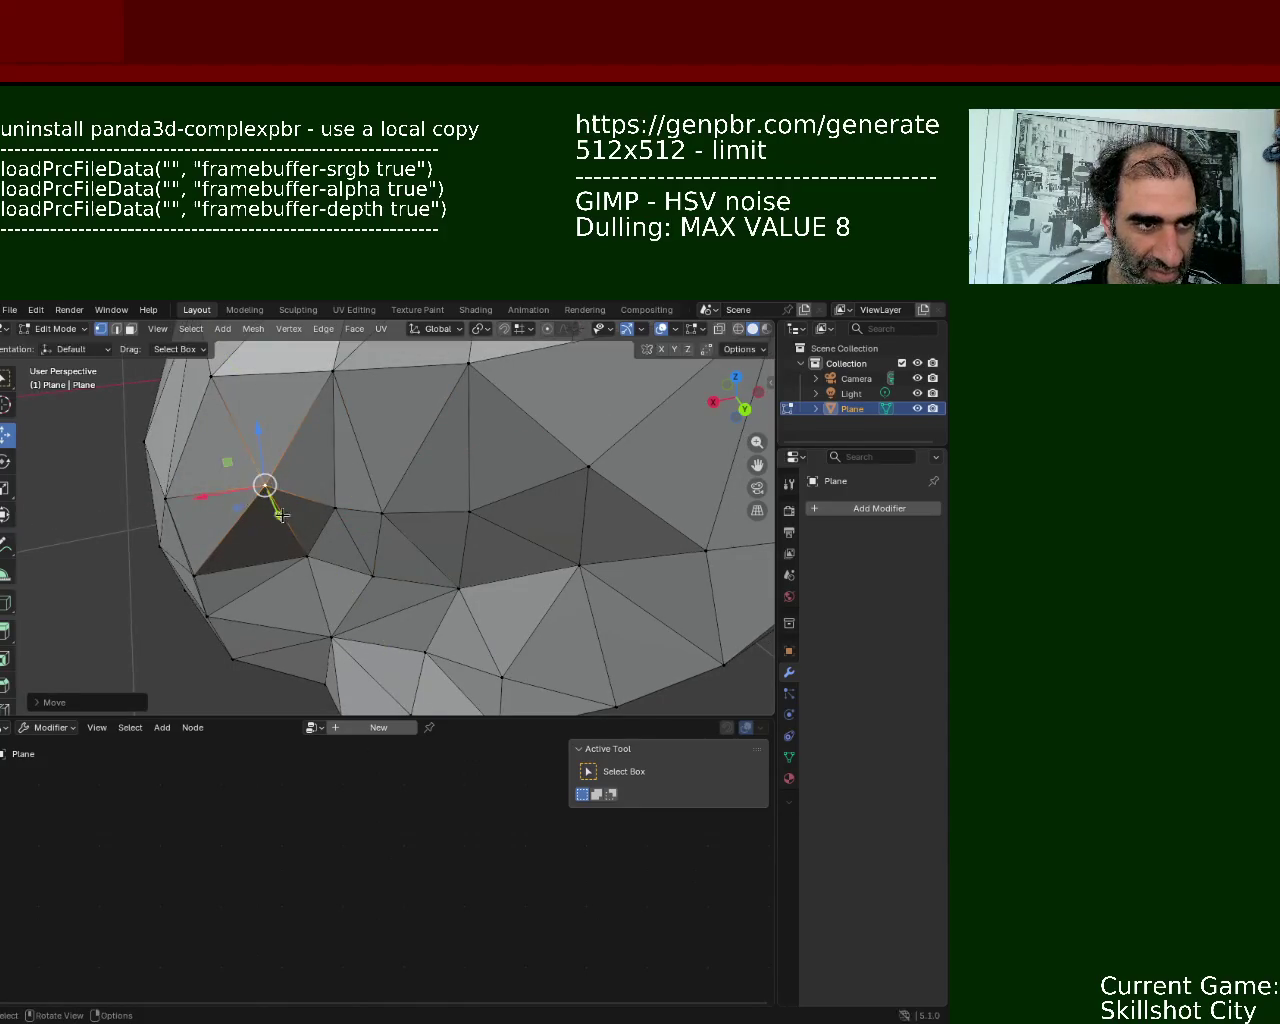
{"action": "key", "text": "g"}
{"action": "key", "text": "y"}
{"action": "left_click", "coordinate": [276, 500]}
{"action": "mouse_move", "coordinate": [276, 500]}
{"action": "middle_mouse_down"}
{"action": "mouse_move", "coordinate": [505, 471]}
{"action": "mouse_move", "coordinate": [503, 509]}
{"action": "mouse_move", "coordinate": [429, 500]}
{"action": "mouse_move", "coordinate": [380, 520]}
{"action": "mouse_move", "coordinate": [339, 566]}
{"action": "mouse_move", "coordinate": [366, 514]}
{"action": "mouse_move", "coordinate": [375, 608]}
{"action": "middle_mouse_up"}
- Fill the hole in the rock mesh with a new face from three vertices
{"action": "left_click", "coordinate": [376, 611]}
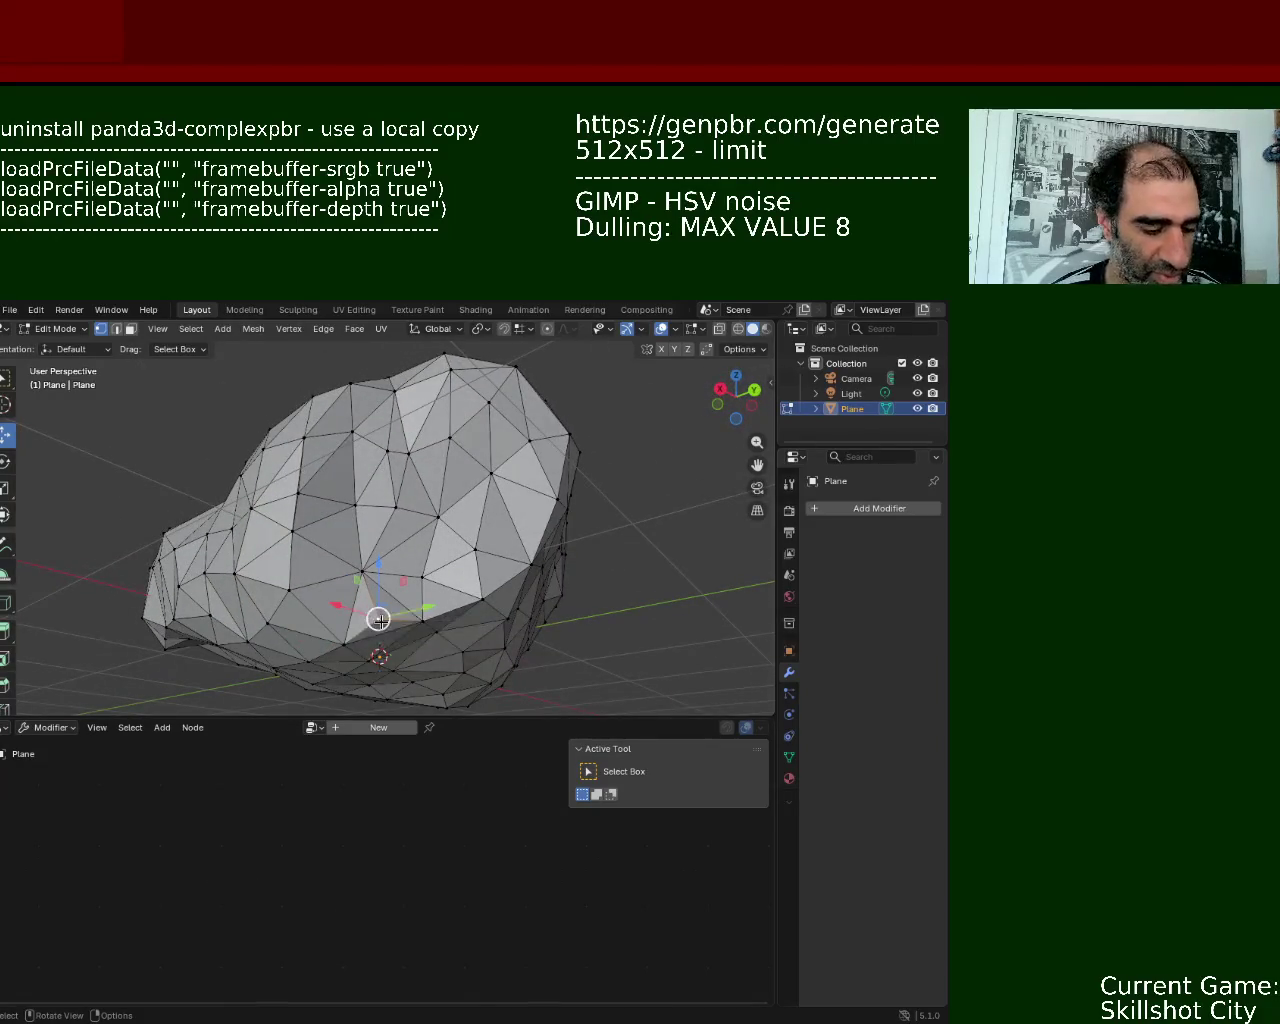
{"action": "right_click", "coordinate": [393, 644]}
{"action": "key", "text": "Escape"}
{"action": "middle_click_drag", "start_coordinate": [390, 645], "coordinate": [337, 597]}
{"action": "left_click", "coordinate": [337, 597]}
{"action": "left_click", "coordinate": [358, 535], "text": "shift"}
{"action": "left_click", "coordinate": [421, 568], "text": "shift"}
{"action": "key", "text": "f"}
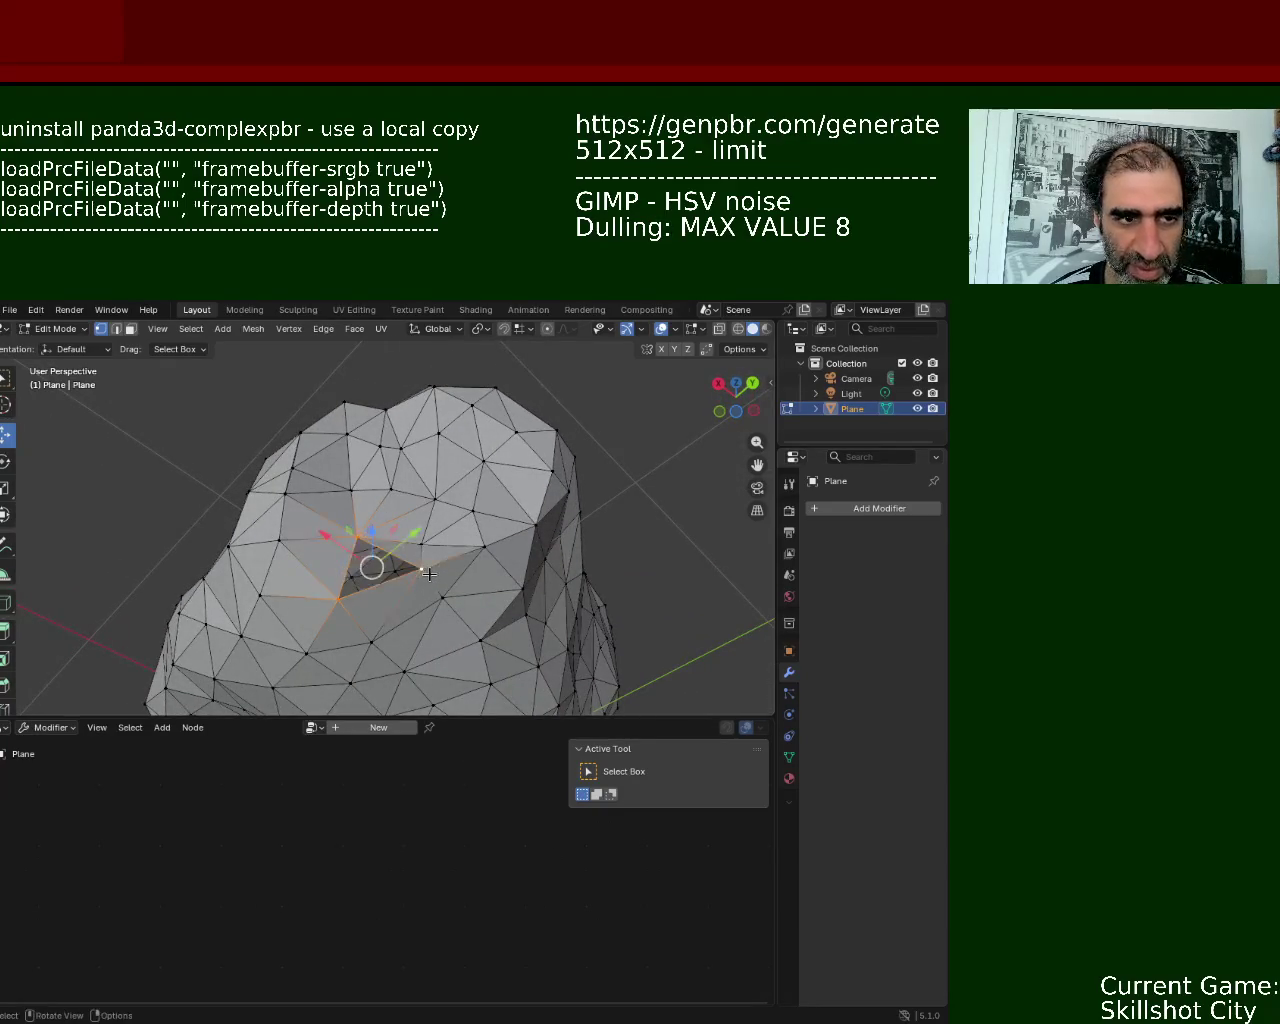
- Nudge a vertex near the base along the Y axis
{"action": "left_click", "coordinate": [483, 547]}
{"action": "mouse_move", "coordinate": [483, 547]}
{"action": "middle_mouse_down"}
{"action": "mouse_move", "coordinate": [472, 610]}
{"action": "mouse_move", "coordinate": [365, 643]}
{"action": "mouse_move", "coordinate": [365, 537]}
{"action": "mouse_move", "coordinate": [367, 615]}
{"action": "middle_mouse_up"}
{"action": "left_click", "coordinate": [367, 615]}
{"action": "key", "text": "g"}
{"action": "key", "text": "y"}
{"action": "left_click", "coordinate": [363, 565]}
- Move another vertex along Y, cancelling a brief move of its neighbour
{"action": "left_click", "coordinate": [362, 563]}
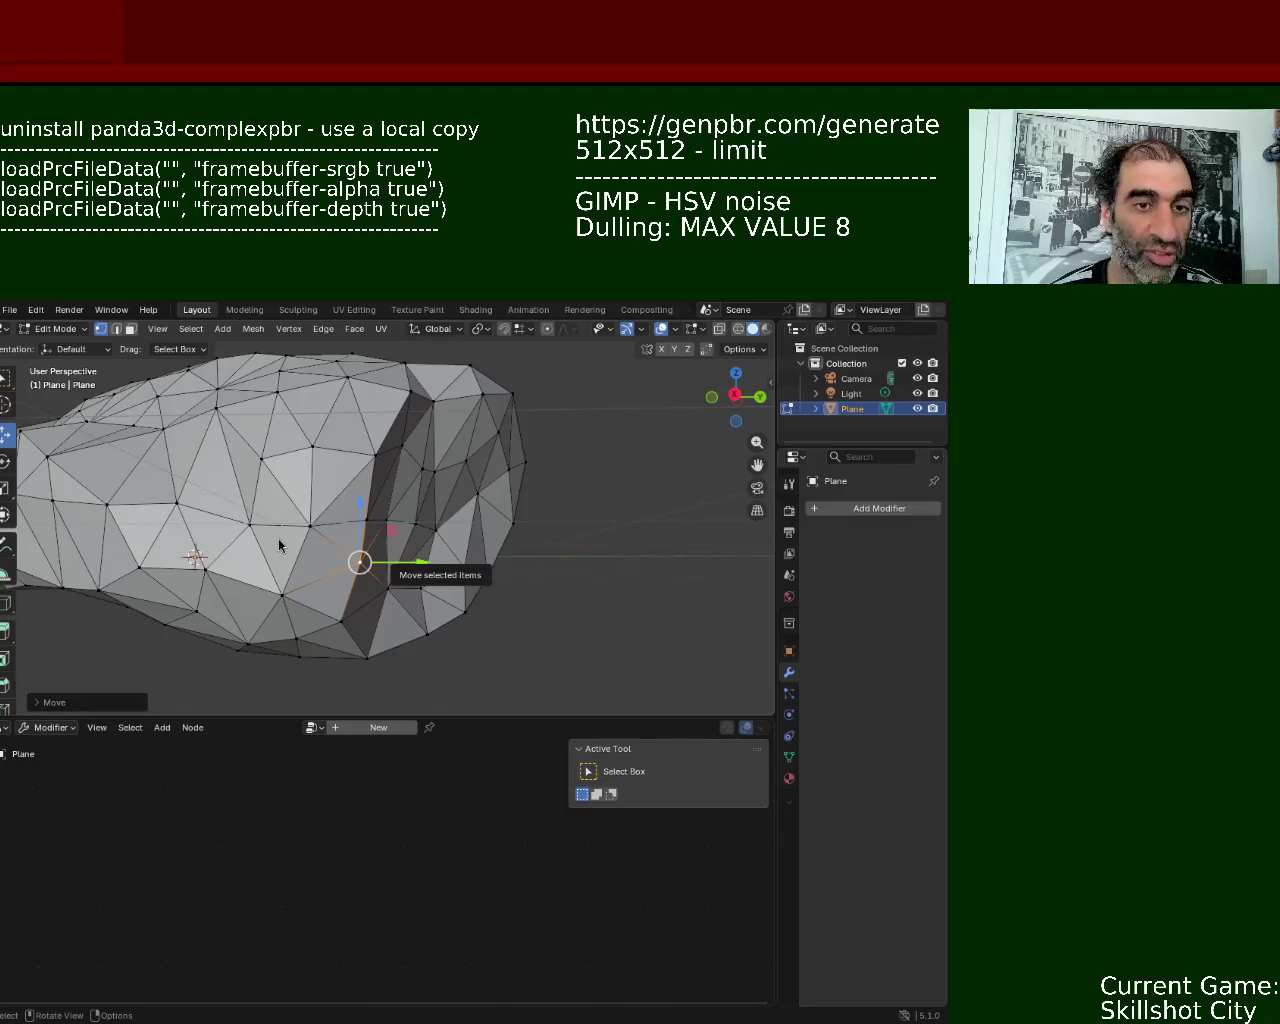
{"action": "middle_click_drag", "start_coordinate": [651, 483], "coordinate": [410, 518]}
{"action": "left_click", "coordinate": [410, 518]}
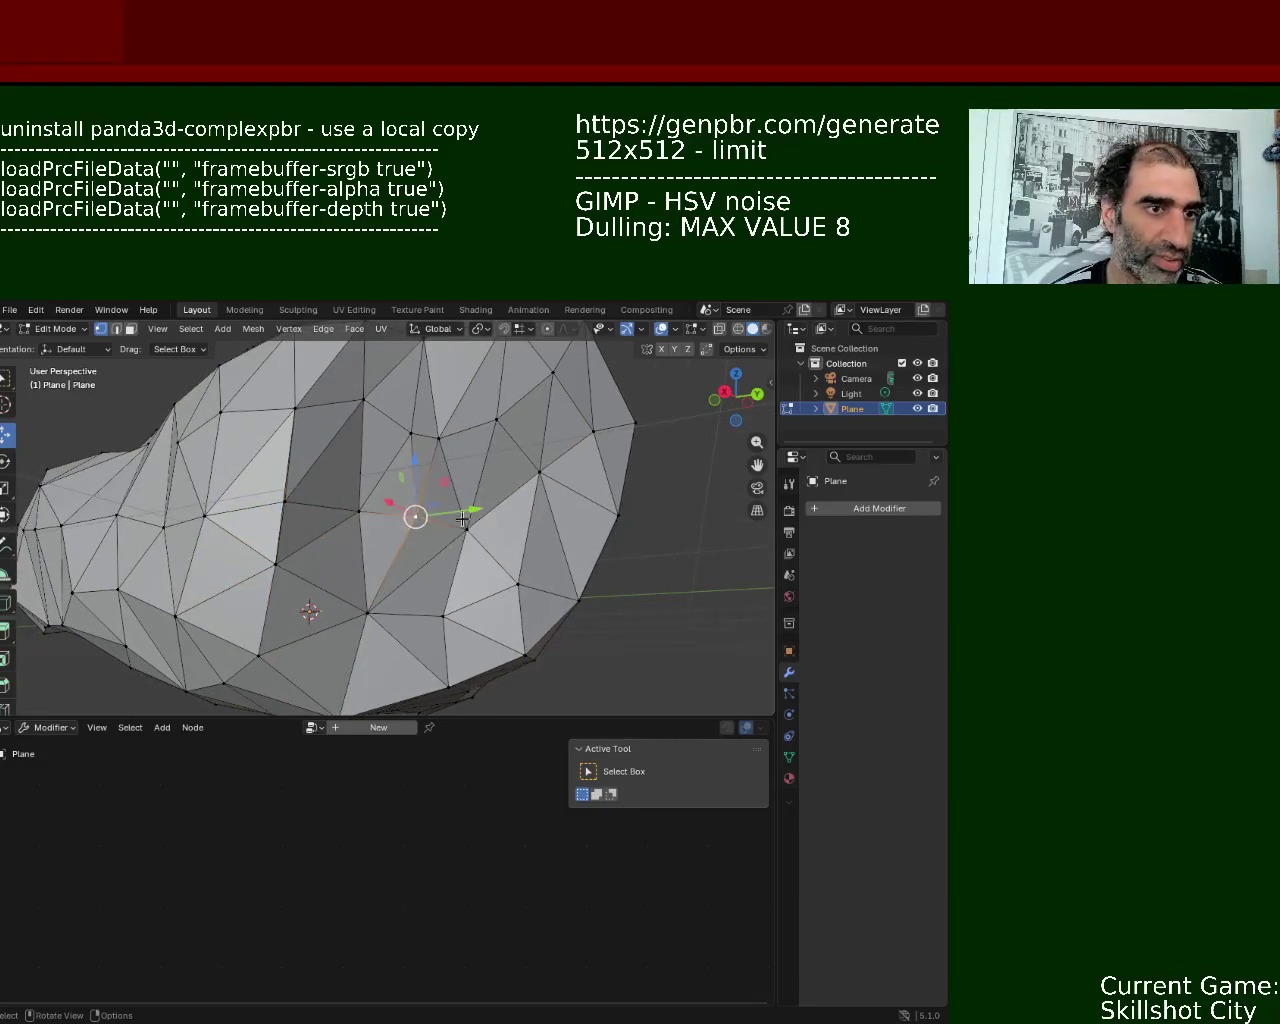
{"action": "key", "text": "g"}
{"action": "key", "text": "y"}
{"action": "left_click", "coordinate": [471, 509]}
{"action": "left_click", "coordinate": [367, 604]}
{"action": "key", "text": "g"}
{"action": "key", "text": "Escape"}
- Move another vertex freely to a new position
{"action": "left_click", "coordinate": [533, 586]}
{"action": "key", "text": "g"}
{"action": "left_click", "coordinate": [523, 532]}
{"action": "scroll", "coordinate": [515, 540], "scroll_direction": "up", "scroll_amount": 3}
{"action": "scroll", "coordinate": [507, 522], "scroll_direction": "up", "scroll_amount": 2}
{"action": "scroll", "coordinate": [507, 522], "scroll_direction": "down", "scroll_amount": 2}
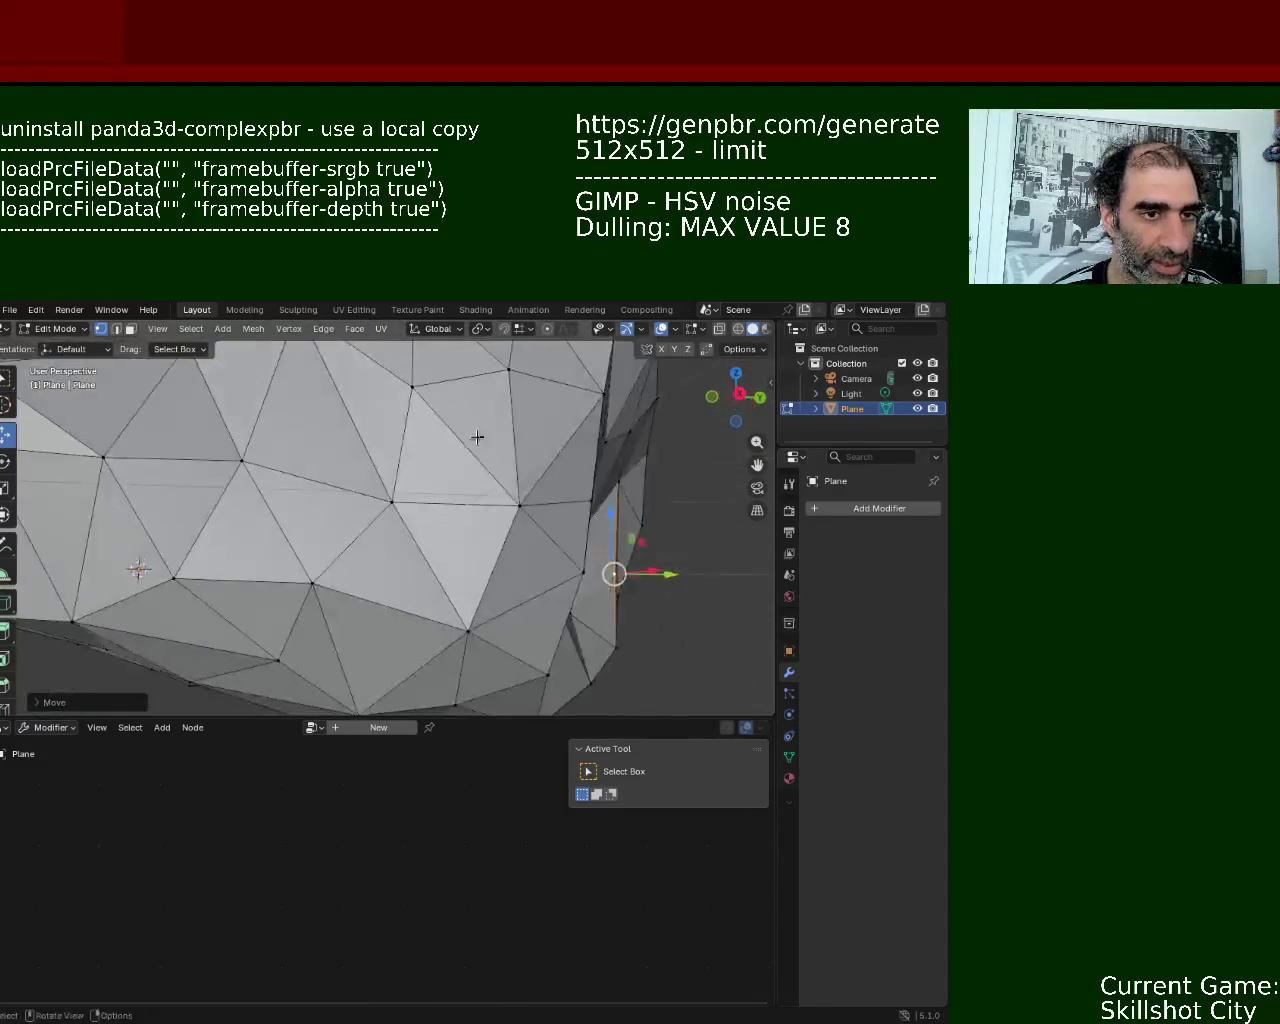
{"action": "scroll", "coordinate": [477, 440], "scroll_direction": "down", "scroll_amount": 4}
- From a higher three-quarter view, move a vertex on the rock's ridge
{"action": "mouse_move", "coordinate": [477, 440]}
{"action": "middle_mouse_down"}
{"action": "mouse_move", "coordinate": [451, 606]}
{"action": "mouse_move", "coordinate": [348, 525]}
{"action": "mouse_move", "coordinate": [435, 487]}
{"action": "mouse_move", "coordinate": [380, 532]}
{"action": "mouse_move", "coordinate": [416, 529]}
{"action": "middle_mouse_up"}
{"action": "scroll", "coordinate": [435, 487], "scroll_direction": "up", "scroll_amount": 2}
{"action": "scroll", "coordinate": [435, 487], "scroll_direction": "up", "scroll_amount": 2}
{"action": "scroll", "coordinate": [435, 487], "scroll_direction": "up", "scroll_amount": 2}
{"action": "scroll", "coordinate": [380, 532], "scroll_direction": "up", "scroll_amount": 2}
{"action": "left_click", "coordinate": [416, 529]}
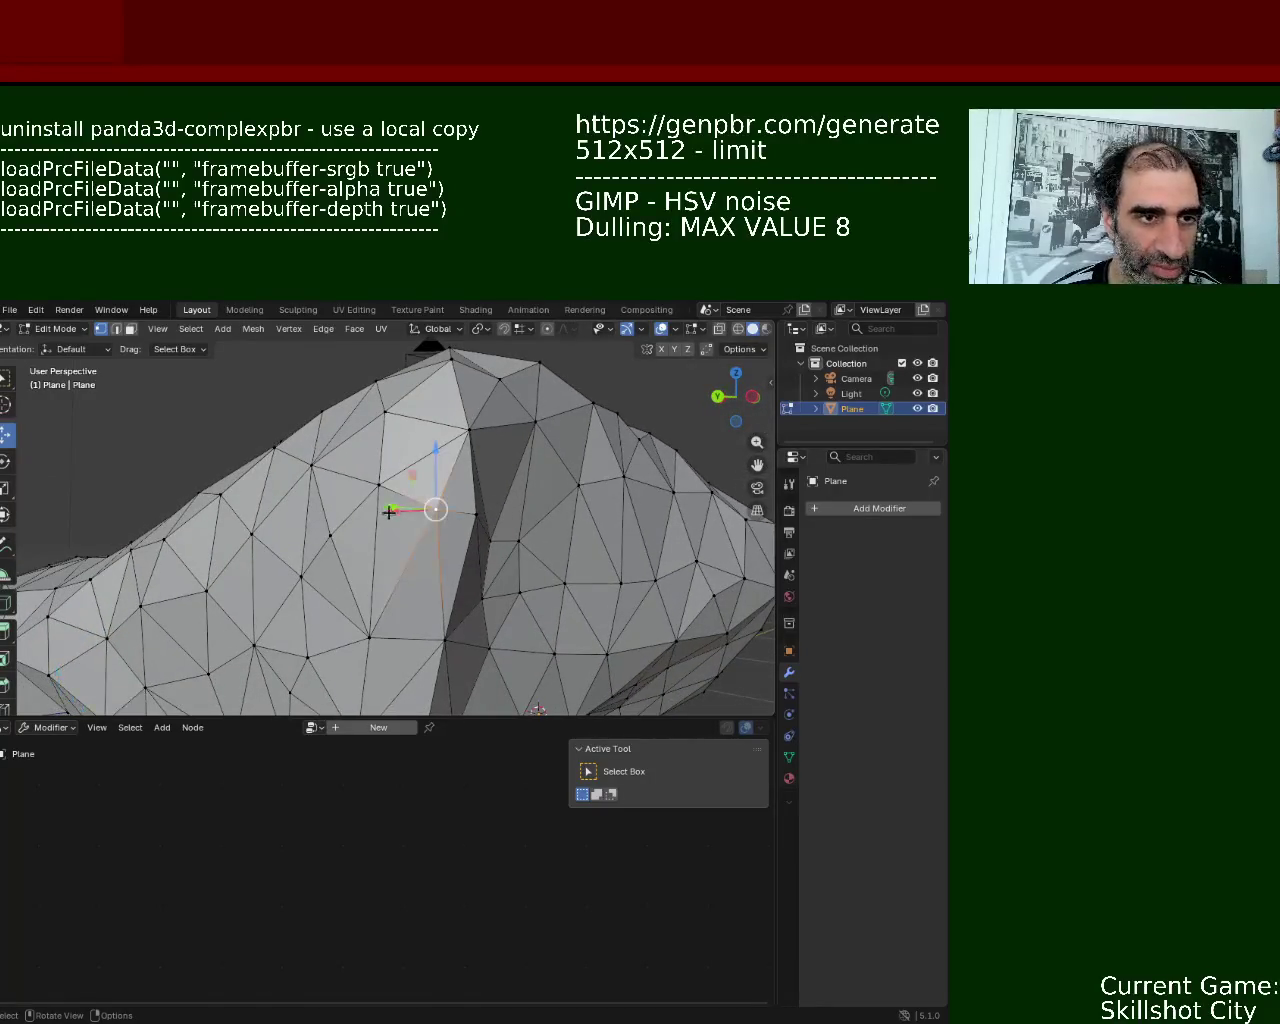
{"action": "key", "text": "g"}
{"action": "left_click", "coordinate": [424, 512]}
- Shift a neighbouring ridge vertex slightly left along the X axis
{"action": "left_click", "coordinate": [443, 514]}
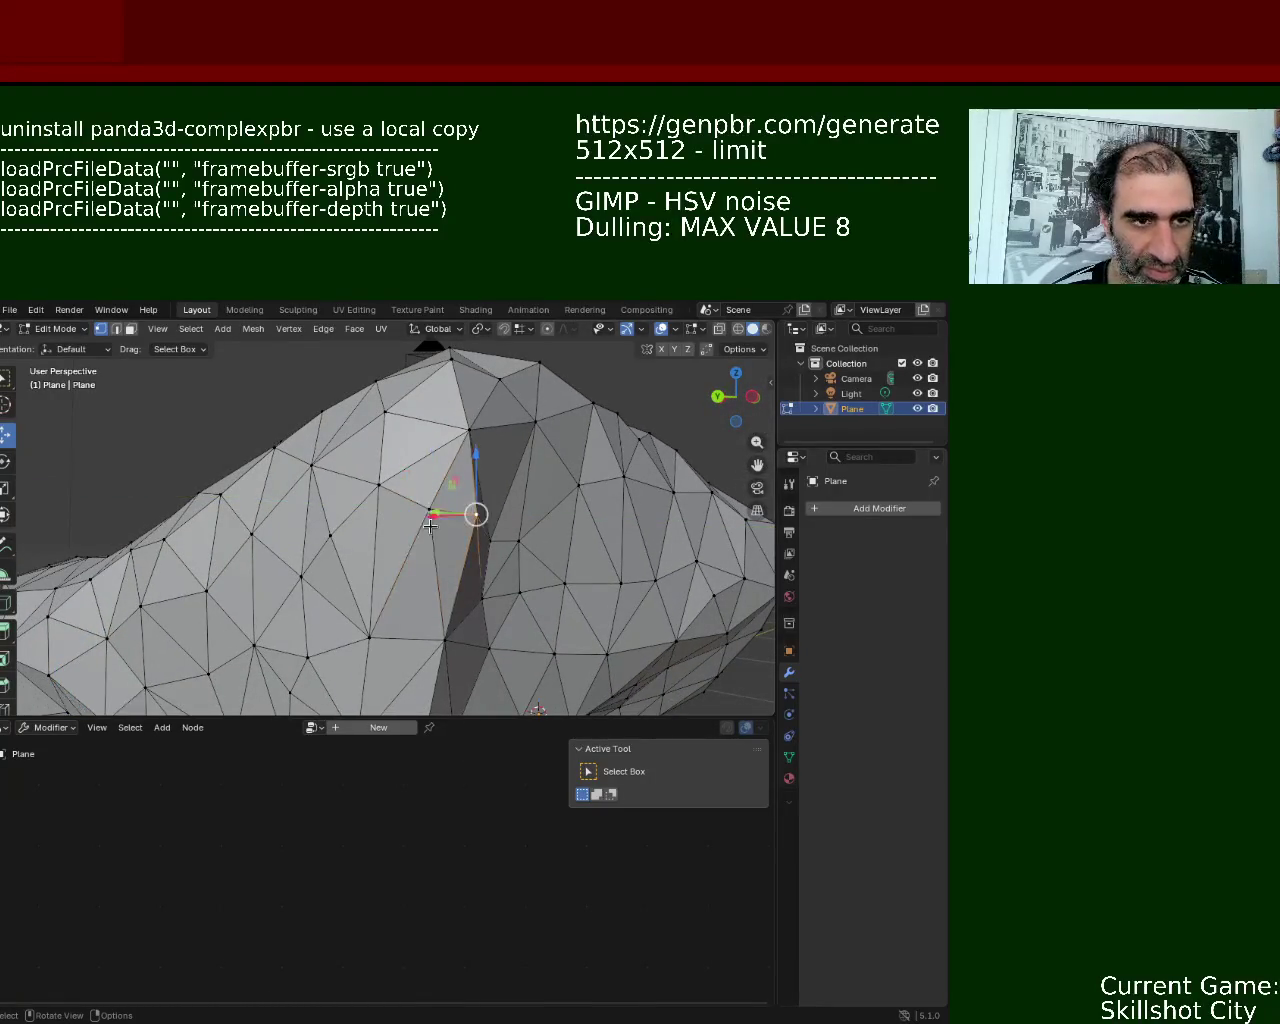
{"action": "key", "text": "g"}
{"action": "key", "text": "x"}
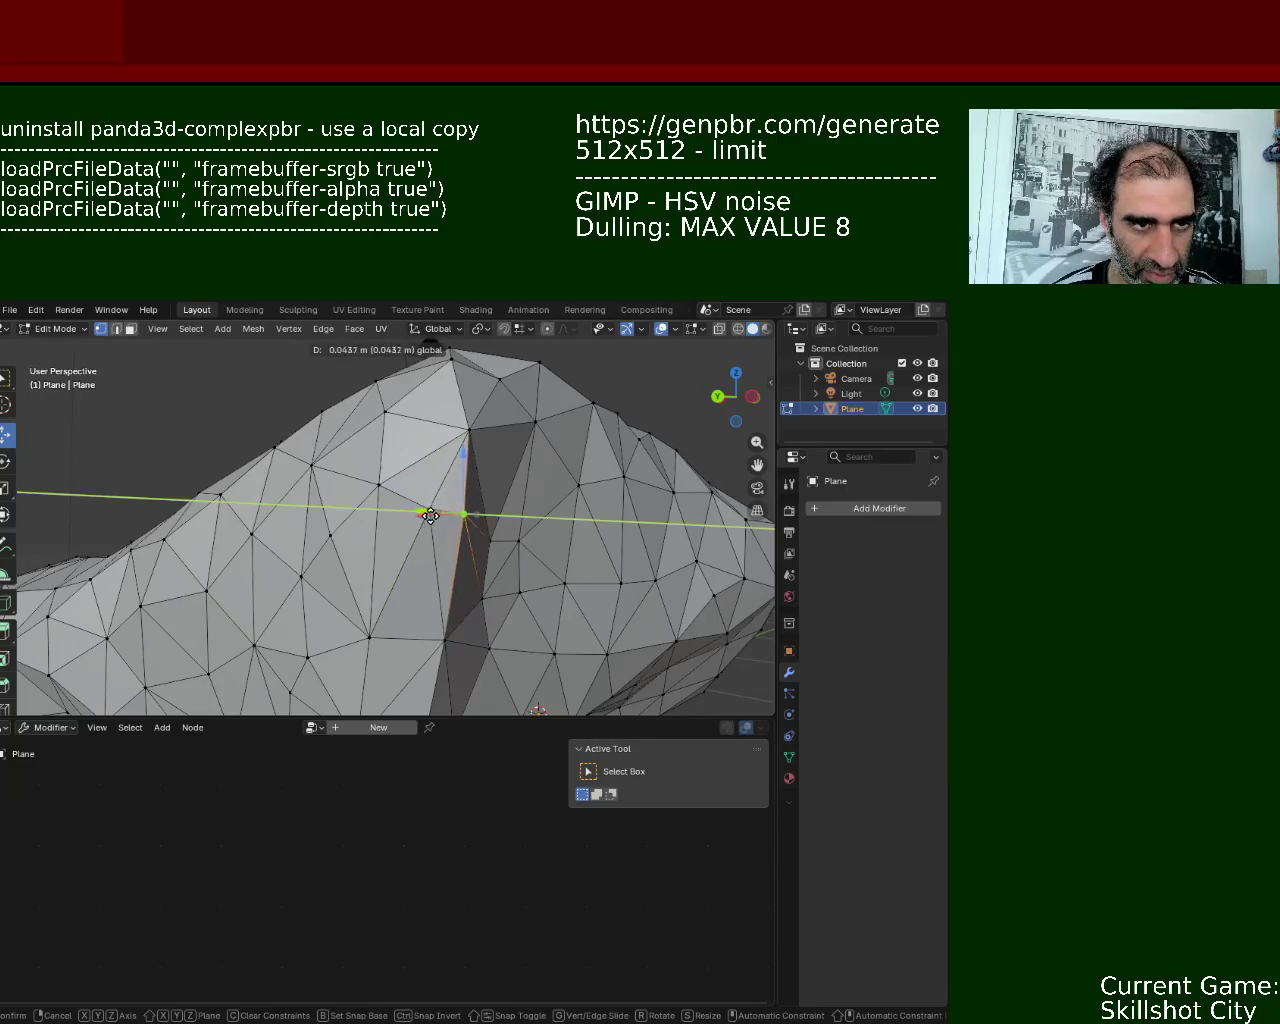
{"action": "left_click", "coordinate": [436, 514]}
{"action": "mouse_move", "coordinate": [436, 514]}
{"action": "middle_mouse_down"}
{"action": "mouse_move", "coordinate": [466, 480]}
{"action": "mouse_move", "coordinate": [497, 532]}
{"action": "middle_mouse_up"}
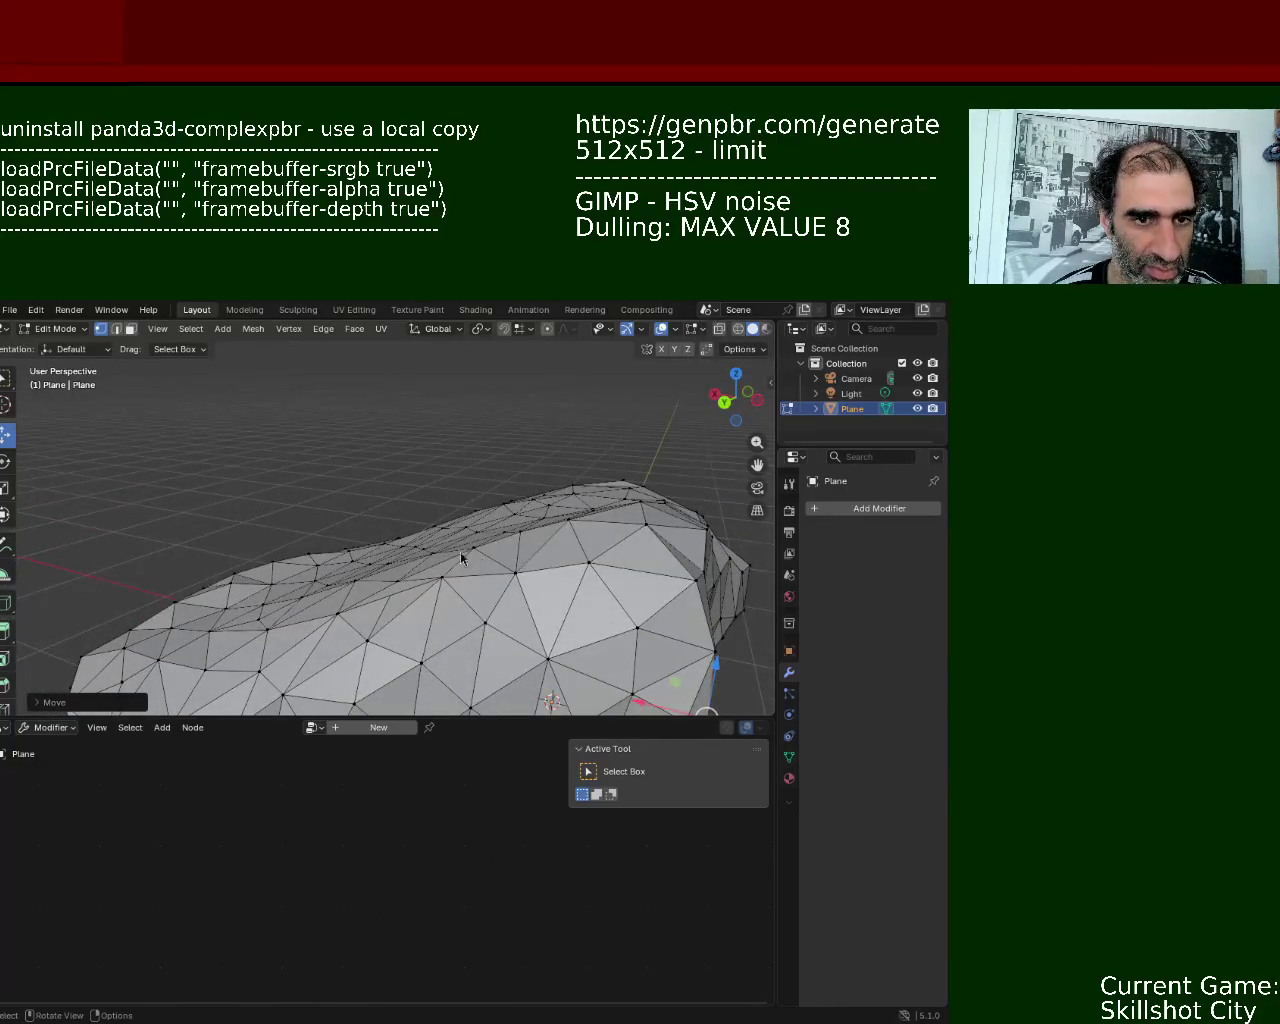
{"action": "mouse_move", "coordinate": [590, 517]}
{"action": "middle_mouse_down"}
{"action": "mouse_move", "coordinate": [440, 460]}
{"action": "mouse_move", "coordinate": [366, 512]}
{"action": "middle_mouse_up"}
- Frame the selected vertex in view and nudge it along the Y axis
{"action": "key", "text": "KP_Decimal"}
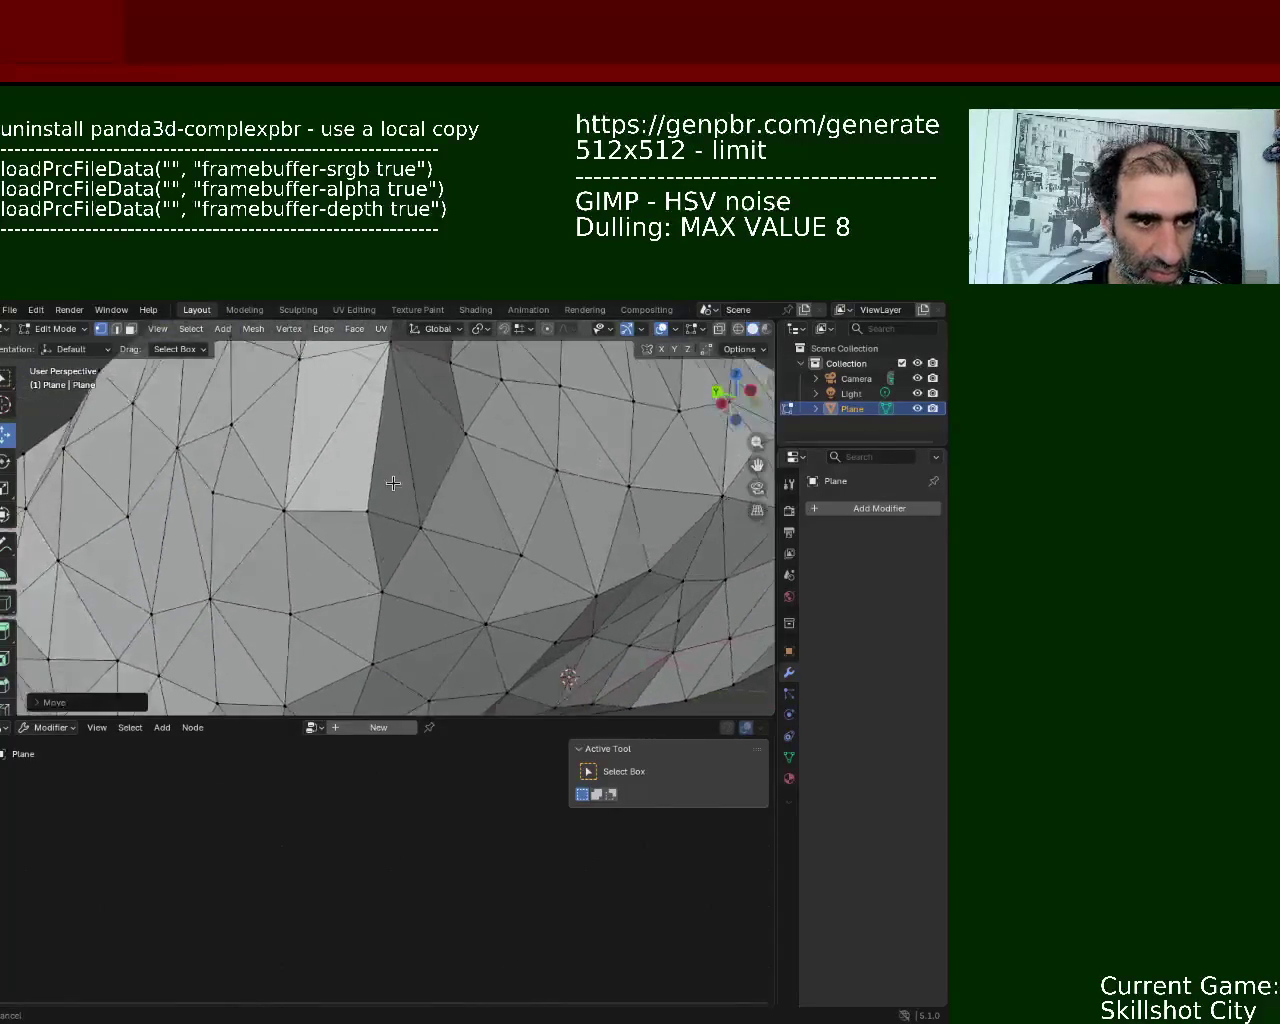
{"action": "key", "text": "g"}
{"action": "key", "text": "y"}
{"action": "left_click", "coordinate": [335, 508]}
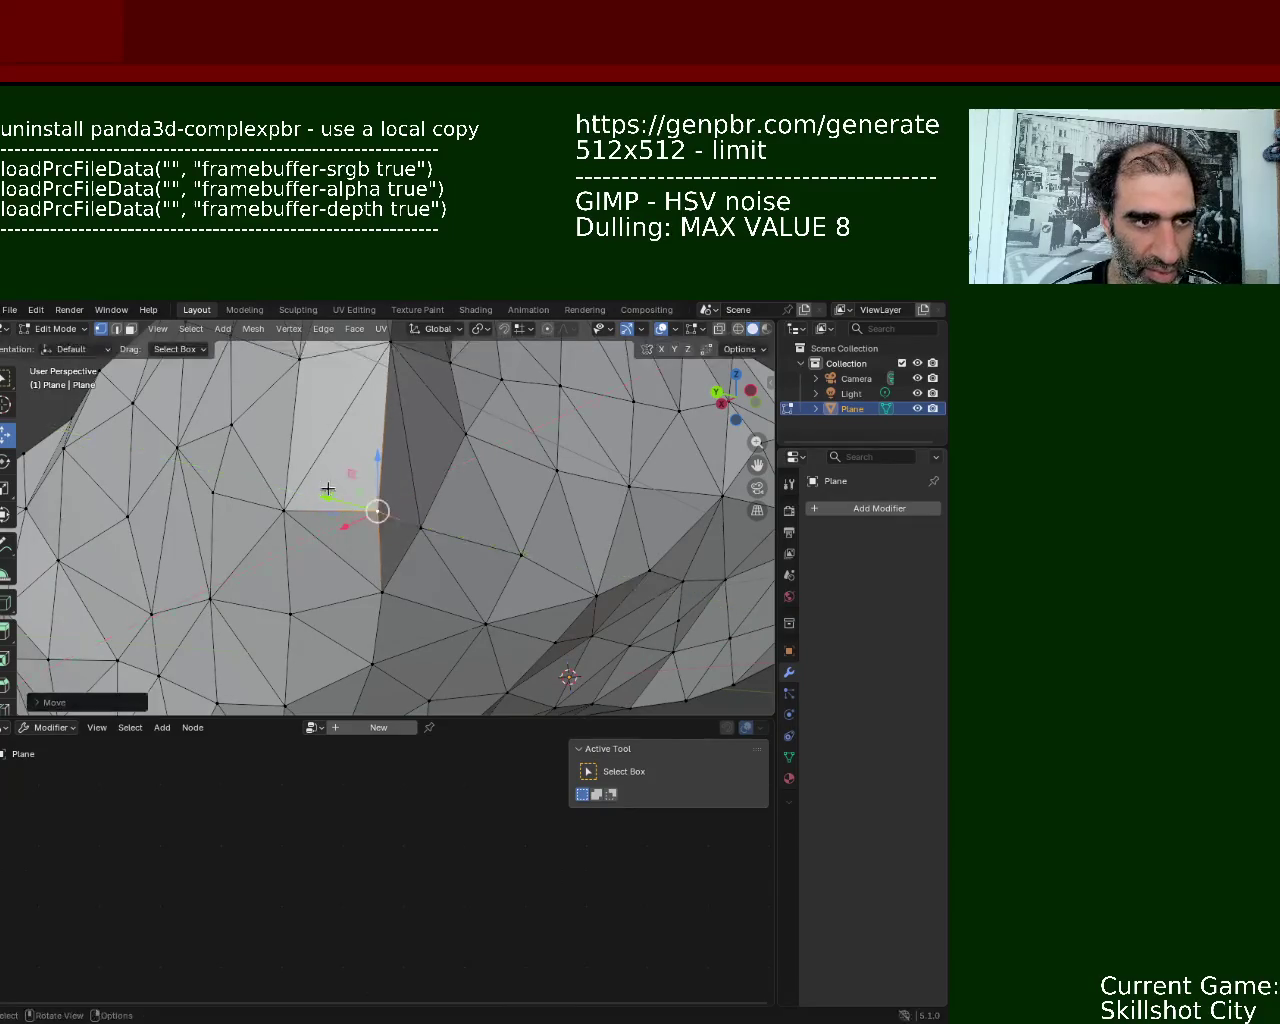
{"action": "scroll", "coordinate": [360, 480], "scroll_direction": "down", "scroll_amount": 5}
{"action": "middle_click_drag", "start_coordinate": [360, 480], "coordinate": [375, 461]}
{"action": "mouse_move", "coordinate": [424, 465]}
{"action": "middle_mouse_down"}
{"action": "mouse_move", "coordinate": [395, 555]}
{"action": "mouse_move", "coordinate": [369, 520]}
{"action": "middle_mouse_up"}
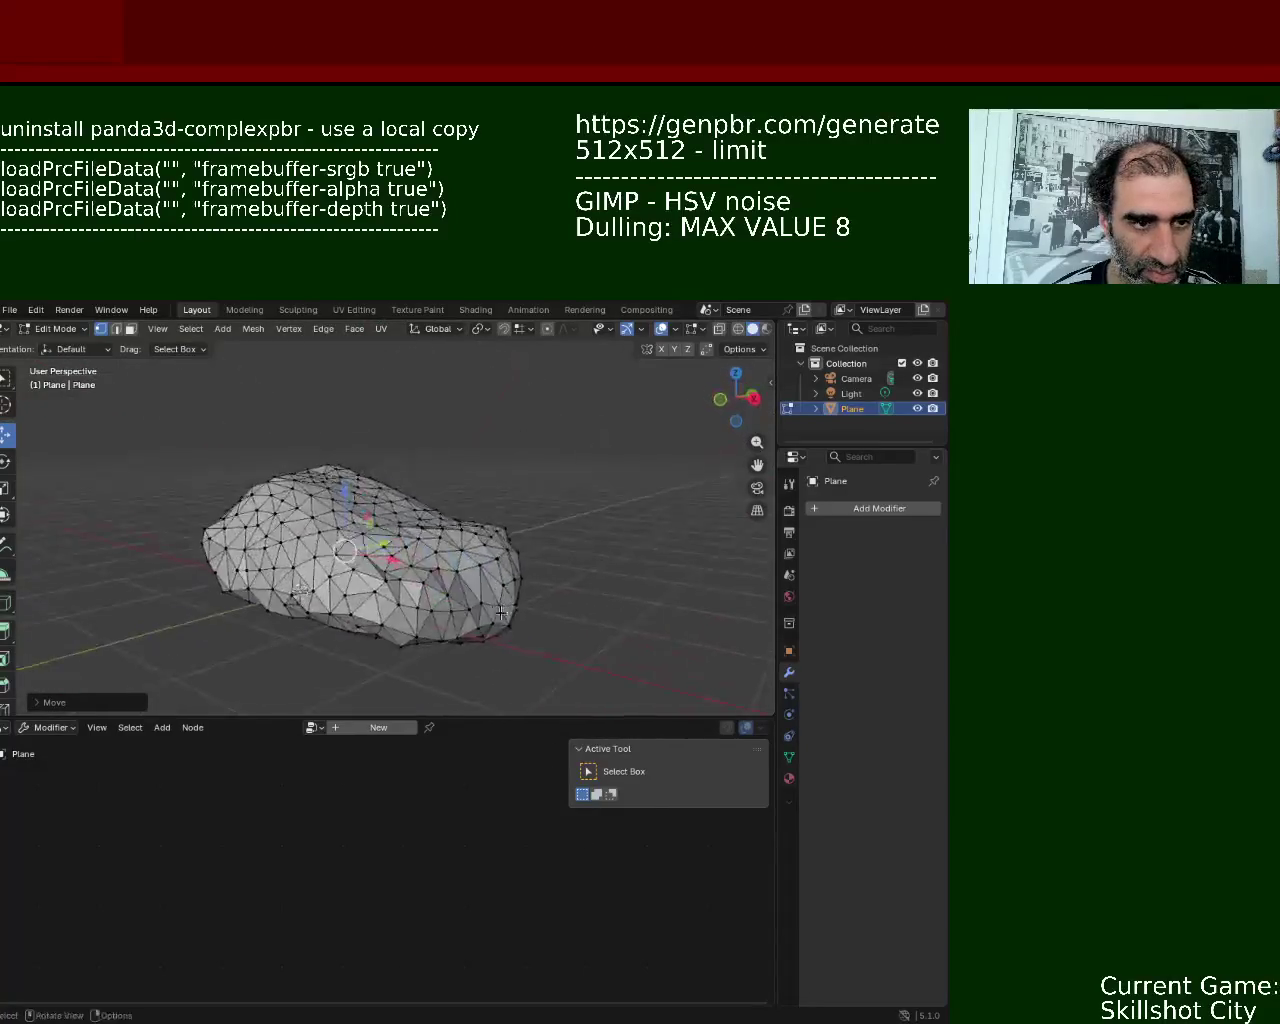
{"action": "scroll", "coordinate": [389, 526], "scroll_direction": "up", "scroll_amount": 3}
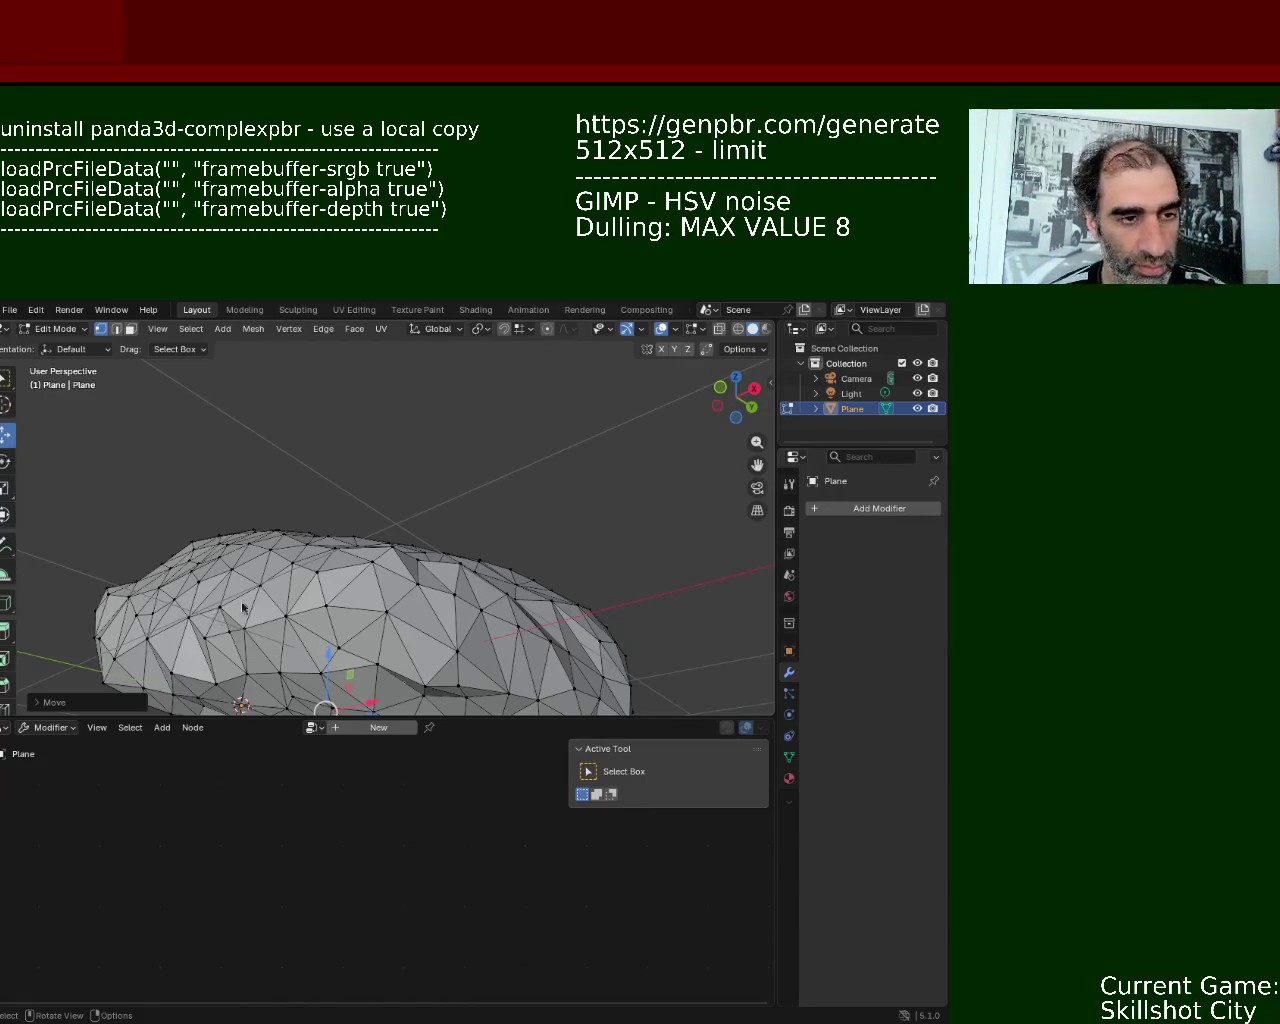
- Raise a vertex on the rock's lower edge
{"action": "middle_click_drag", "start_coordinate": [363, 580], "coordinate": [420, 560]}
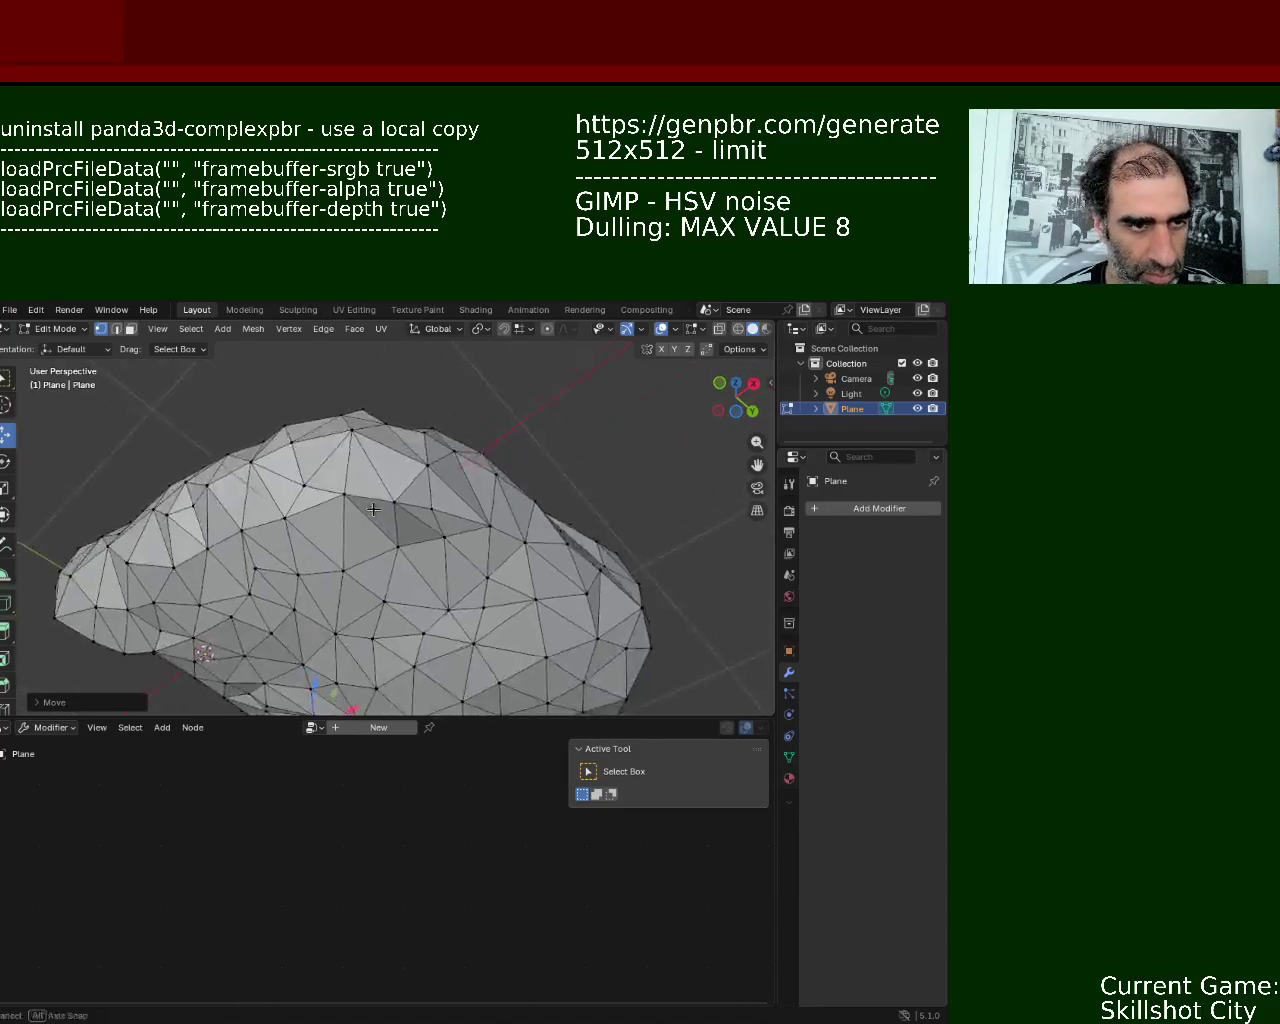
{"action": "scroll", "coordinate": [450, 560], "scroll_direction": "up", "scroll_amount": 4}
{"action": "left_click", "coordinate": [515, 574]}
{"action": "left_click", "coordinate": [439, 561]}
{"action": "key", "text": "g"}
{"action": "left_click", "coordinate": [455, 505]}
- Move the vertex to its right in two free moves
{"action": "left_click", "coordinate": [515, 574]}
{"action": "scroll", "coordinate": [456, 535], "scroll_direction": "down", "scroll_amount": 3}
{"action": "mouse_move", "coordinate": [400, 580]}
{"action": "middle_mouse_down"}
{"action": "mouse_move", "coordinate": [620, 497]}
{"action": "mouse_move", "coordinate": [691, 674]}
{"action": "mouse_move", "coordinate": [535, 598]}
{"action": "mouse_move", "coordinate": [508, 540]}
{"action": "middle_mouse_up"}
{"action": "key", "text": "g"}
{"action": "left_click", "coordinate": [624, 499]}
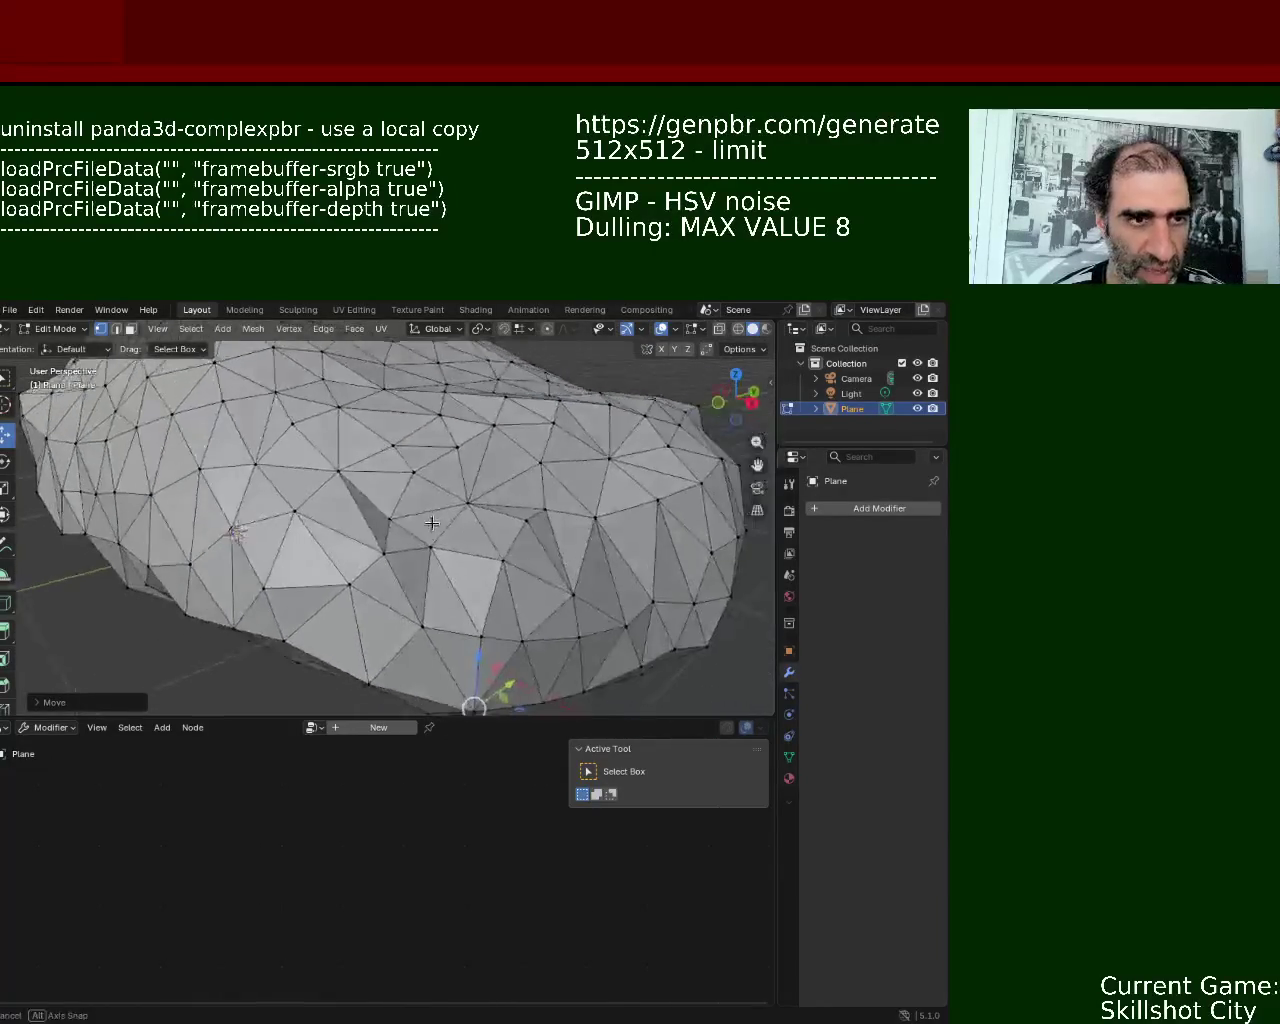
{"action": "key", "text": "g"}
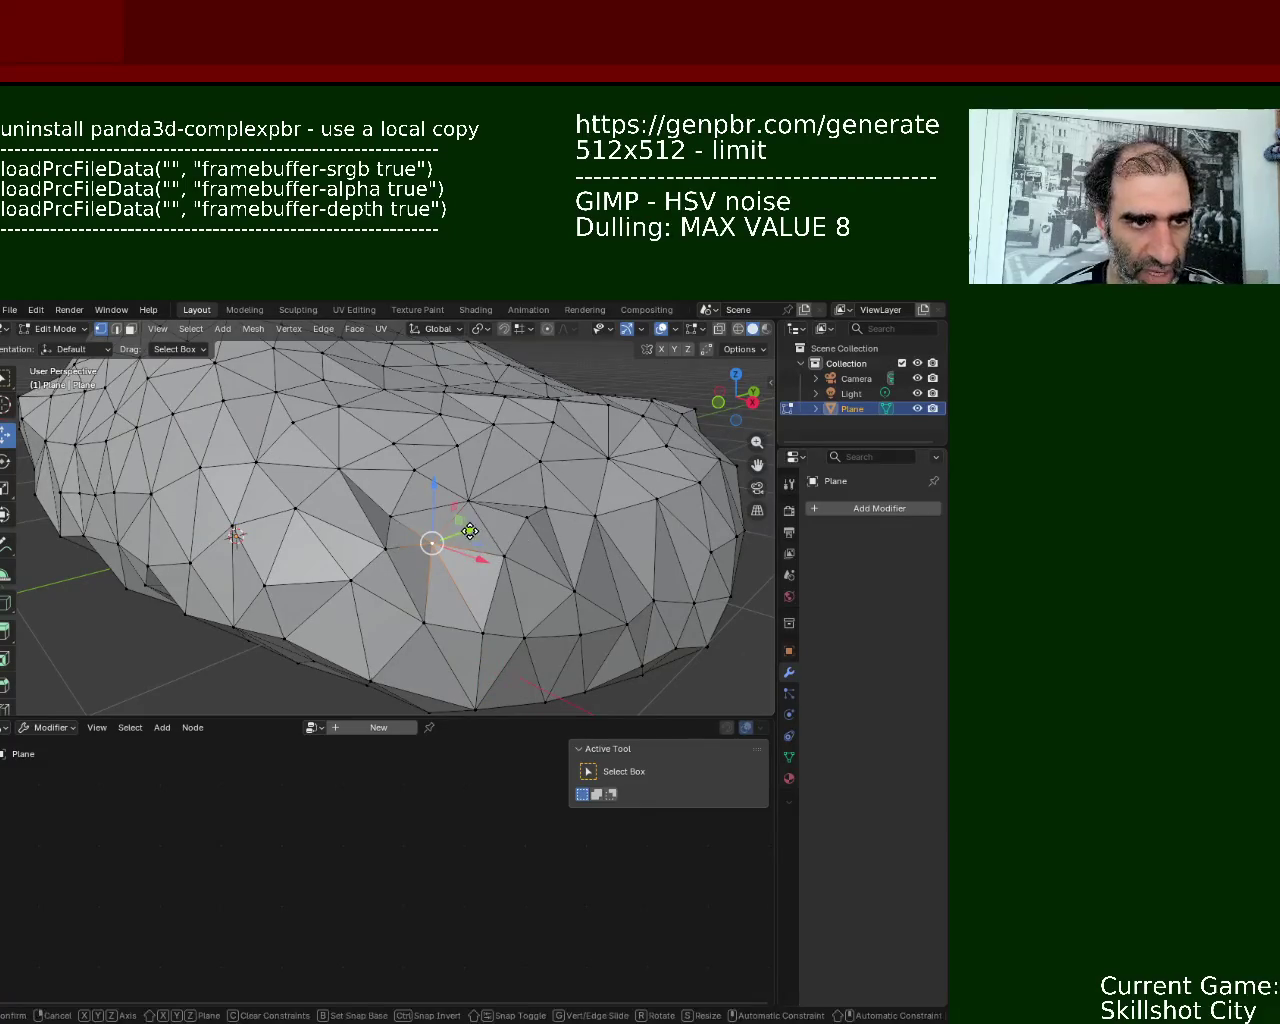
{"action": "left_click", "coordinate": [478, 532]}
- Move another vertex up and left, then nudge it slightly along X
{"action": "middle_click_drag", "start_coordinate": [478, 532], "coordinate": [450, 580]}
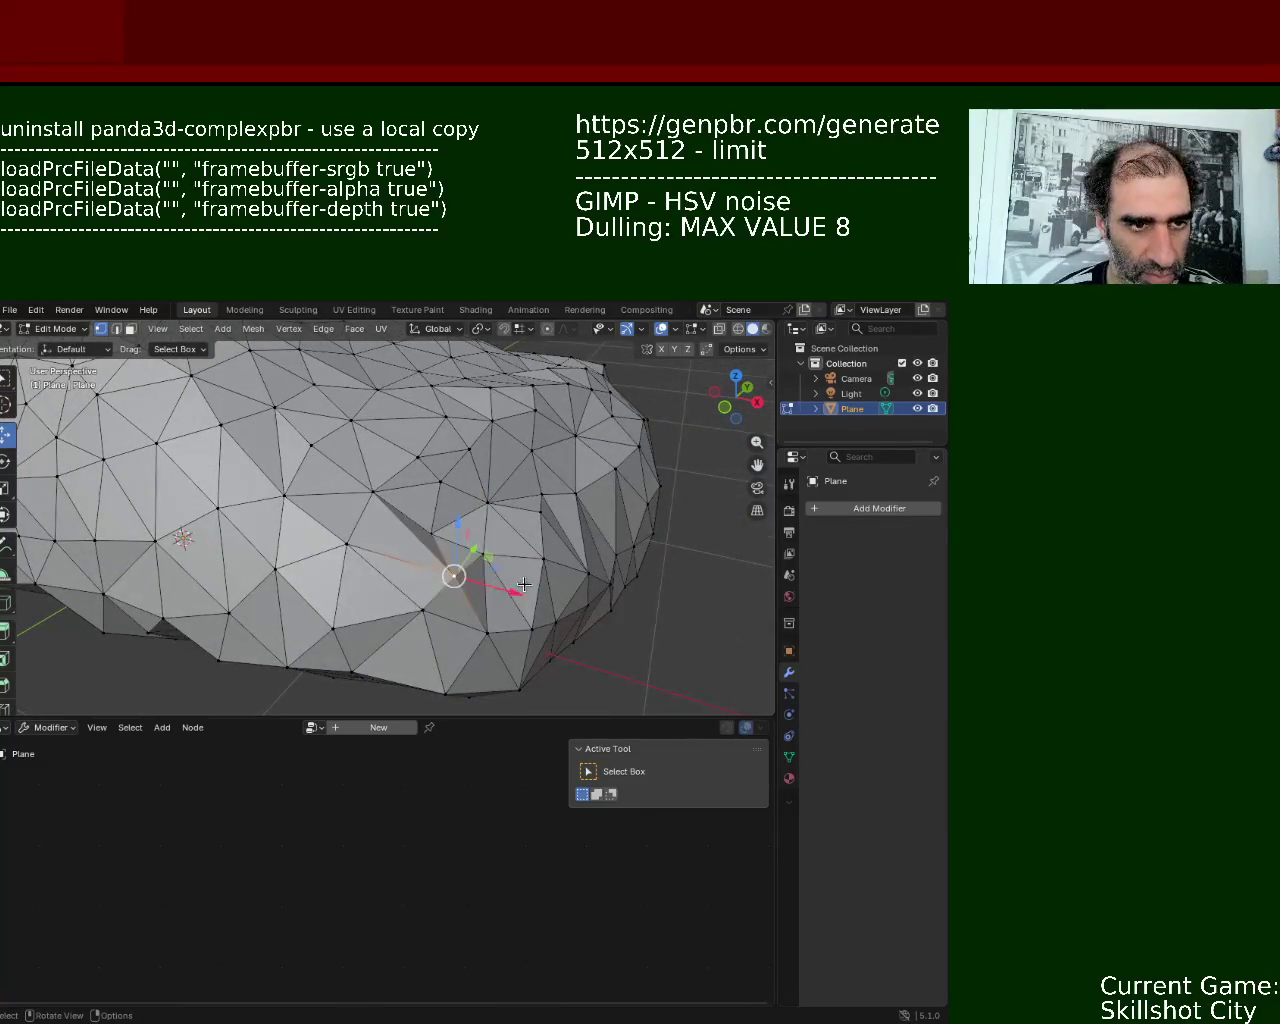
{"action": "key", "text": "g"}
{"action": "left_click", "coordinate": [376, 518]}
{"action": "mouse_move", "coordinate": [376, 518]}
{"action": "middle_mouse_down"}
{"action": "mouse_move", "coordinate": [351, 508]}
{"action": "mouse_move", "coordinate": [323, 466]}
{"action": "mouse_move", "coordinate": [428, 528]}
{"action": "mouse_move", "coordinate": [446, 608]}
{"action": "middle_mouse_up"}
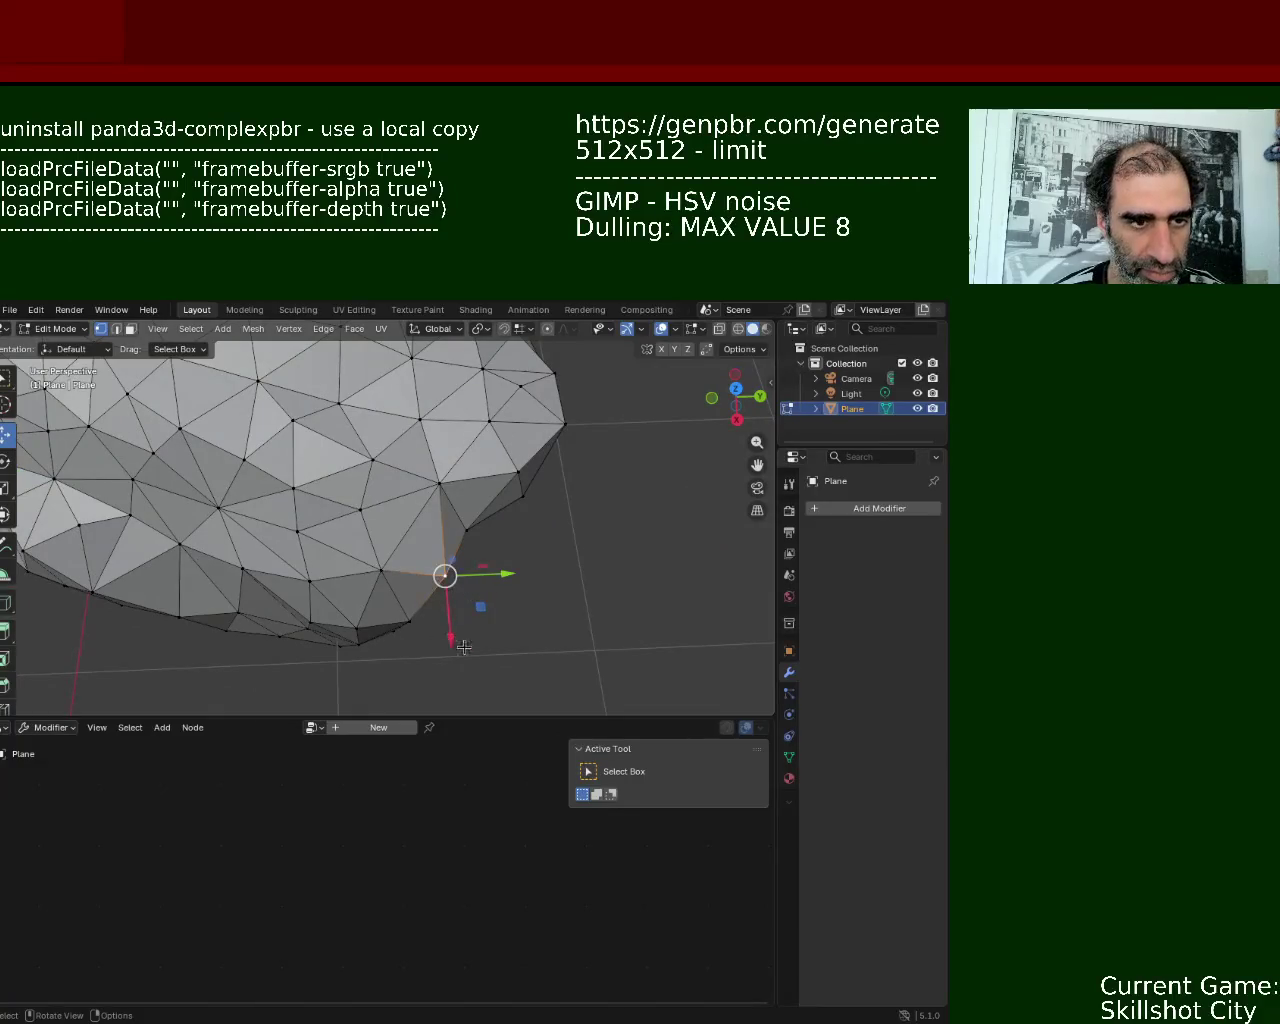
{"action": "left_click_drag", "start_coordinate": [451, 642], "coordinate": [446, 622]}
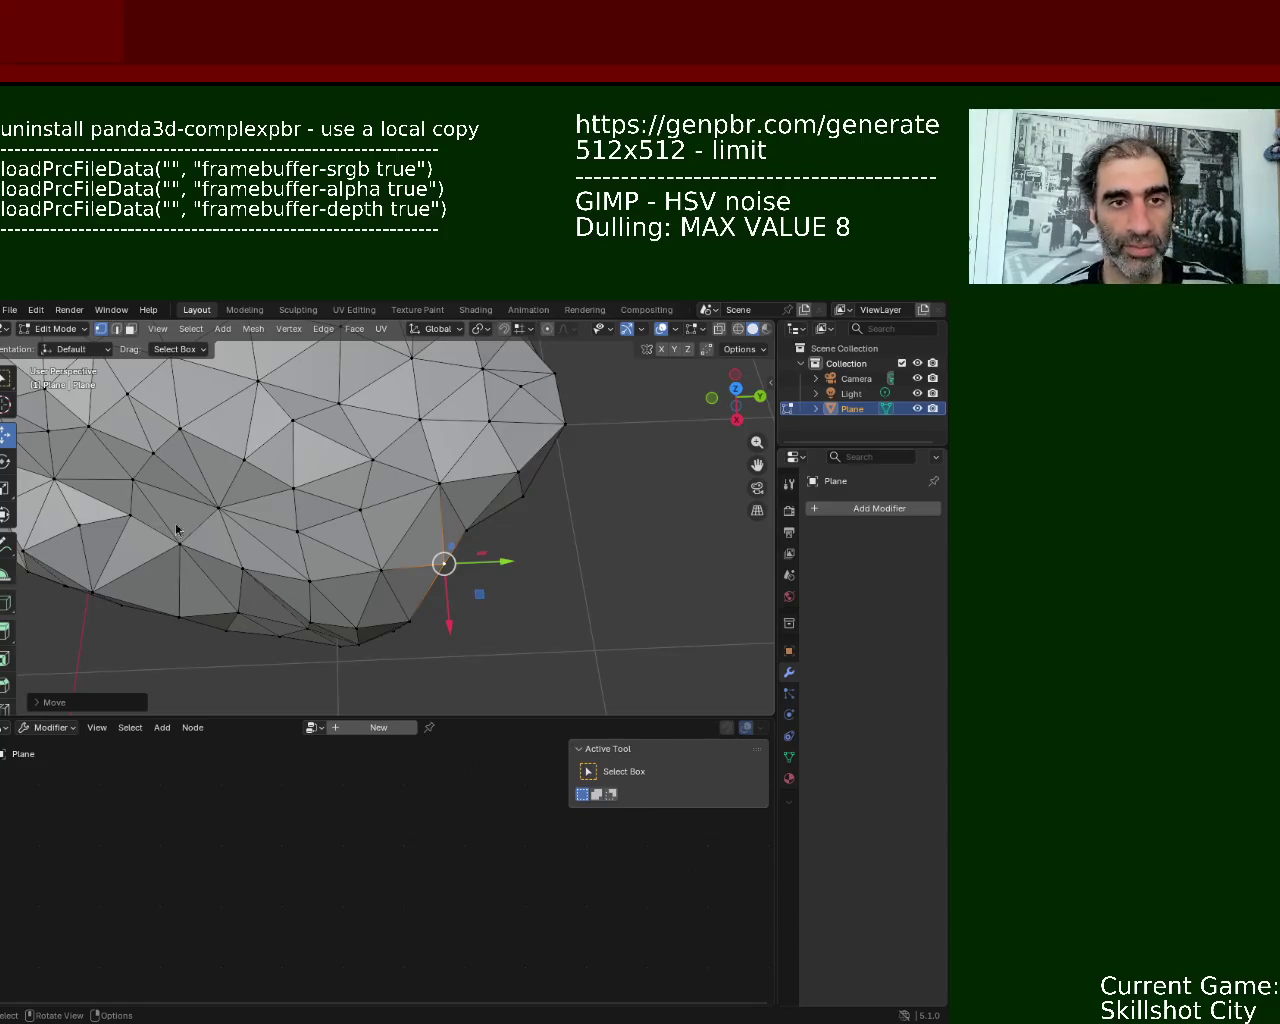
- Shift the selected vertex along the X axis
{"action": "mouse_move", "coordinate": [607, 521]}
{"action": "middle_mouse_down"}
{"action": "mouse_move", "coordinate": [362, 491]}
{"action": "mouse_move", "coordinate": [290, 468]}
{"action": "middle_mouse_up"}
{"action": "mouse_move", "coordinate": [345, 425]}
{"action": "middle_mouse_down"}
{"action": "mouse_move", "coordinate": [228, 572]}
{"action": "mouse_move", "coordinate": [473, 533]}
{"action": "mouse_move", "coordinate": [409, 457]}
{"action": "middle_mouse_up"}
{"action": "key", "text": "g"}
{"action": "key", "text": "x"}
{"action": "key", "text": "Return"}
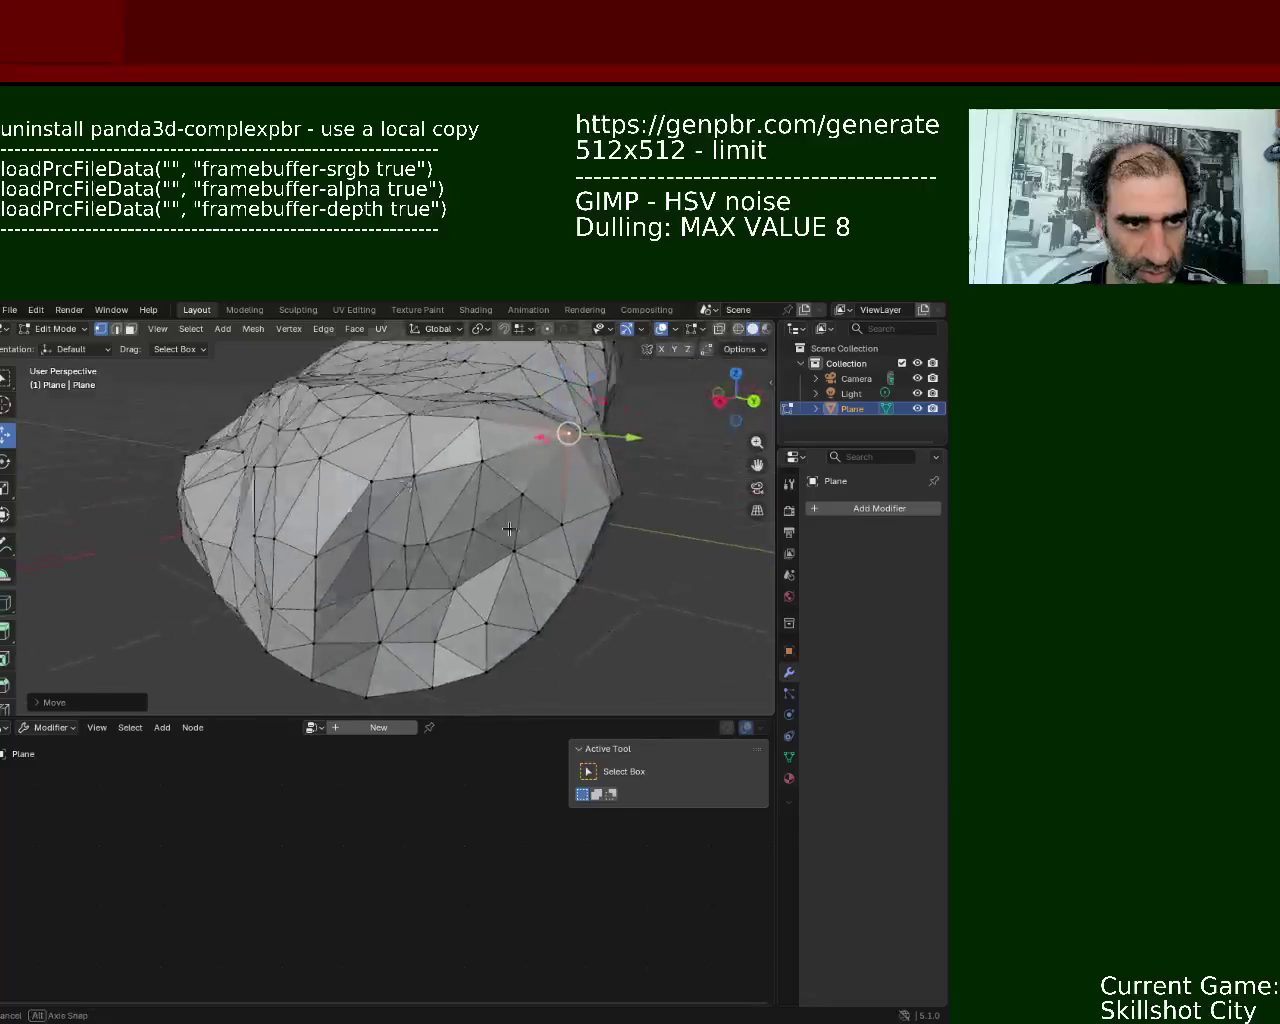
- Slide a side vertex along the Y axis using the move gizmo's green arrow
{"action": "left_click", "coordinate": [409, 457]}
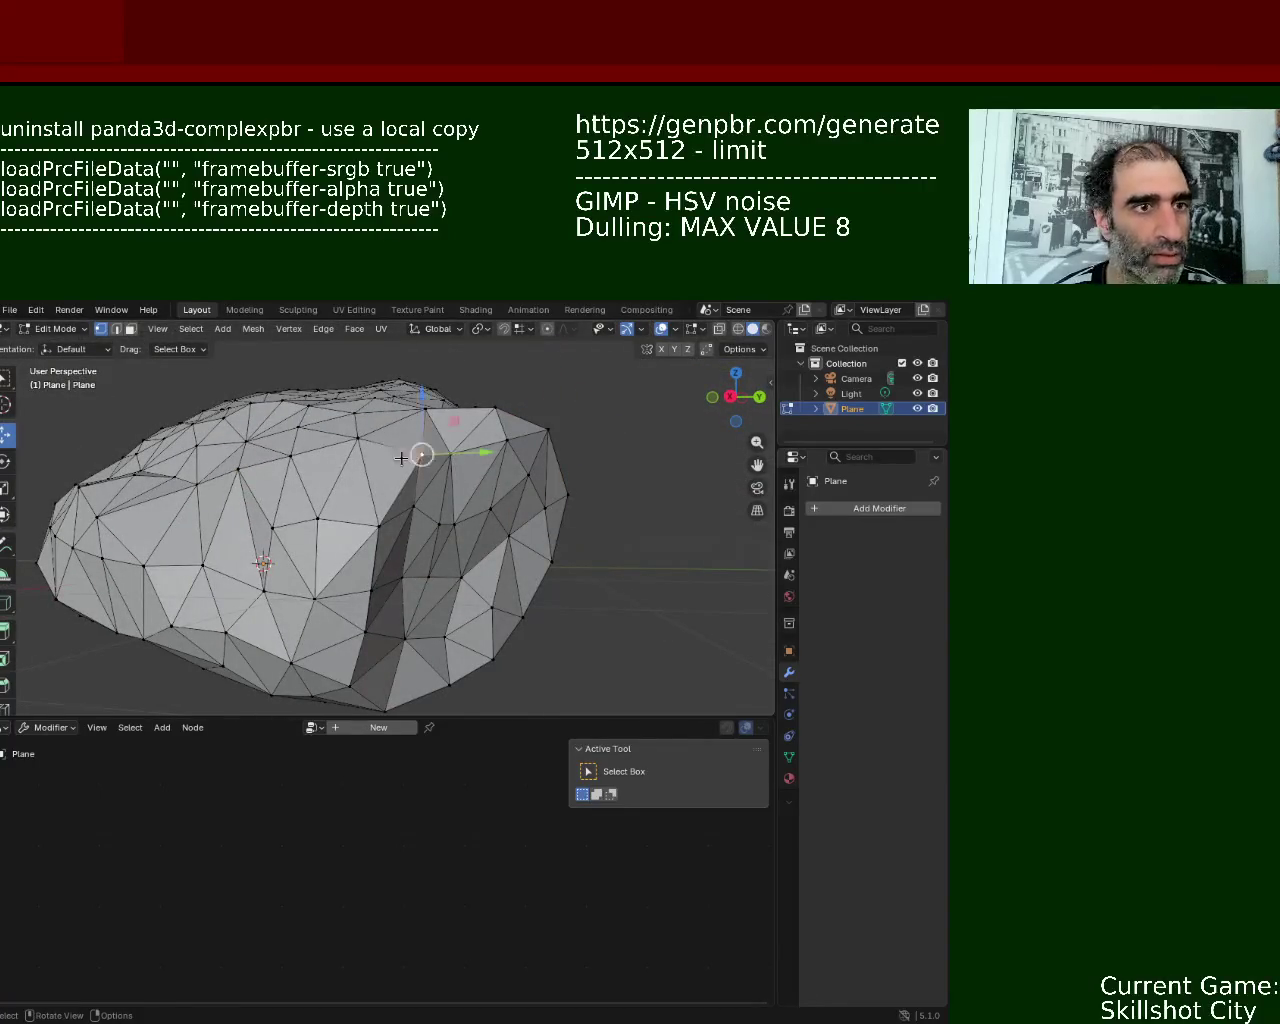
{"action": "left_click_drag", "start_coordinate": [457, 453], "coordinate": [452, 456]}
{"action": "mouse_move", "coordinate": [452, 456]}
{"action": "middle_mouse_down"}
{"action": "mouse_move", "coordinate": [378, 552]}
{"action": "mouse_move", "coordinate": [400, 625]}
{"action": "mouse_move", "coordinate": [390, 580]}
{"action": "mouse_move", "coordinate": [462, 595]}
{"action": "middle_mouse_up"}
{"action": "left_click_drag", "start_coordinate": [462, 595], "coordinate": [466, 594]}
{"action": "mouse_move", "coordinate": [466, 594]}
{"action": "middle_mouse_down"}
{"action": "mouse_move", "coordinate": [440, 560]}
{"action": "mouse_move", "coordinate": [486, 537]}
{"action": "middle_mouse_up"}
- Lift another vertex along the Z axis with the gizmo's blue arrow
{"action": "left_click", "coordinate": [486, 537]}
{"action": "left_click_drag", "start_coordinate": [486, 478], "coordinate": [484, 487]}
{"action": "mouse_move", "coordinate": [484, 487]}
{"action": "middle_mouse_down"}
{"action": "mouse_move", "coordinate": [282, 497]}
{"action": "mouse_move", "coordinate": [321, 511]}
{"action": "mouse_move", "coordinate": [425, 508]}
{"action": "mouse_move", "coordinate": [543, 465]}
{"action": "mouse_move", "coordinate": [362, 519]}
{"action": "mouse_move", "coordinate": [330, 500]}
{"action": "middle_mouse_up"}
{"action": "scroll", "coordinate": [300, 505], "scroll_direction": "up", "scroll_amount": 3}
{"action": "scroll", "coordinate": [425, 508], "scroll_direction": "down", "scroll_amount": 5}
- Box-select a group of vertices and zoom in on the rock's surface
{"action": "scroll", "coordinate": [330, 500], "scroll_direction": "up", "scroll_amount": 3}
{"action": "left_click_drag", "start_coordinate": [298, 468], "coordinate": [316, 515]}
{"action": "mouse_move", "coordinate": [316, 515]}
{"action": "middle_mouse_down"}
{"action": "mouse_move", "coordinate": [307, 537]}
{"action": "mouse_move", "coordinate": [296, 532]}
{"action": "middle_mouse_up"}
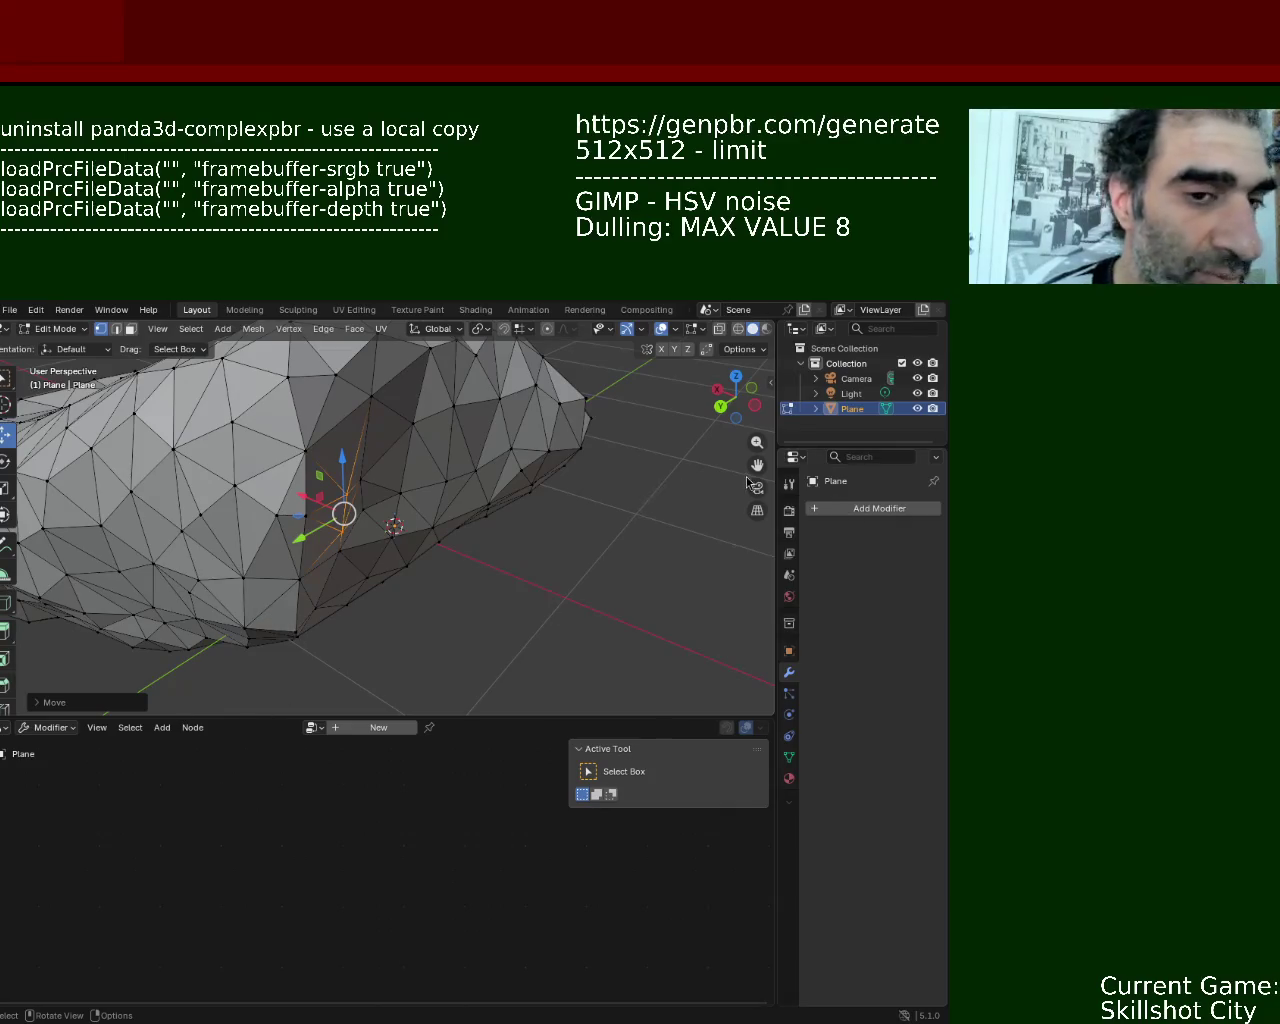
{"action": "middle_click_drag", "start_coordinate": [335, 585], "coordinate": [334, 490], "text": "ctrl"}
- Lower two adjacent underside vertices of the rock slightly along the Z axis
{"action": "left_click", "coordinate": [340, 426]}
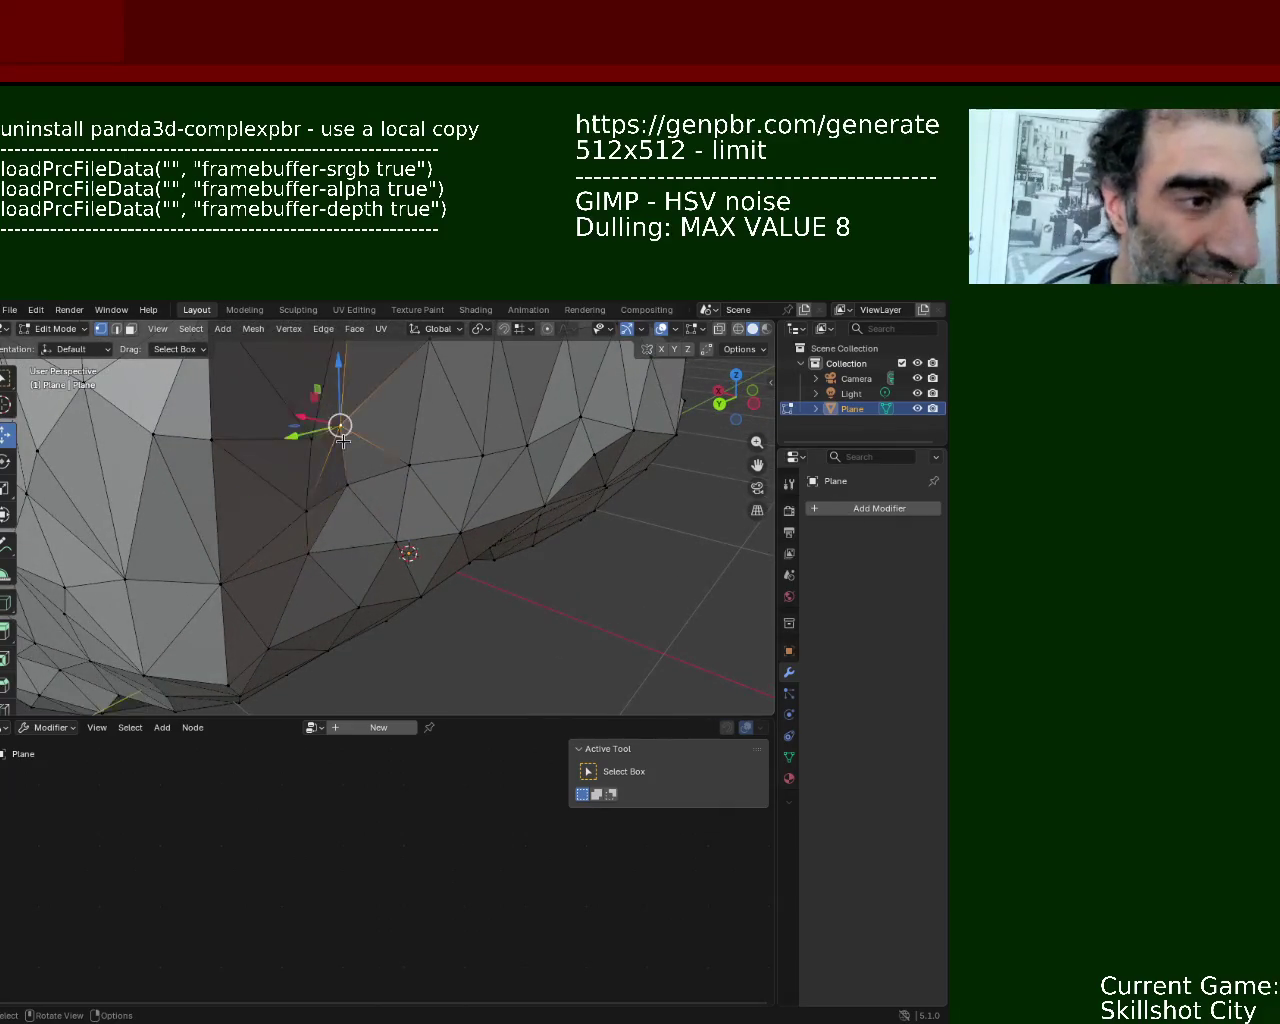
{"action": "key", "text": "g"}
{"action": "key", "text": "z"}
{"action": "left_click", "coordinate": [365, 459]}
{"action": "left_click", "coordinate": [346, 494]}
{"action": "key", "text": "g"}
{"action": "key", "text": "z"}
{"action": "left_click", "coordinate": [449, 512]}
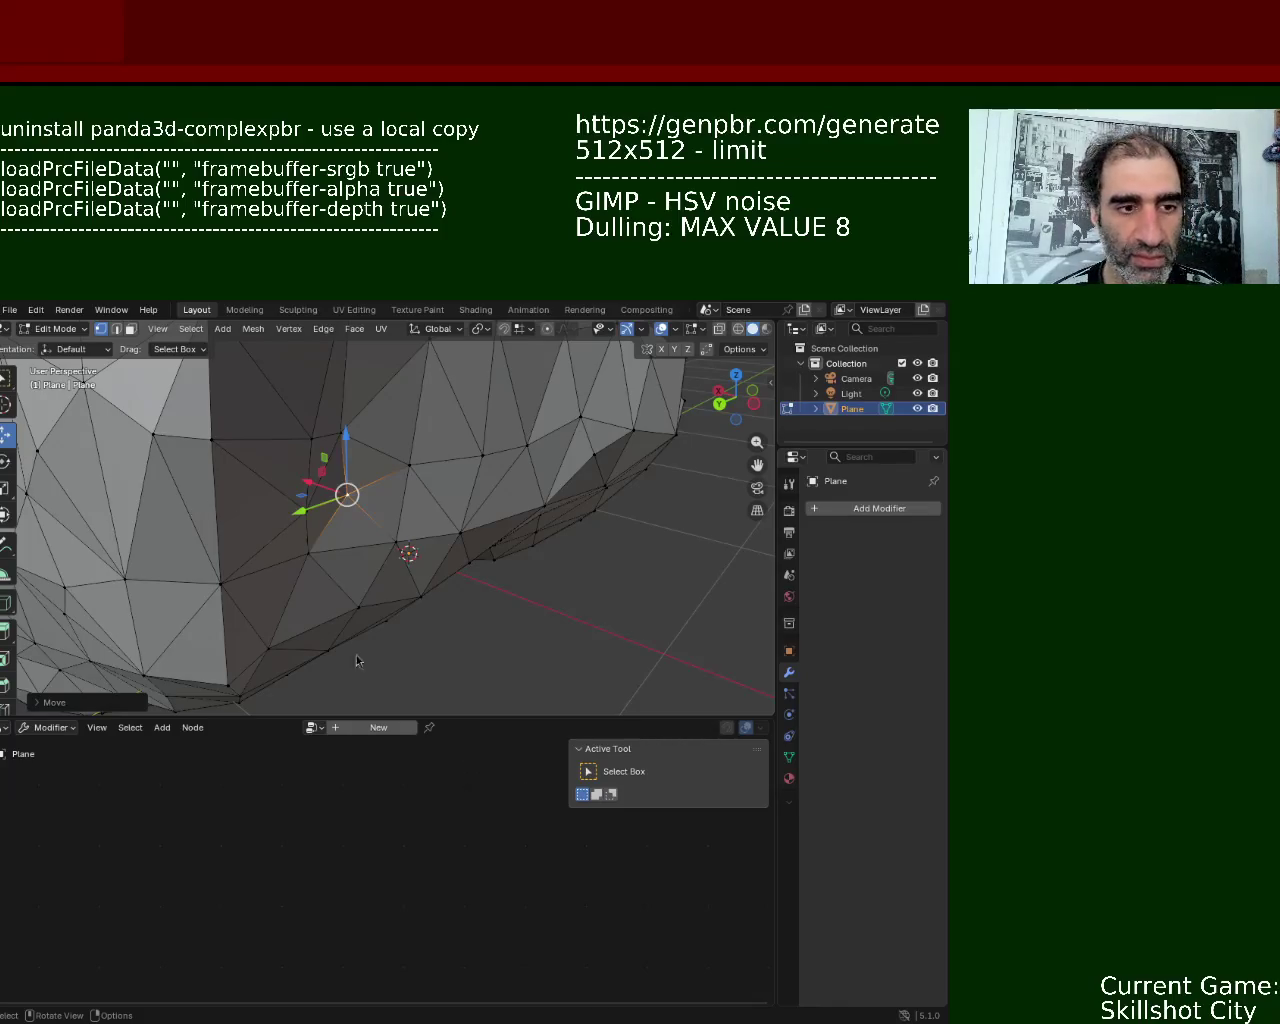
- Raise a vertex on the rock's side slightly, then select a nearby vertex
{"action": "mouse_move", "coordinate": [528, 520]}
{"action": "middle_mouse_down"}
{"action": "mouse_move", "coordinate": [474, 456]}
{"action": "mouse_move", "coordinate": [460, 474]}
{"action": "middle_mouse_up"}
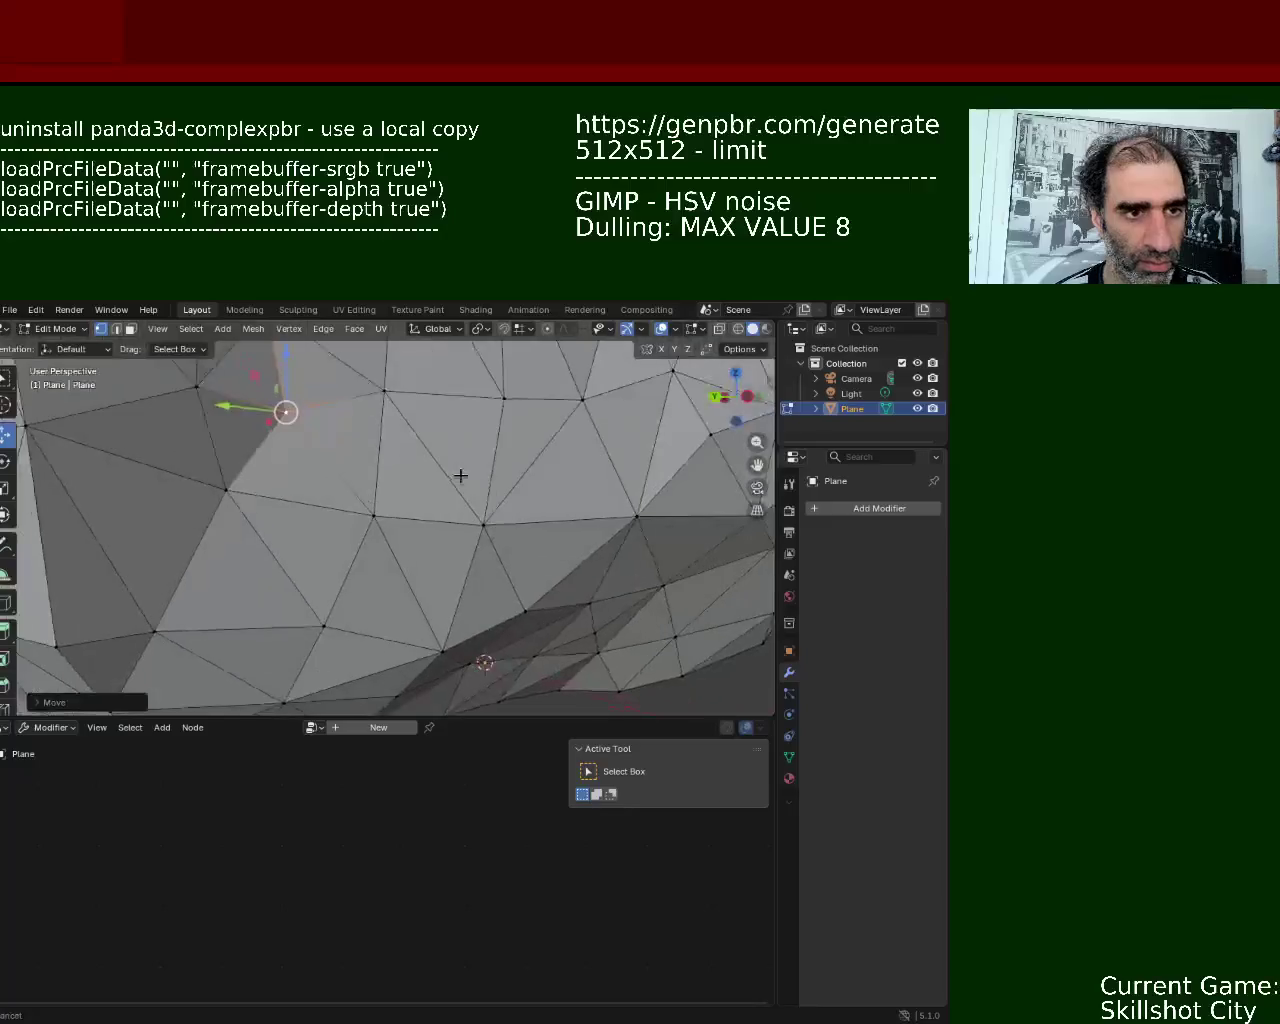
{"action": "mouse_move", "coordinate": [500, 534]}
{"action": "middle_mouse_down", "text": "ctrl"}
{"action": "mouse_move", "coordinate": [471, 557]}
{"action": "mouse_move", "coordinate": [457, 641]}
{"action": "mouse_move", "coordinate": [509, 586]}
{"action": "mouse_move", "coordinate": [489, 600]}
{"action": "mouse_move", "coordinate": [461, 586]}
{"action": "mouse_move", "coordinate": [353, 430]}
{"action": "mouse_move", "coordinate": [350, 500]}
{"action": "middle_mouse_up", "text": "ctrl"}
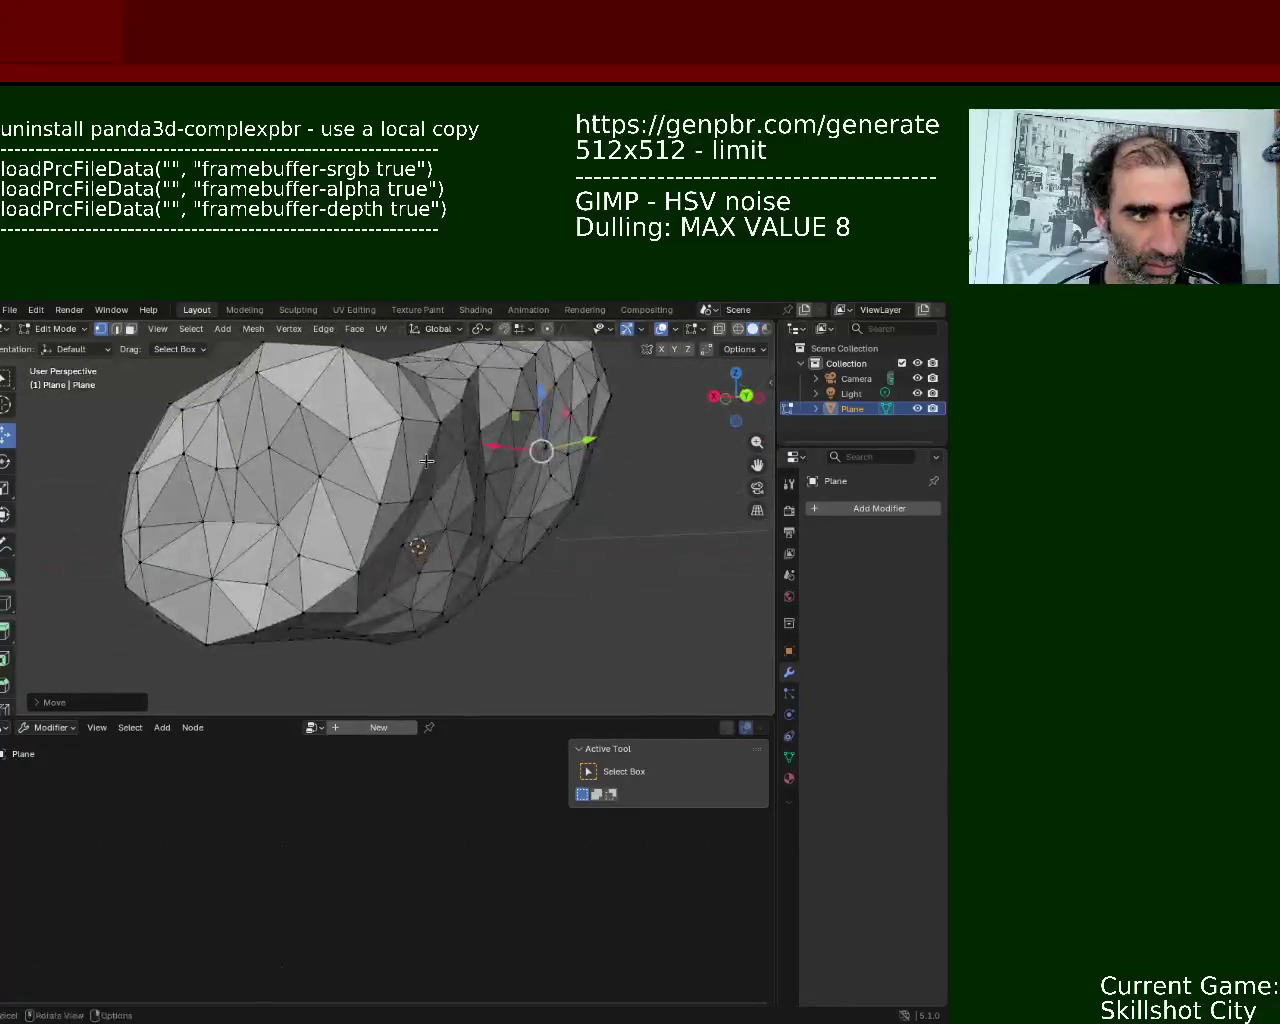
{"action": "scroll", "coordinate": [350, 540], "scroll_direction": "up", "scroll_amount": 5}
{"action": "left_click", "coordinate": [341, 622]}
{"action": "key", "text": "g"}
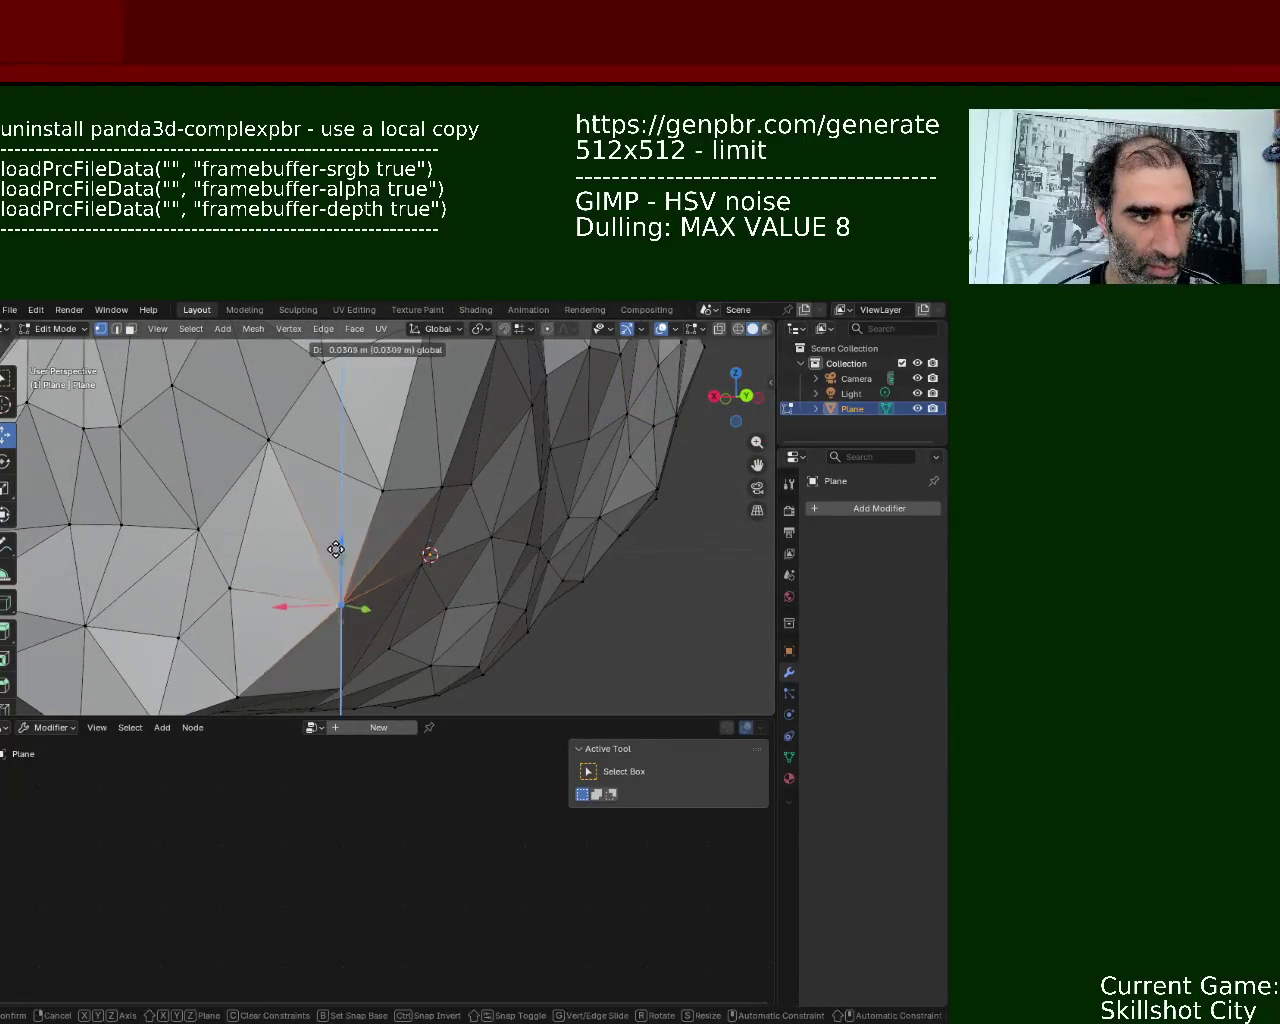
{"action": "left_click", "coordinate": [350, 529]}
{"action": "left_click", "coordinate": [383, 490]}
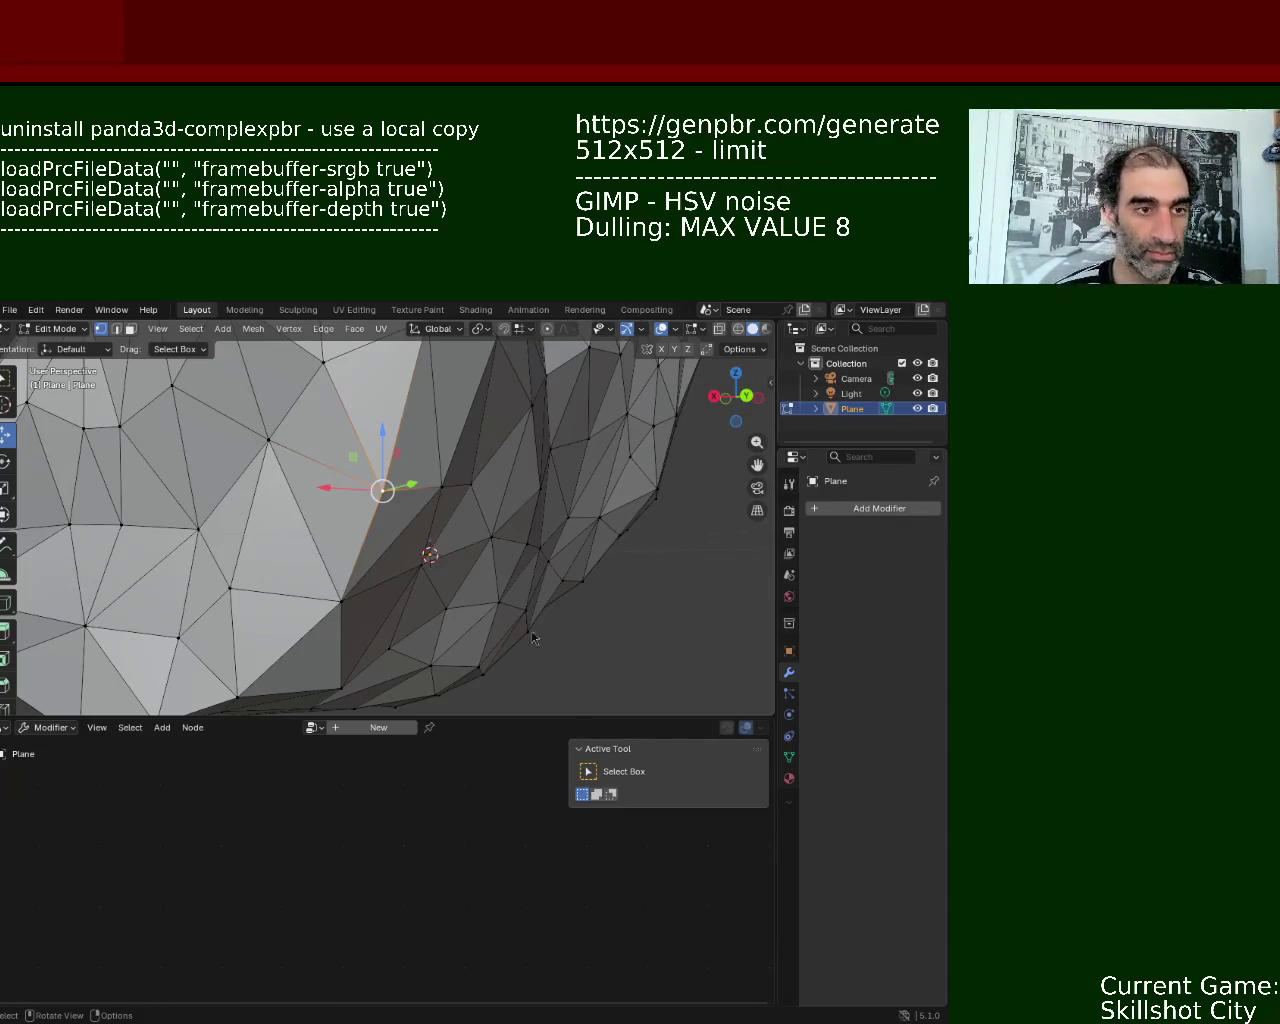
- Move two more side vertices along Z, raising the second one upward
{"action": "left_click", "coordinate": [343, 595]}
{"action": "key", "text": "g"}
{"action": "key", "text": "z"}
{"action": "left_click", "coordinate": [348, 528]}
{"action": "left_click", "coordinate": [382, 488]}
{"action": "key", "text": "g"}
{"action": "key", "text": "z"}
{"action": "left_click", "coordinate": [378, 404]}
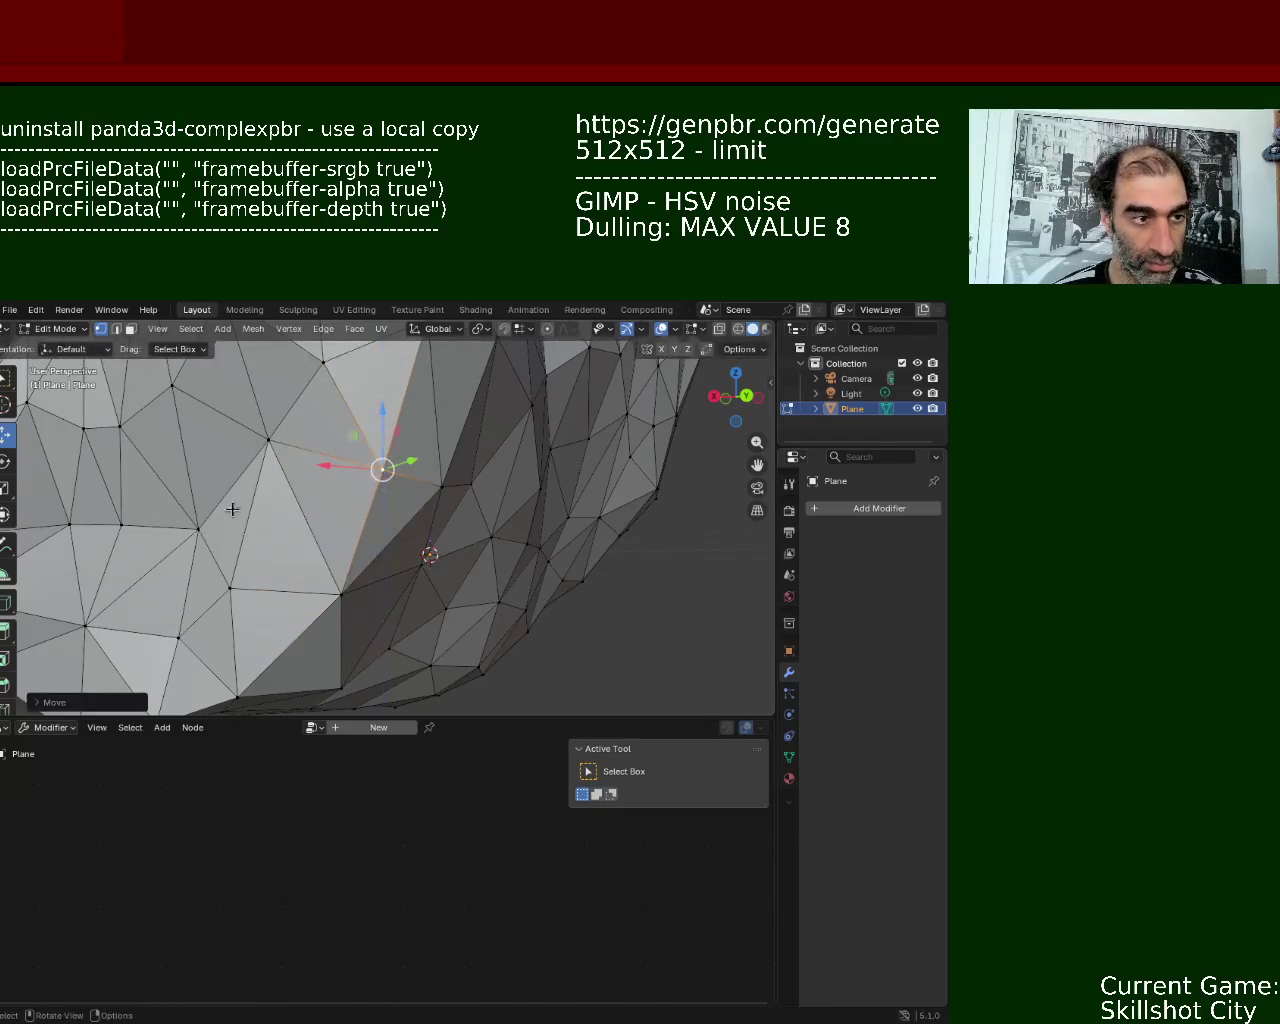
- Raise a vertex on the rock's upper surface slightly along Z
{"action": "middle_click_drag", "start_coordinate": [232, 510], "coordinate": [390, 476]}
{"action": "left_click", "coordinate": [535, 461]}
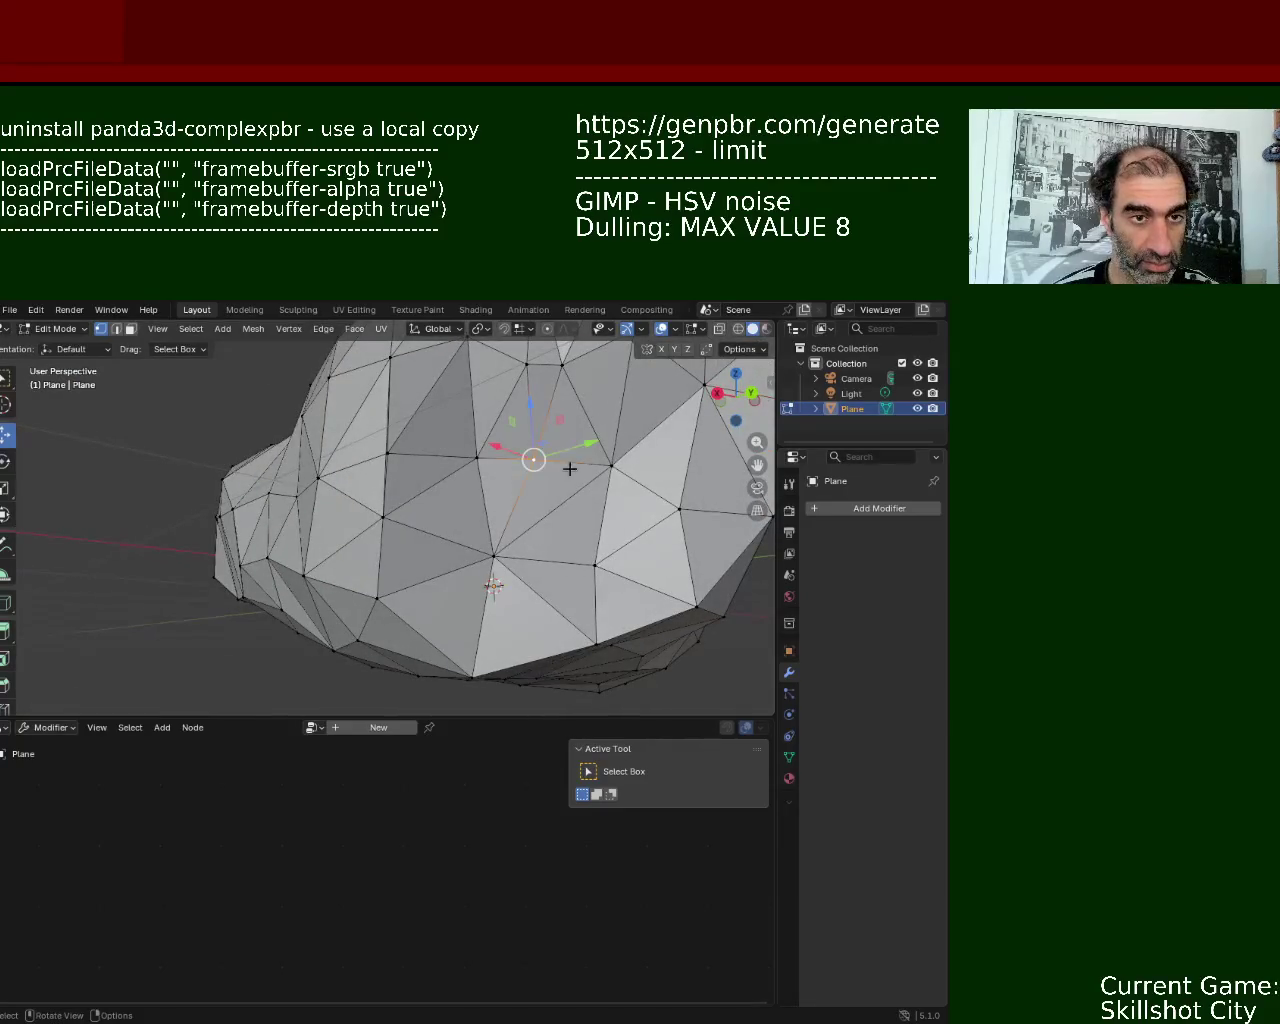
{"action": "mouse_move", "coordinate": [440, 536]}
{"action": "middle_mouse_down"}
{"action": "mouse_move", "coordinate": [478, 628]}
{"action": "mouse_move", "coordinate": [458, 578]}
{"action": "mouse_move", "coordinate": [420, 556]}
{"action": "middle_mouse_up"}
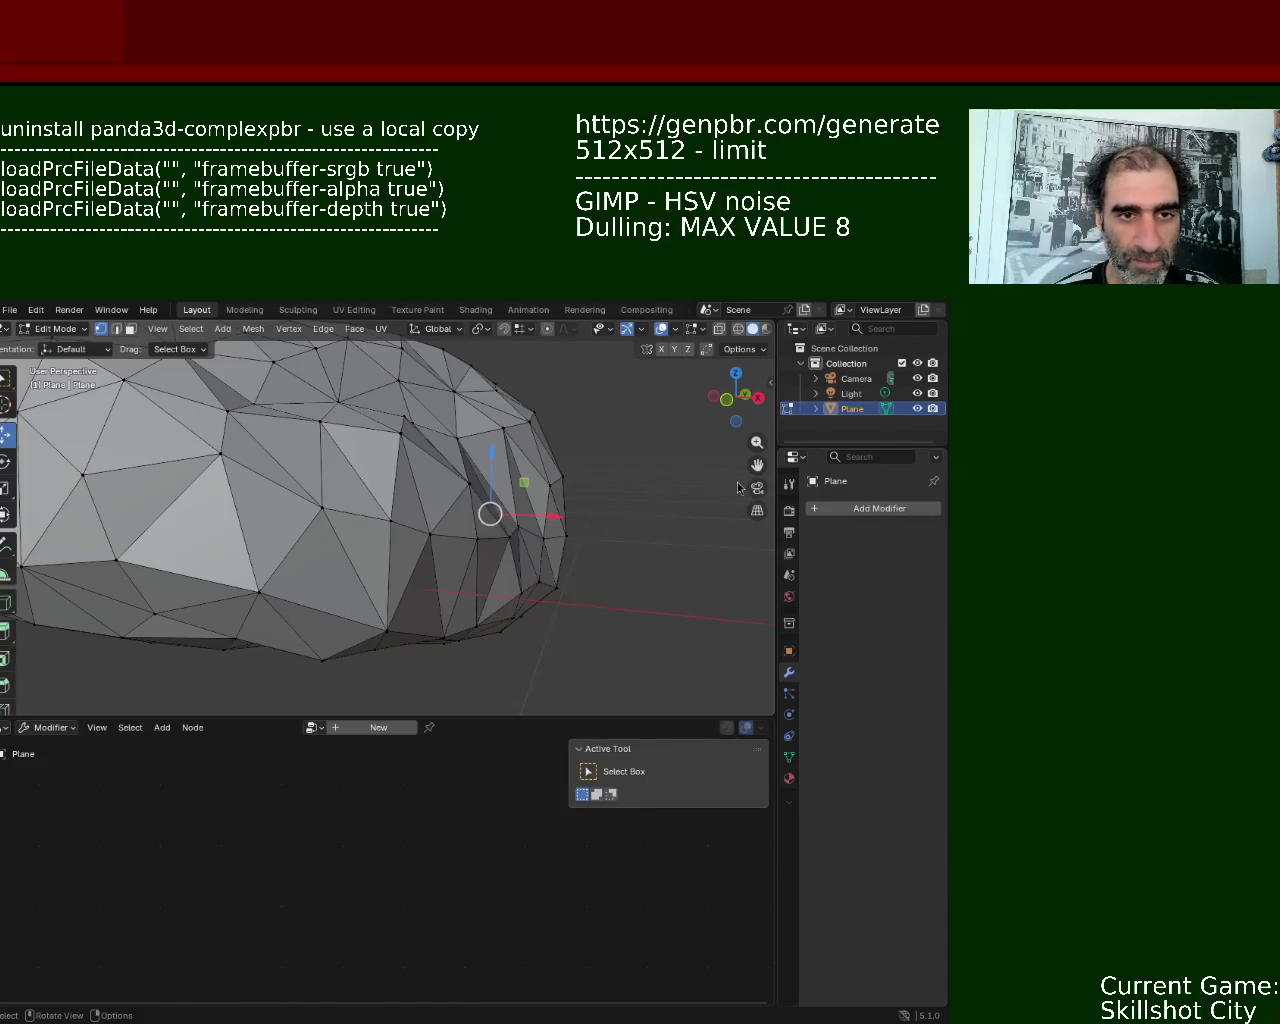
{"action": "middle_click_drag", "start_coordinate": [405, 600], "coordinate": [375, 502]}
{"action": "left_click", "coordinate": [354, 484]}
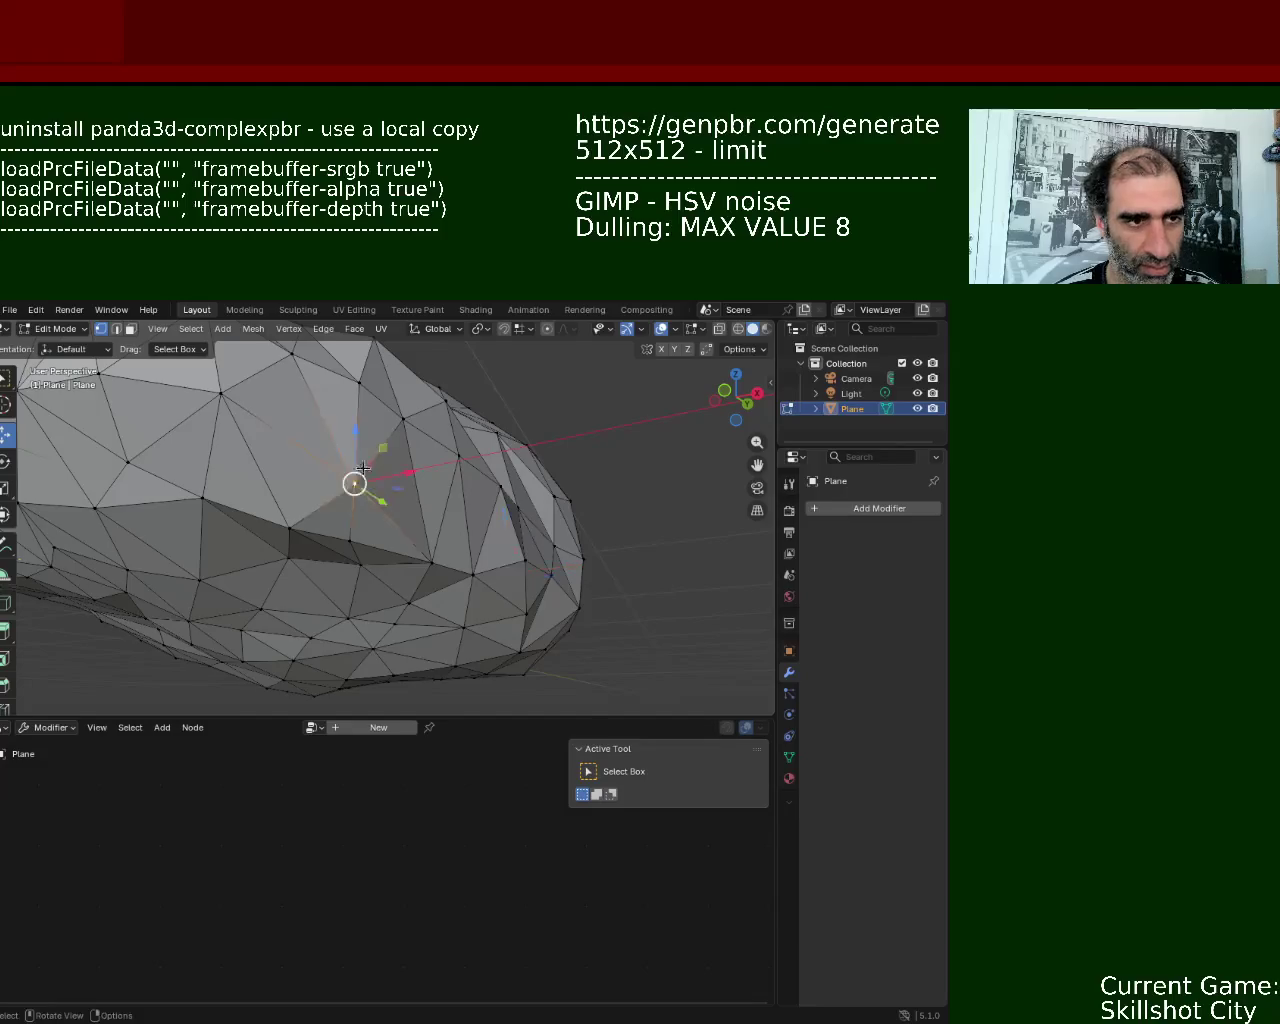
{"action": "key", "text": "g"}
{"action": "key", "text": "z"}
{"action": "left_click", "coordinate": [354, 478]}
- Turn the view toward the rock's lower edge and select a vertex there
{"action": "left_click", "coordinate": [275, 509]}
{"action": "mouse_move", "coordinate": [275, 509]}
{"action": "middle_mouse_down"}
{"action": "mouse_move", "coordinate": [380, 472]}
{"action": "mouse_move", "coordinate": [430, 540]}
{"action": "middle_mouse_up"}
{"action": "left_click", "coordinate": [413, 421]}
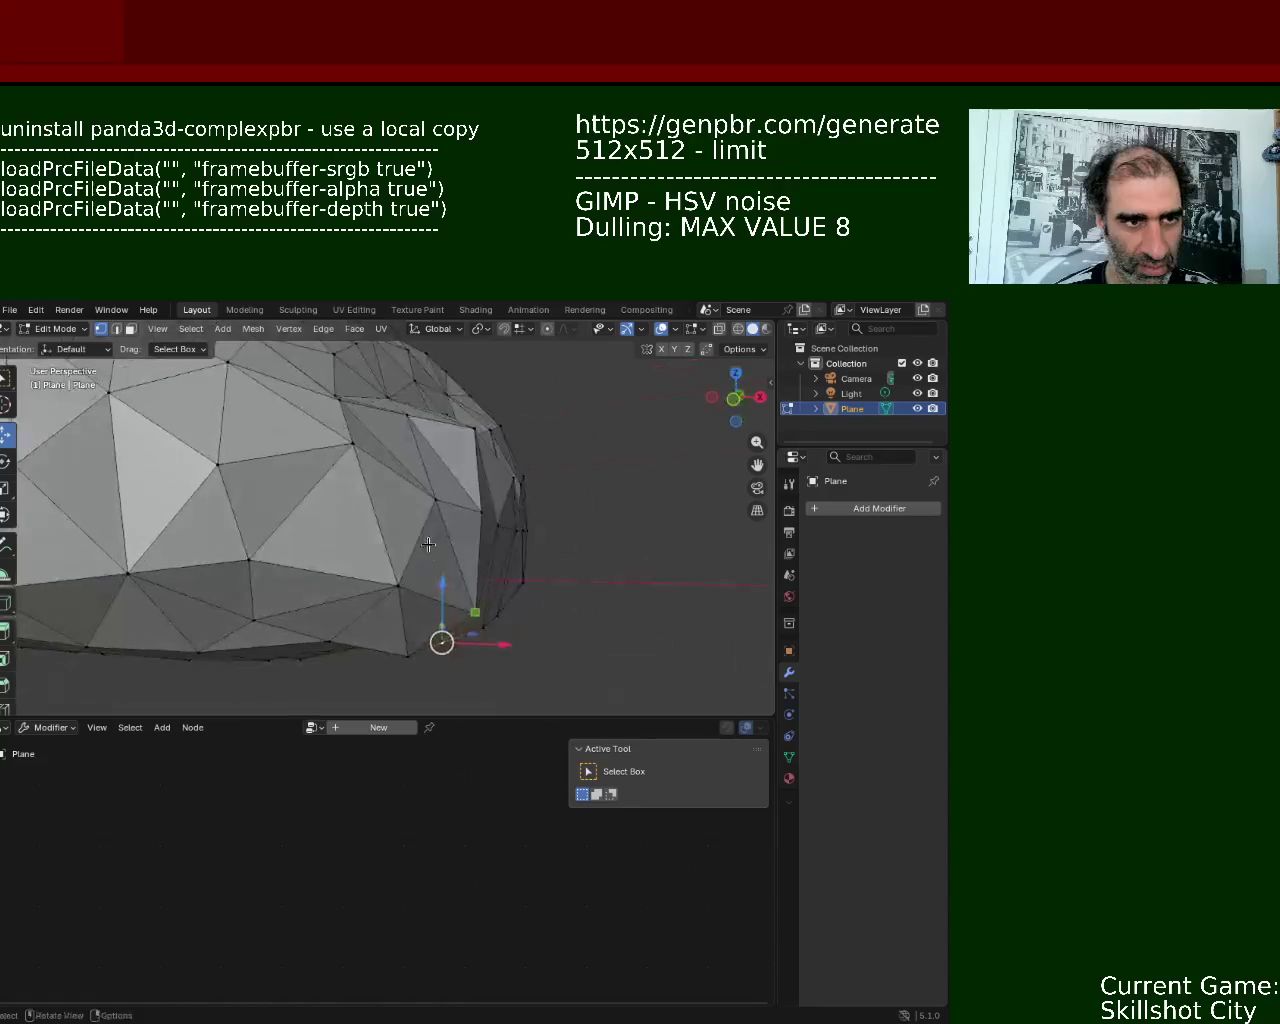